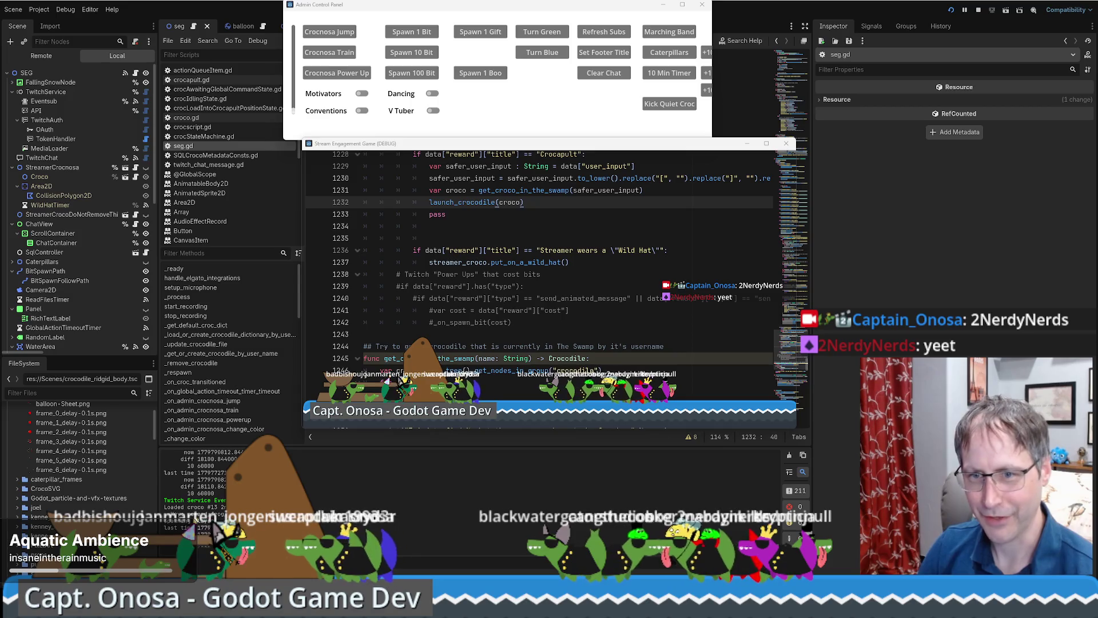
Step: Move the Admin Control Panel and Stream Engagement Game windows aside to reveal seg.gd's Crocapult reward code
{"action": "left_click_drag", "start_coordinate": [611, 16], "coordinate": [1097, 137]}
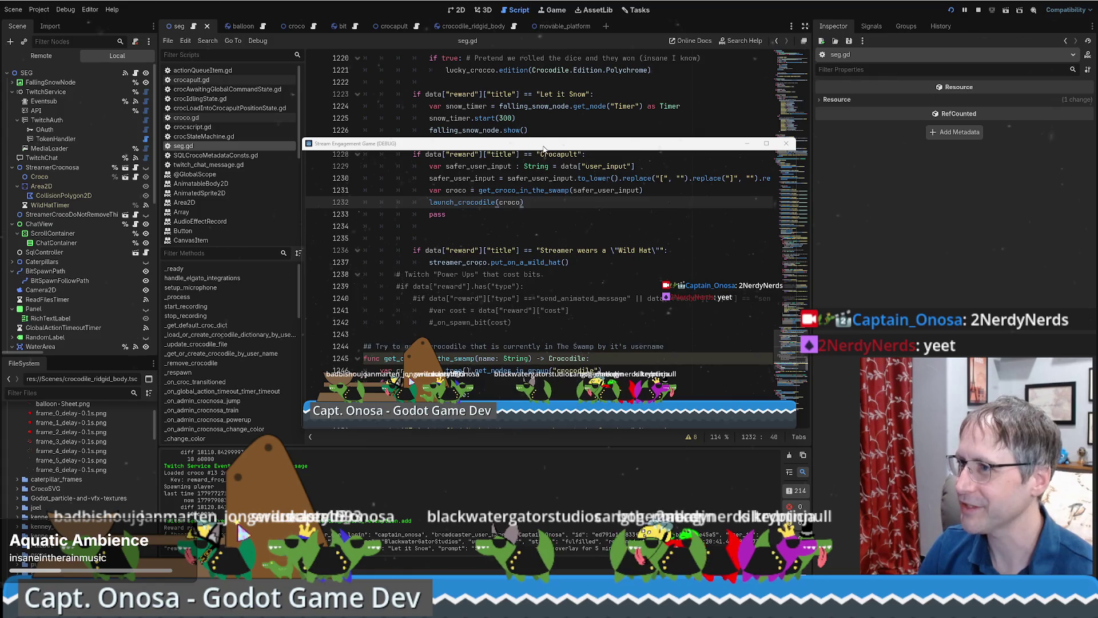
{"action": "left_click_drag", "start_coordinate": [543, 148], "coordinate": [0, 229]}
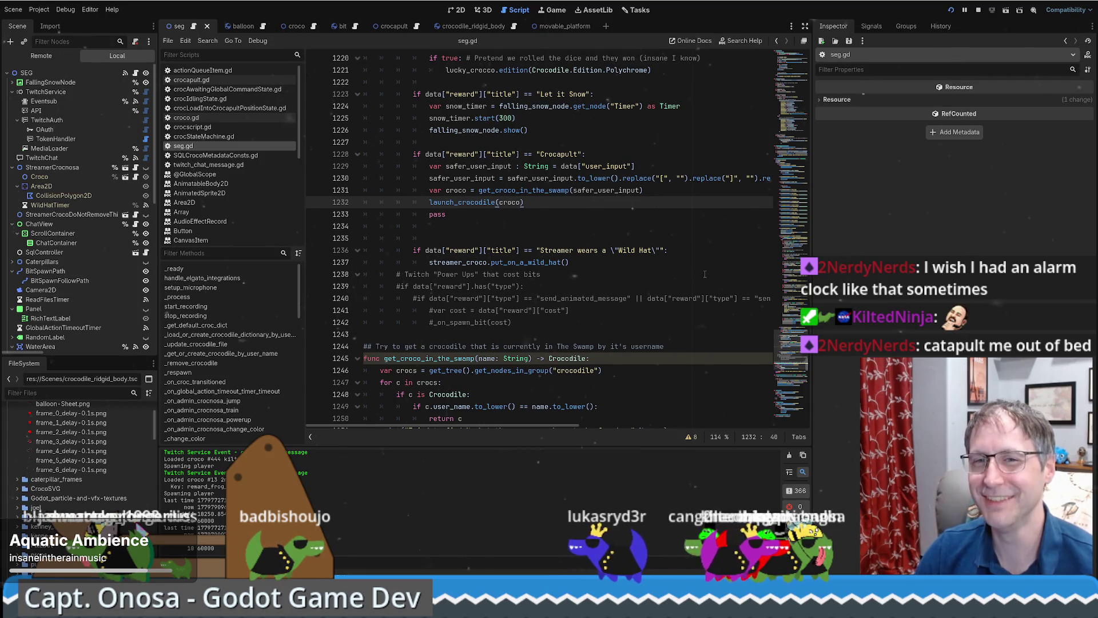
{"action": "scroll", "coordinate": [698, 283], "scroll_direction": "down", "scroll_amount": 5}
Step: Delete the leftover pass line after launch_crocodile(croco) in the Crocapult handler
{"action": "scroll", "coordinate": [689, 292], "scroll_direction": "up", "scroll_amount": 5}
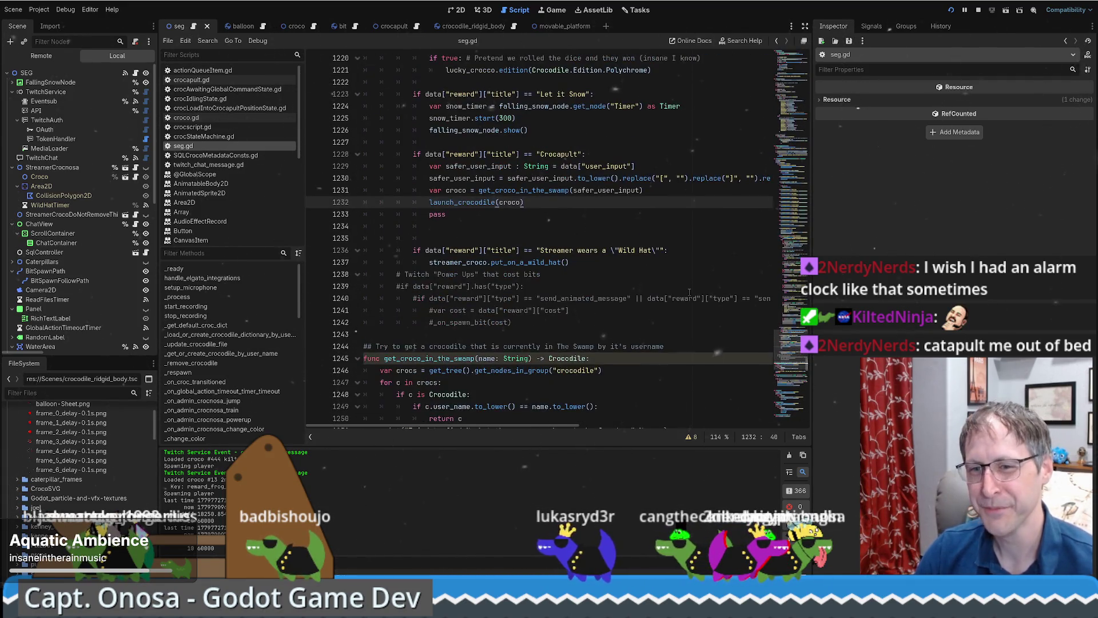
{"action": "scroll", "coordinate": [697, 298], "scroll_direction": "up", "scroll_amount": 3}
{"action": "scroll", "coordinate": [698, 301], "scroll_direction": "down", "scroll_amount": 1}
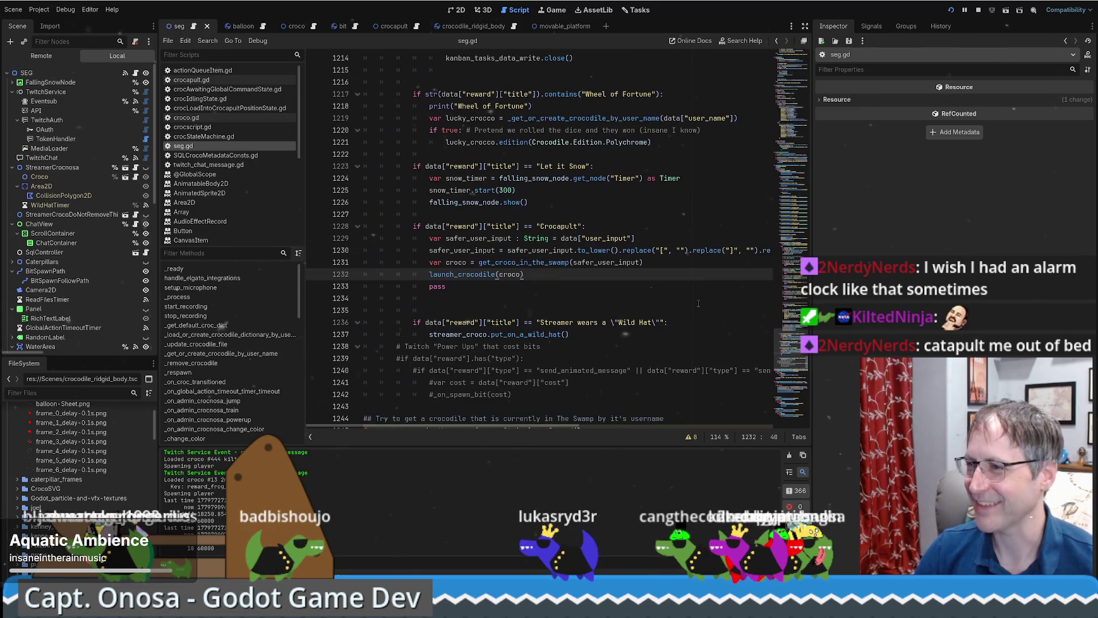
{"action": "left_click", "coordinate": [538, 288]}
{"action": "mouse_move", "coordinate": [527, 275]}
{"action": "left_mouse_down"}
{"action": "mouse_move", "coordinate": [435, 299]}
{"action": "mouse_move", "coordinate": [547, 282]}
{"action": "left_mouse_up"}
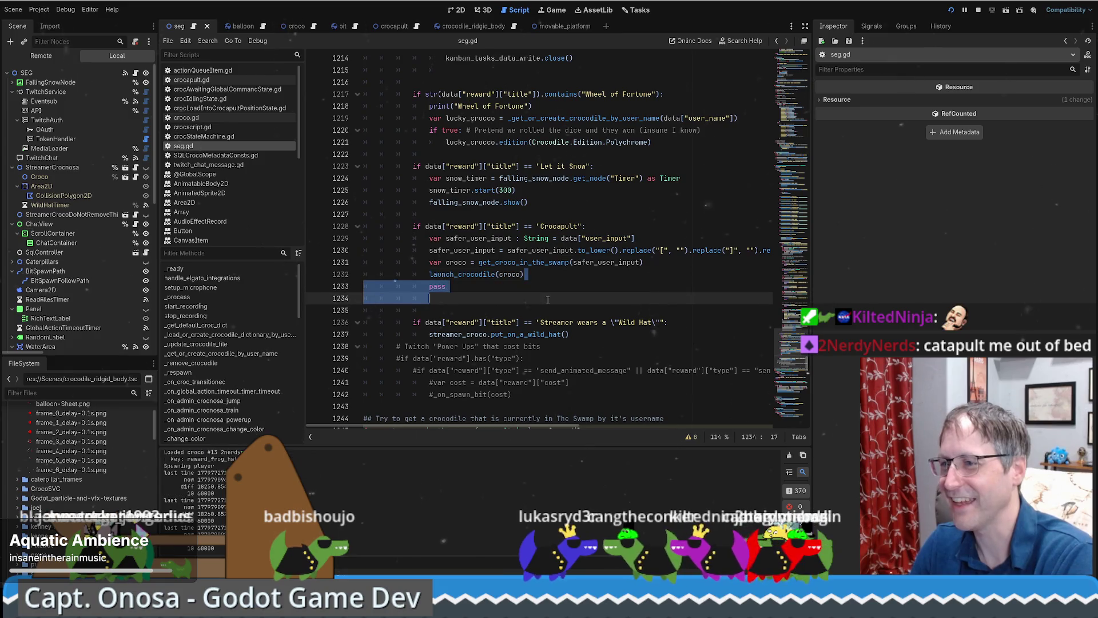
{"action": "key", "text": "Delete"}
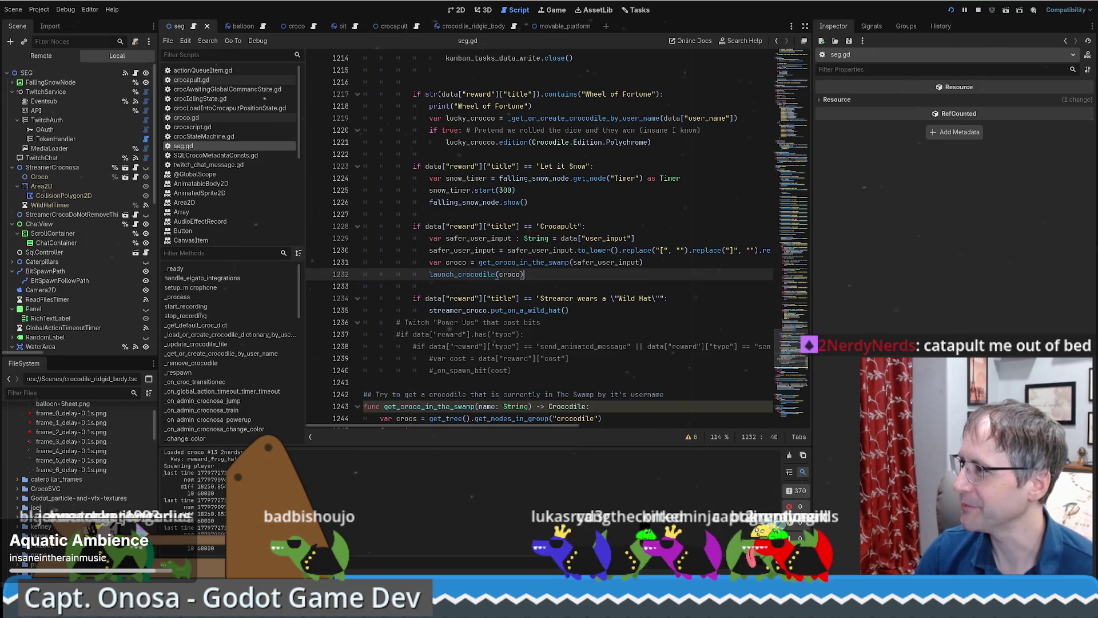
Step: Check the documentation of the methods used in the Crocapult handler
{"action": "mouse_move", "coordinate": [525, 263]}
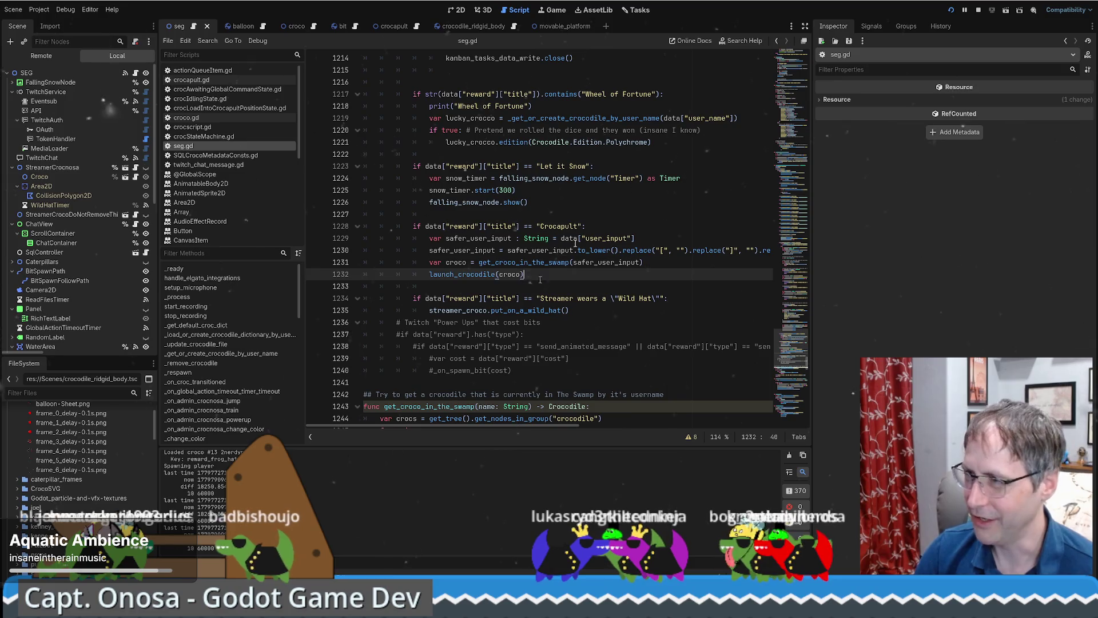
{"action": "mouse_move", "coordinate": [579, 265]}
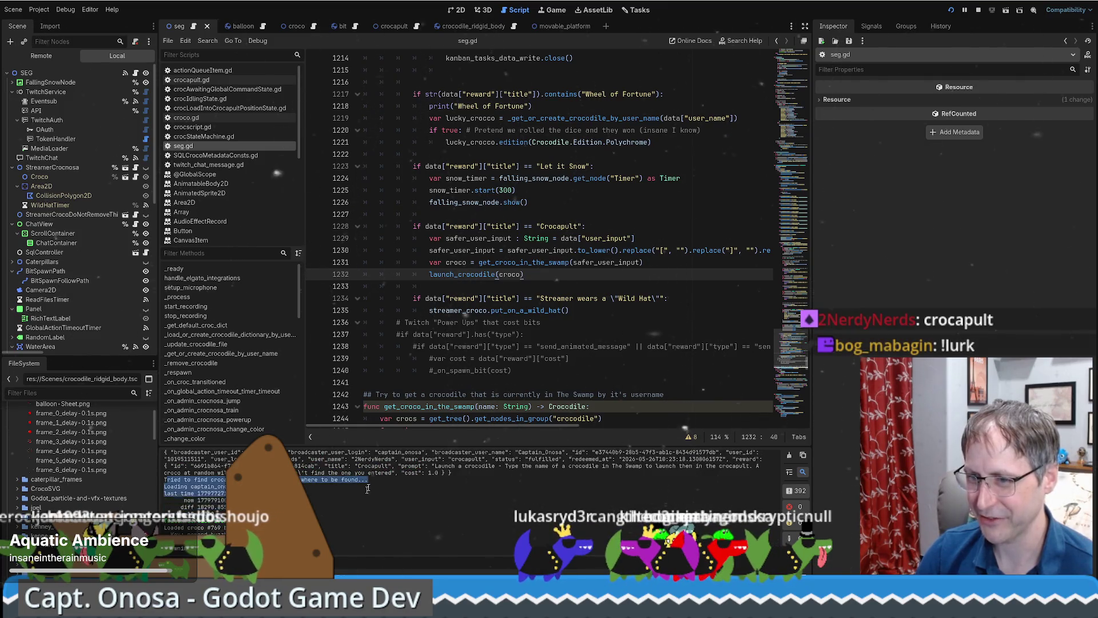
{"action": "left_click", "coordinate": [522, 289]}
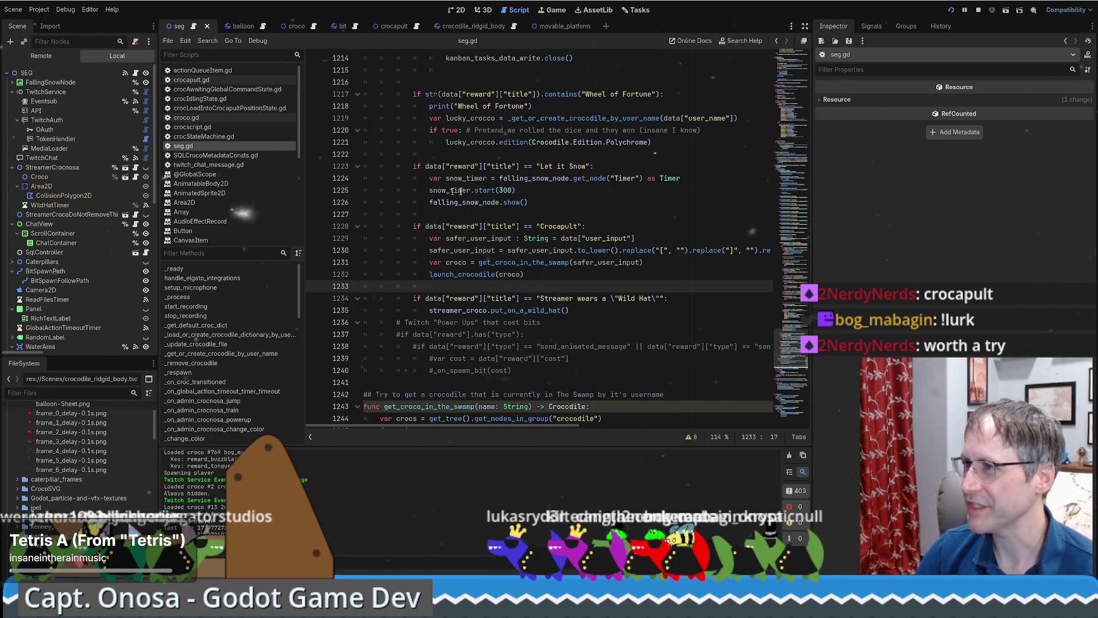
{"action": "scroll", "coordinate": [506, 204], "scroll_direction": "down", "scroll_amount": 3}
{"action": "scroll", "coordinate": [506, 204], "scroll_direction": "up", "scroll_amount": 3}
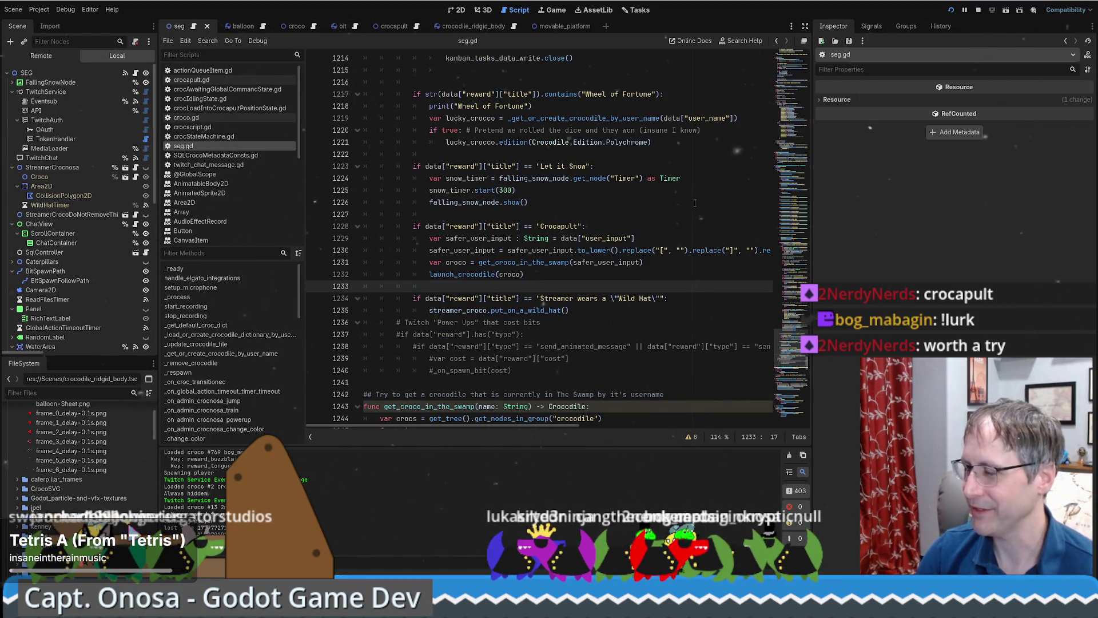
Step: Drag the Crocapult card from Doing to Done on the Tasks board, then close Godot
{"action": "left_click", "coordinate": [555, 10]}
{"action": "left_click", "coordinate": [594, 10]}
{"action": "left_click", "coordinate": [637, 10]}
{"action": "left_click_drag", "start_coordinate": [550, 109], "coordinate": [694, 95]}
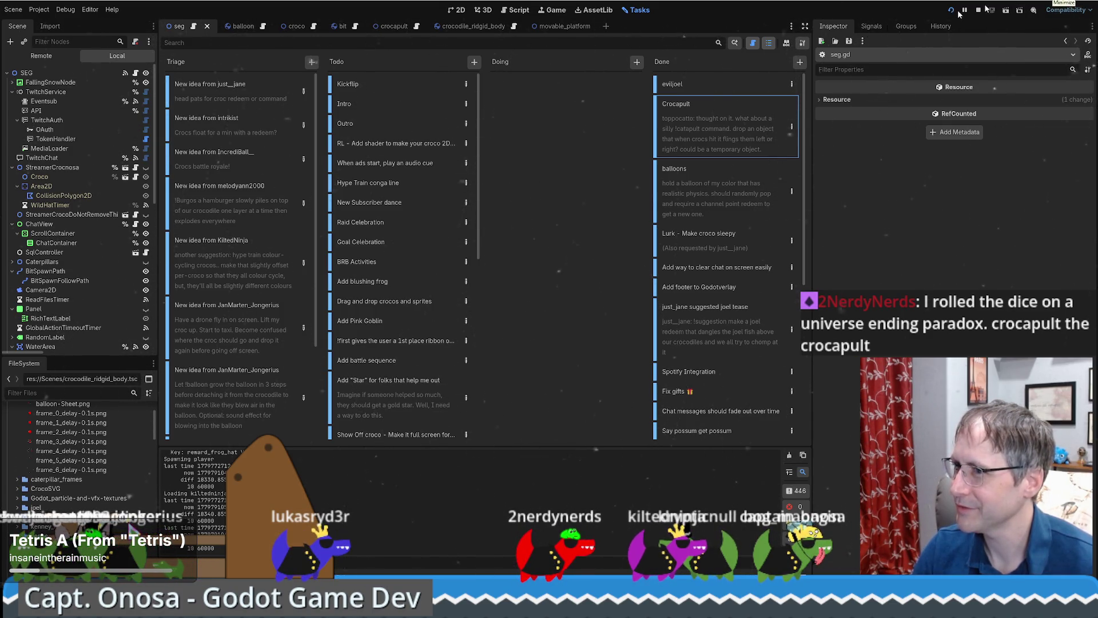
{"action": "left_click", "coordinate": [358, 102]}
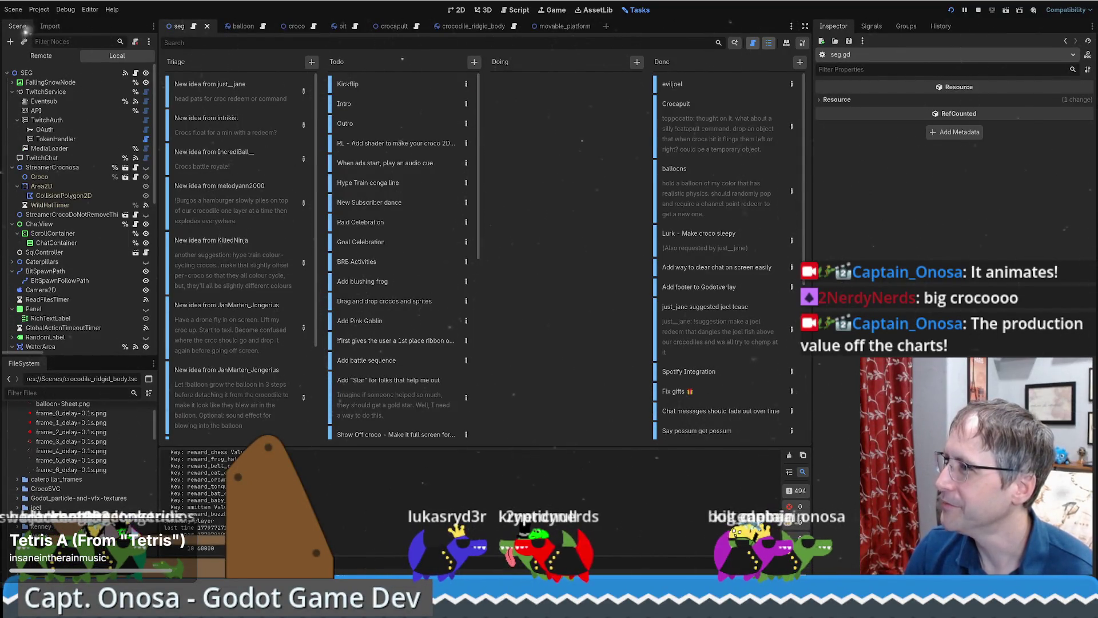
{"action": "key", "text": "super+d"}
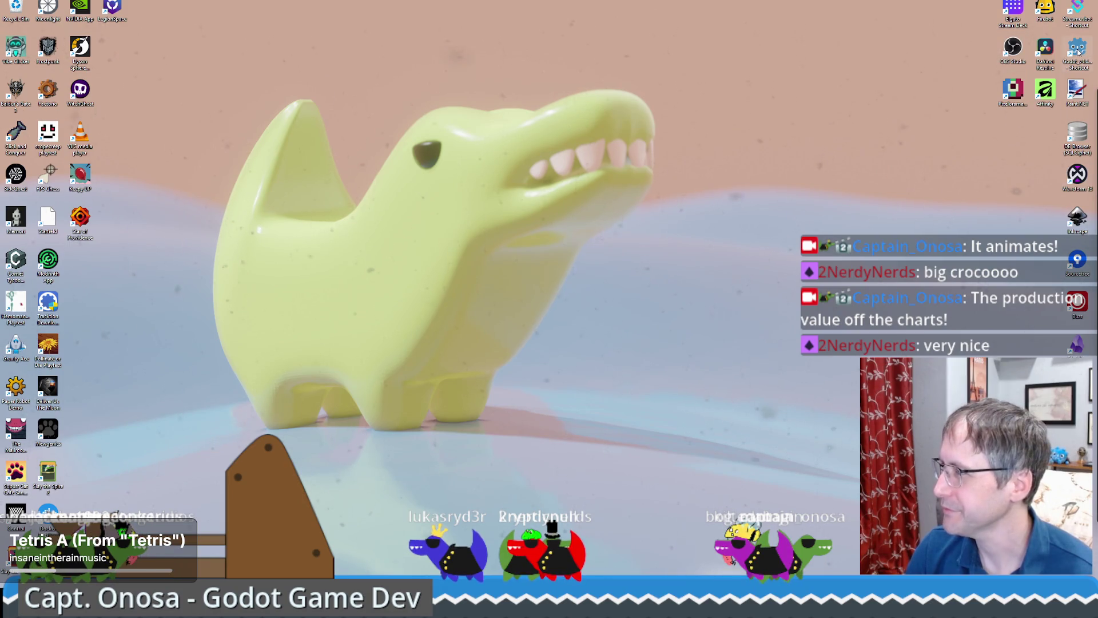
Step: Launch Godot from the desktop shortcut and open the 'You had mead at hello' project for editing
{"action": "double_click", "coordinate": [1077, 53]}
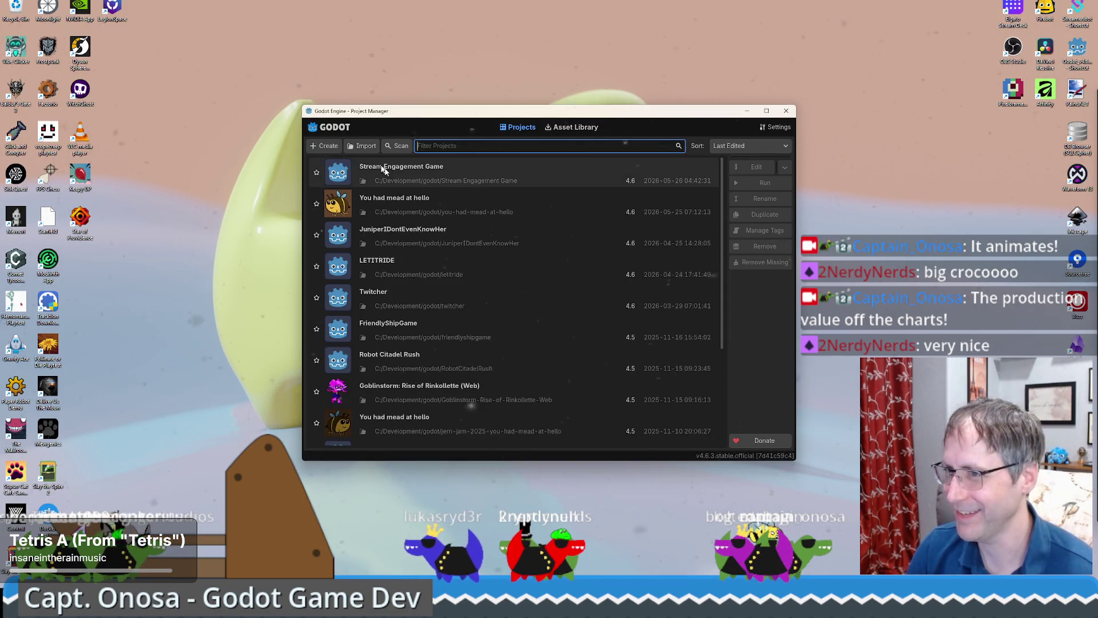
{"action": "left_click", "coordinate": [499, 205]}
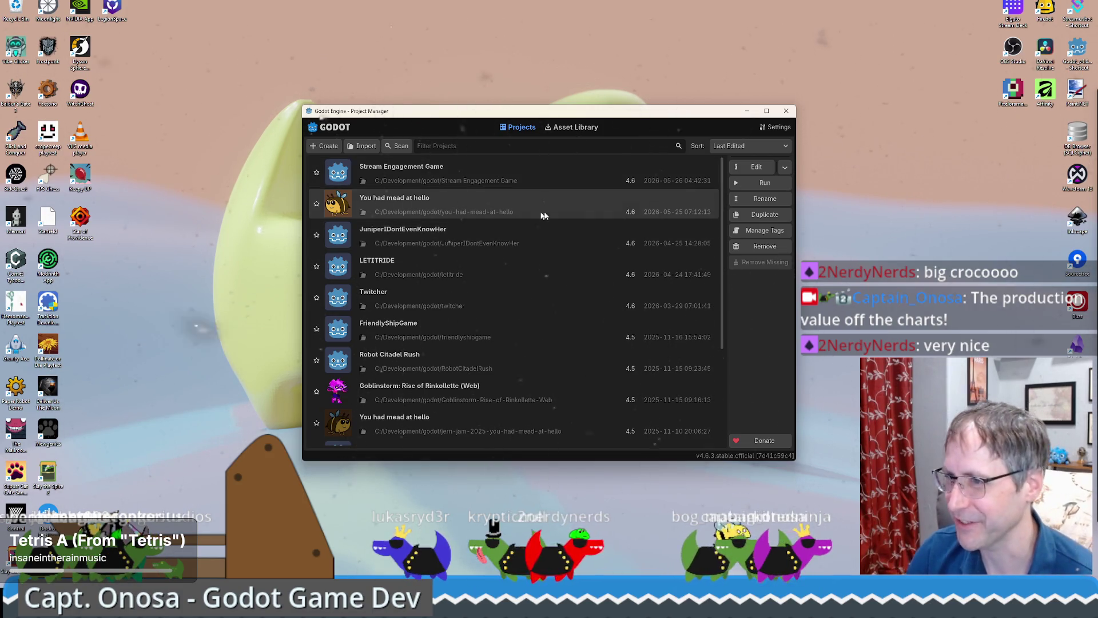
{"action": "left_click", "coordinate": [754, 169]}
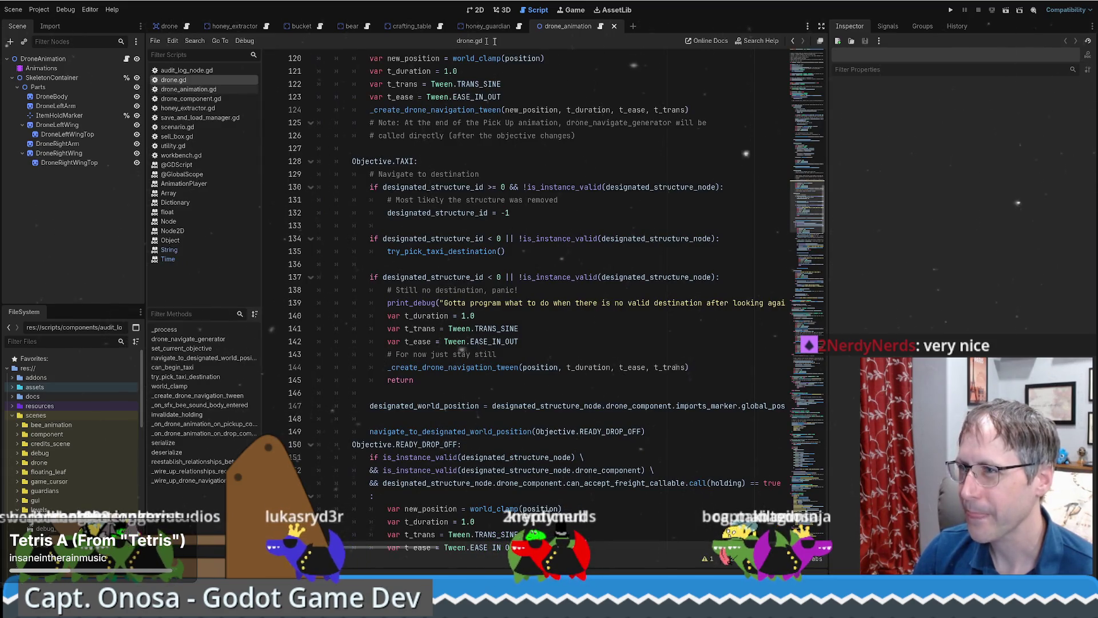
Step: Delete the stray stuck_inside_pick_up_state line from drone.gd's PICK_UP branch
{"action": "scroll", "coordinate": [588, 180], "scroll_direction": "up", "scroll_amount": 7}
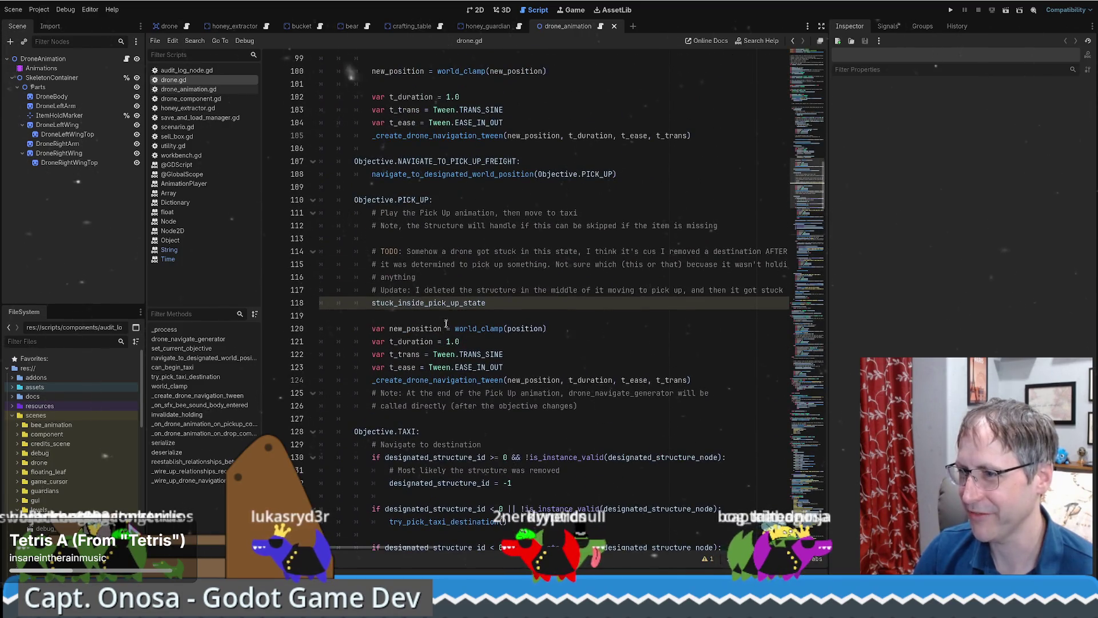
{"action": "left_click_drag", "start_coordinate": [450, 313], "coordinate": [300, 301]}
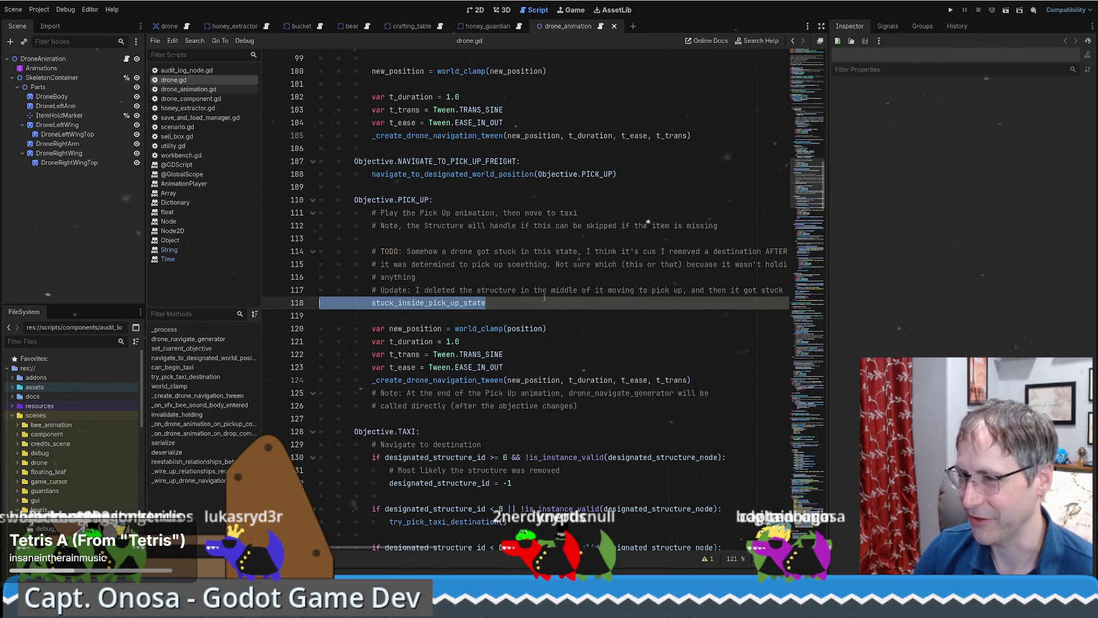
{"action": "key", "text": "BackSpace"}
{"action": "key", "text": "BackSpace"}
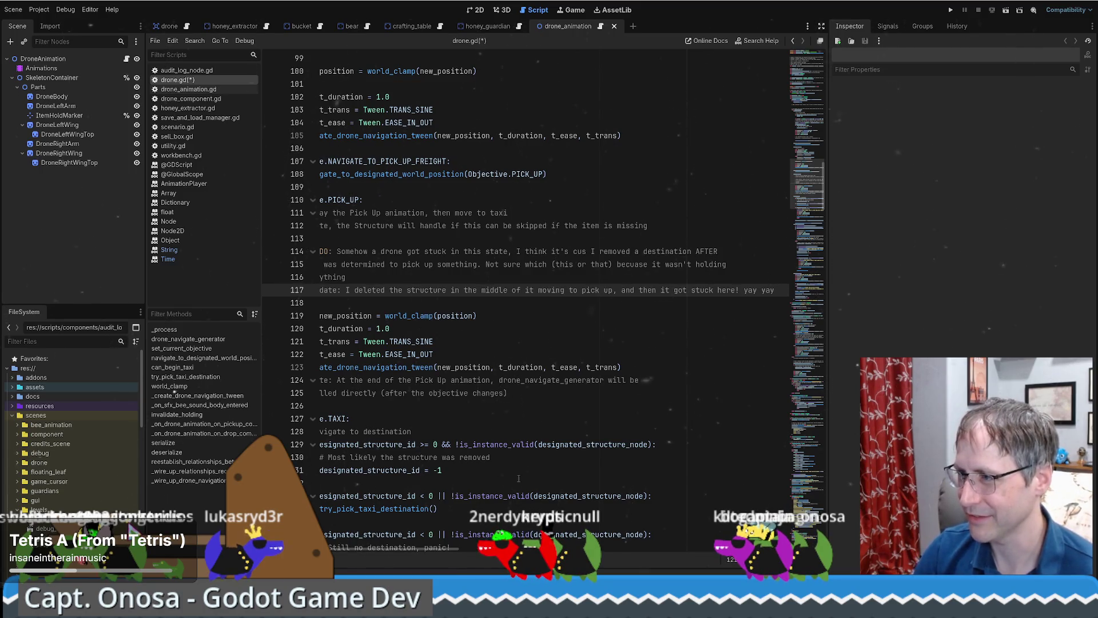
Step: Jump to the current_objective declaration, then switch to the 'godot private setter gdscript' search results
{"action": "scroll", "coordinate": [424, 553], "scroll_direction": "left", "scroll_amount": 3}
{"action": "scroll", "coordinate": [469, 458], "scroll_direction": "up", "scroll_amount": 15}
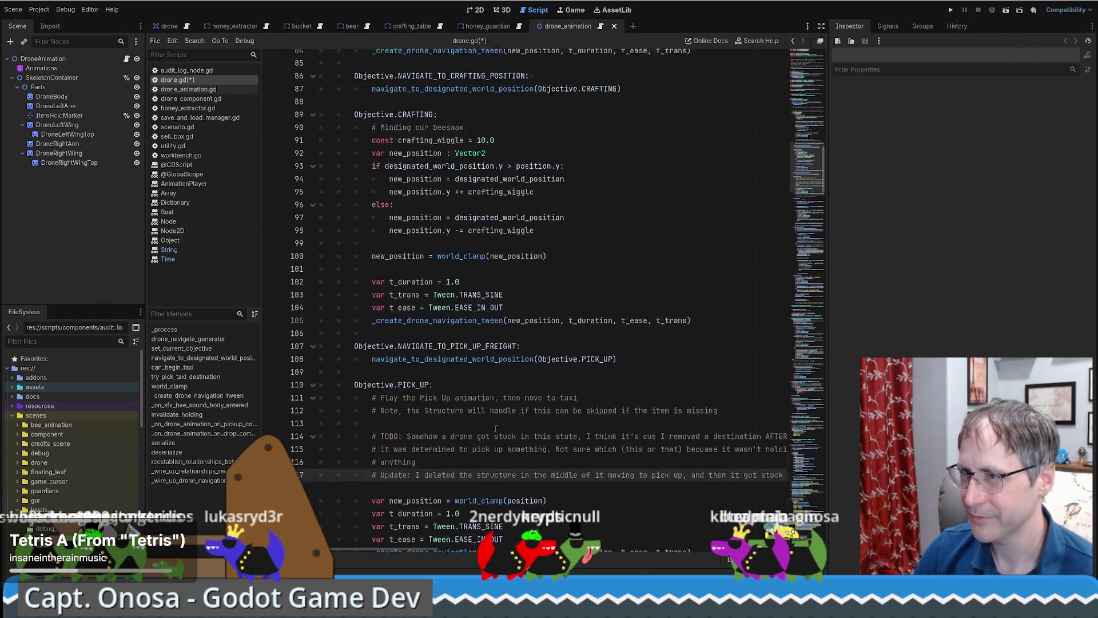
{"action": "scroll", "coordinate": [513, 448], "scroll_direction": "up", "scroll_amount": 1}
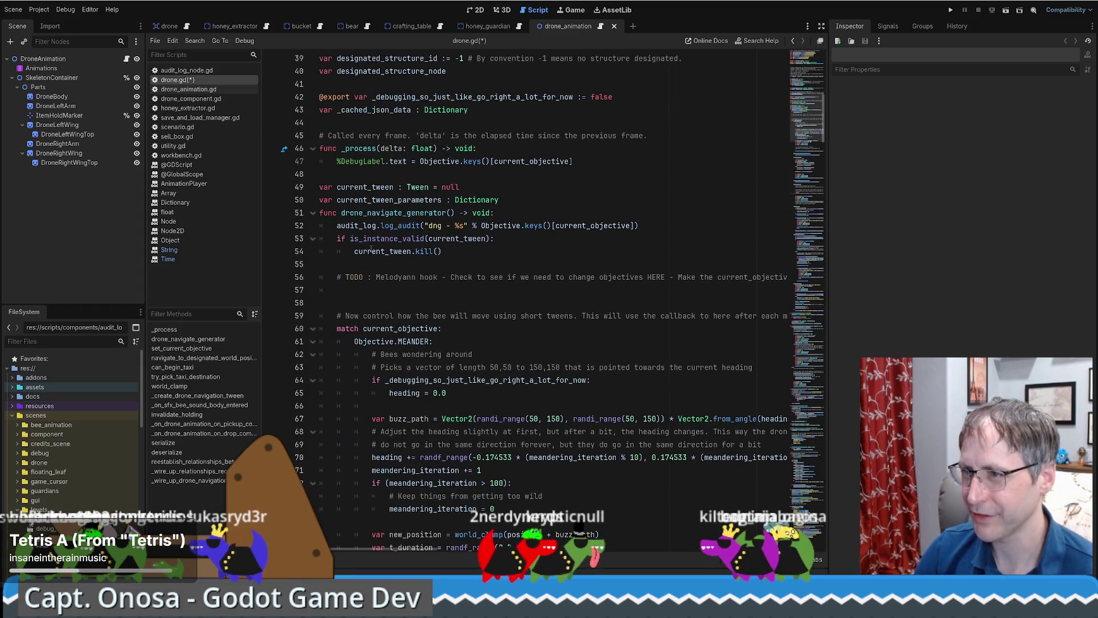
{"action": "left_click", "coordinate": [464, 264]}
{"action": "left_click", "coordinate": [456, 199]}
{"action": "left_click", "coordinate": [534, 193]}
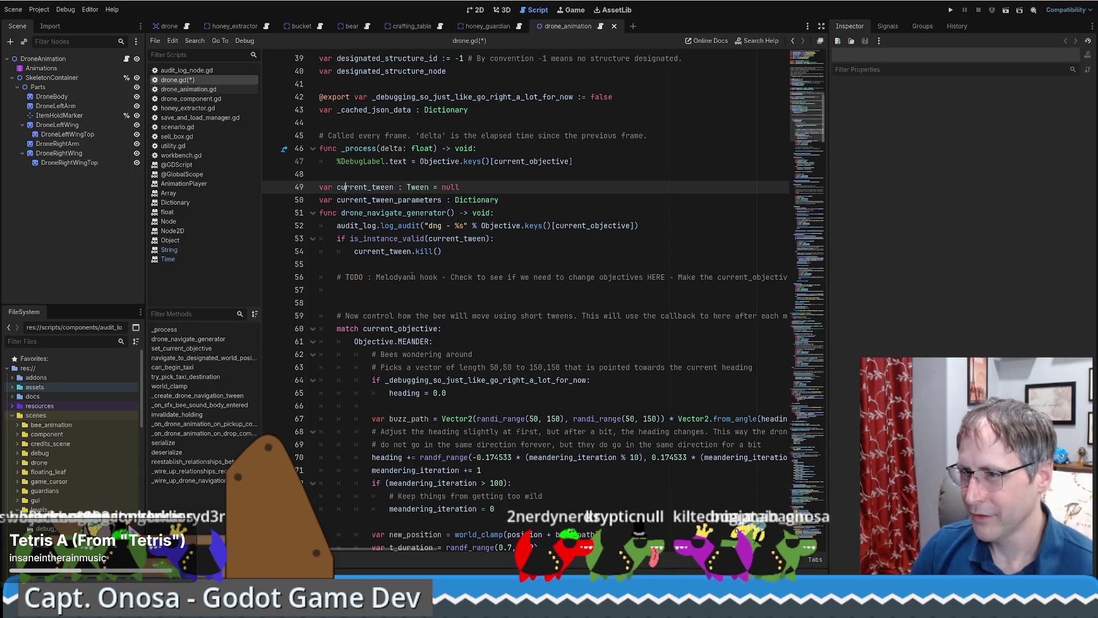
{"action": "left_click", "coordinate": [413, 328], "text": "ctrl"}
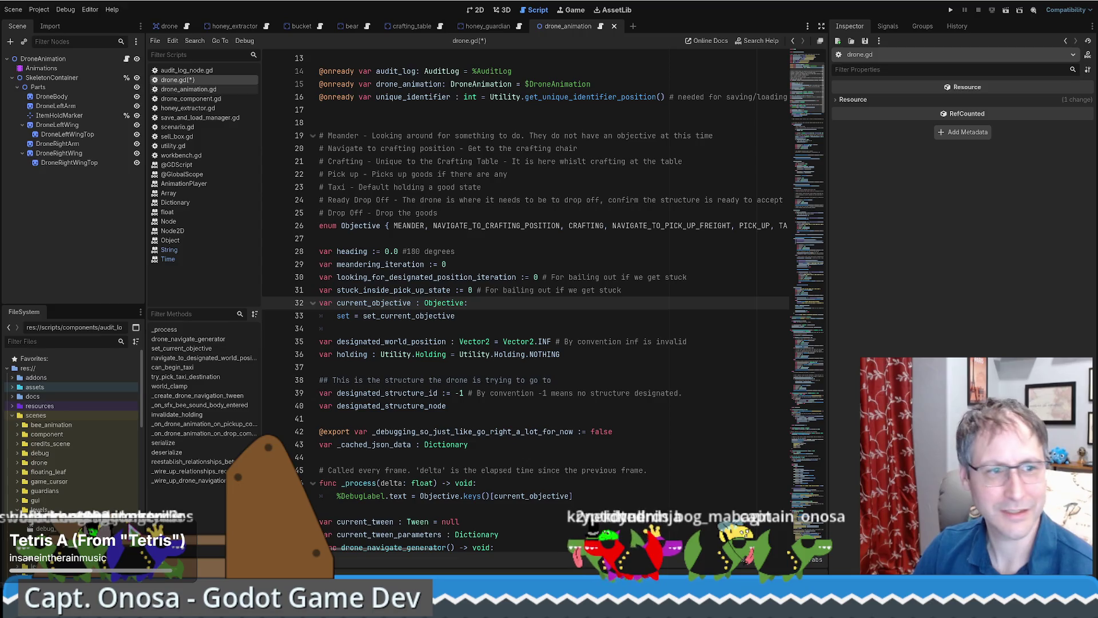
{"action": "key", "text": "alt+Tab"}
{"action": "scroll", "coordinate": [221, 224], "scroll_direction": "down", "scroll_amount": 2}
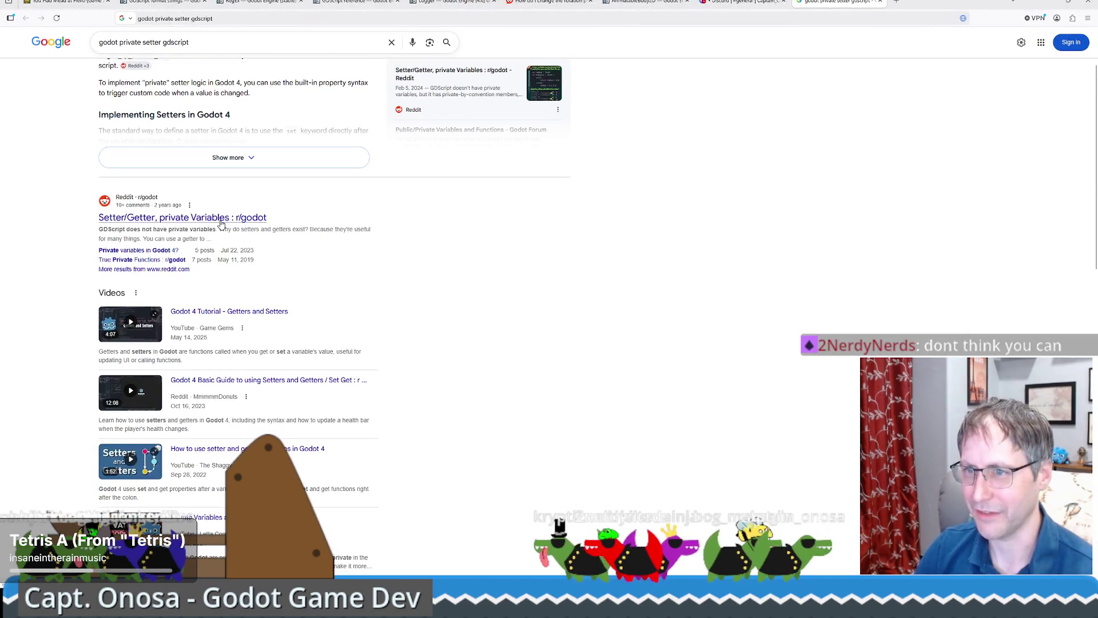
Step: Read the r/godot 'Setter/Getter, private Variables' thread's comments, then minimize Chrome back to drone.gd
{"action": "left_click", "coordinate": [222, 220]}
{"action": "scroll", "coordinate": [328, 274], "scroll_direction": "down", "scroll_amount": 2}
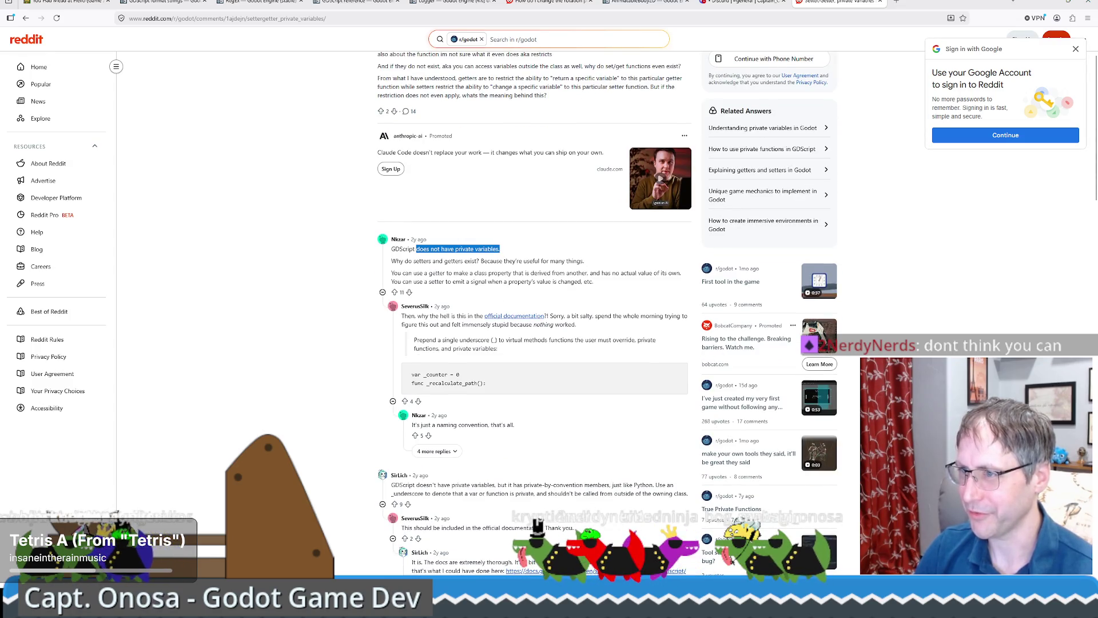
{"action": "scroll", "coordinate": [608, 310], "scroll_direction": "down", "scroll_amount": 2}
{"action": "scroll", "coordinate": [478, 214], "scroll_direction": "down", "scroll_amount": 1}
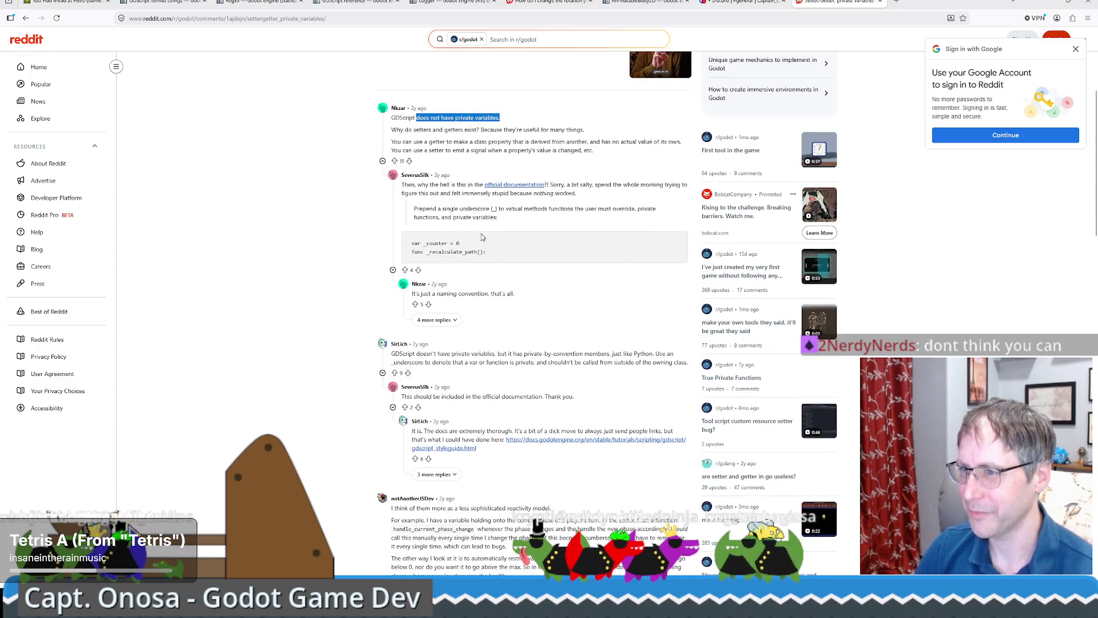
{"action": "scroll", "coordinate": [497, 256], "scroll_direction": "down", "scroll_amount": 2}
{"action": "scroll", "coordinate": [483, 257], "scroll_direction": "down", "scroll_amount": 2}
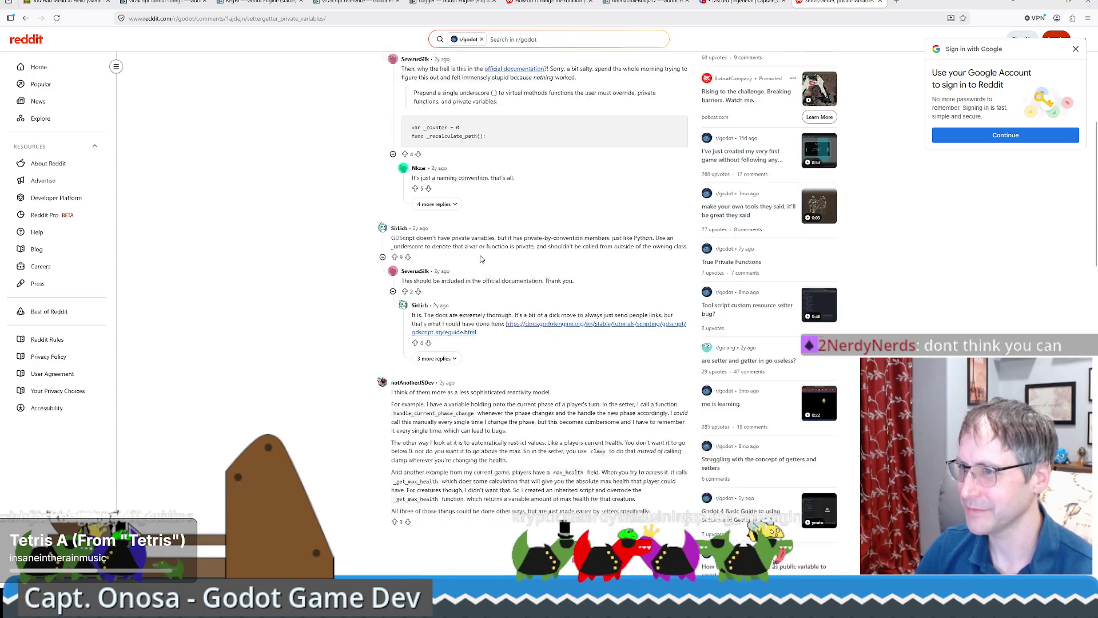
{"action": "mouse_move", "coordinate": [420, 178]}
{"action": "left_mouse_down"}
{"action": "mouse_move", "coordinate": [568, 180]}
{"action": "mouse_move", "coordinate": [392, 179]}
{"action": "mouse_move", "coordinate": [430, 187]}
{"action": "left_mouse_up"}
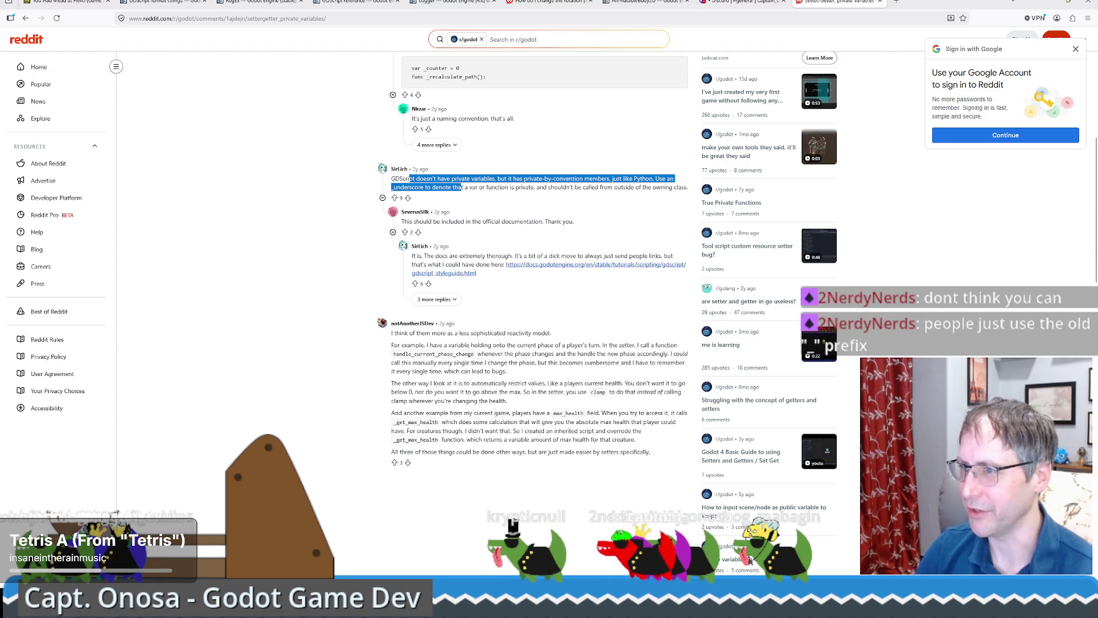
{"action": "left_click", "coordinate": [481, 187]}
{"action": "scroll", "coordinate": [511, 201], "scroll_direction": "down", "scroll_amount": 1}
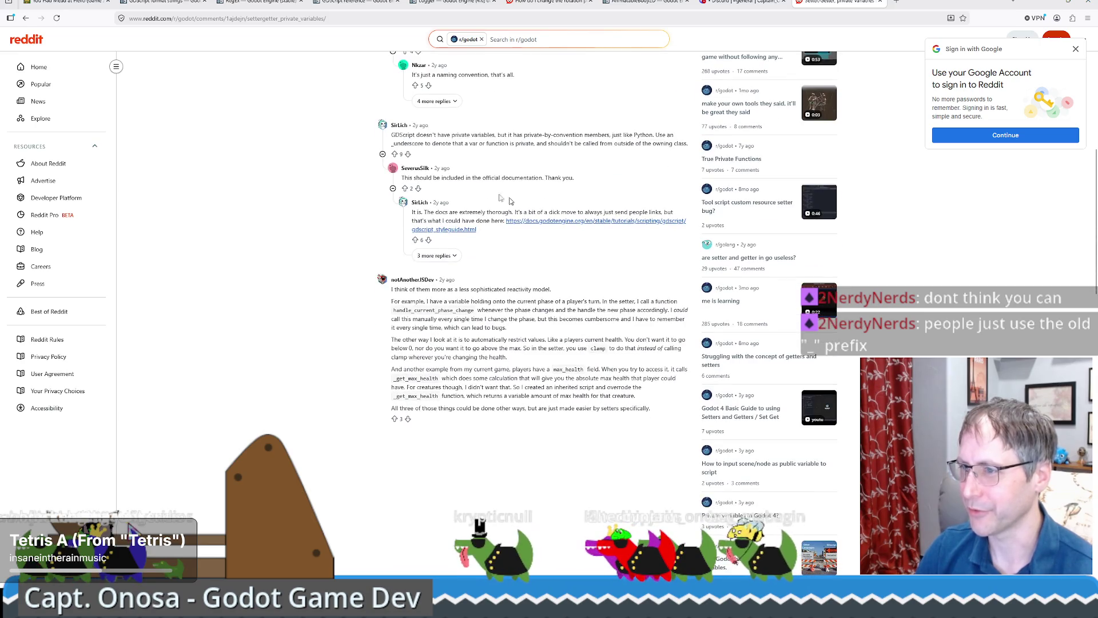
{"action": "left_click", "coordinate": [1052, 3]}
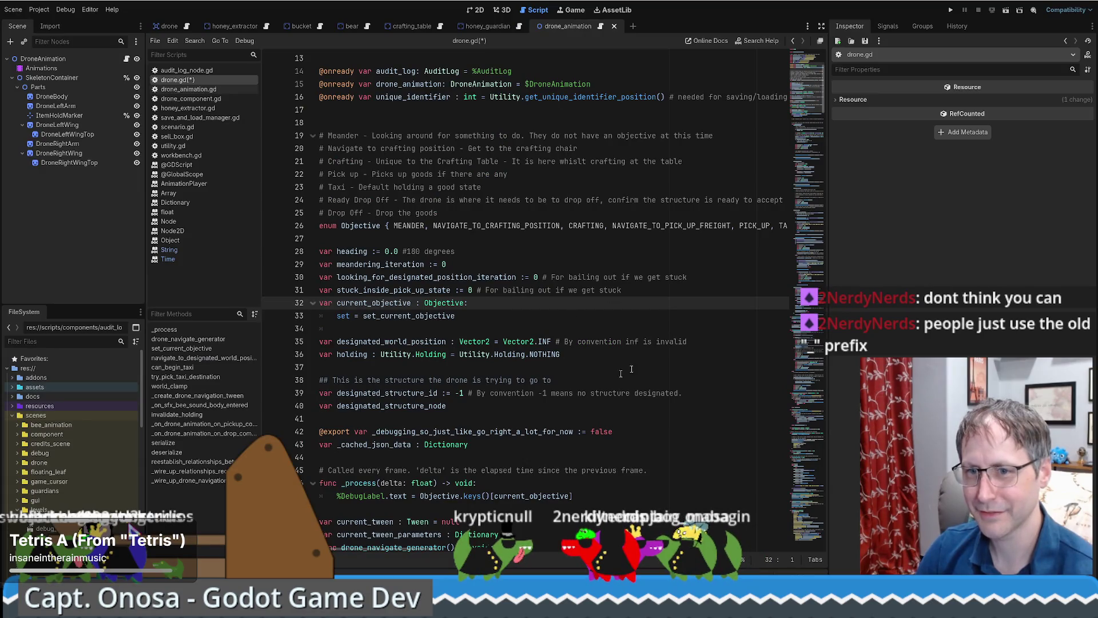
Step: Inspect the set_current_objective function definition, then return to the current_objective declaration
{"action": "left_click", "coordinate": [761, 293]}
{"action": "scroll", "coordinate": [516, 271], "scroll_direction": "down", "scroll_amount": 2}
{"action": "left_click", "coordinate": [393, 238]}
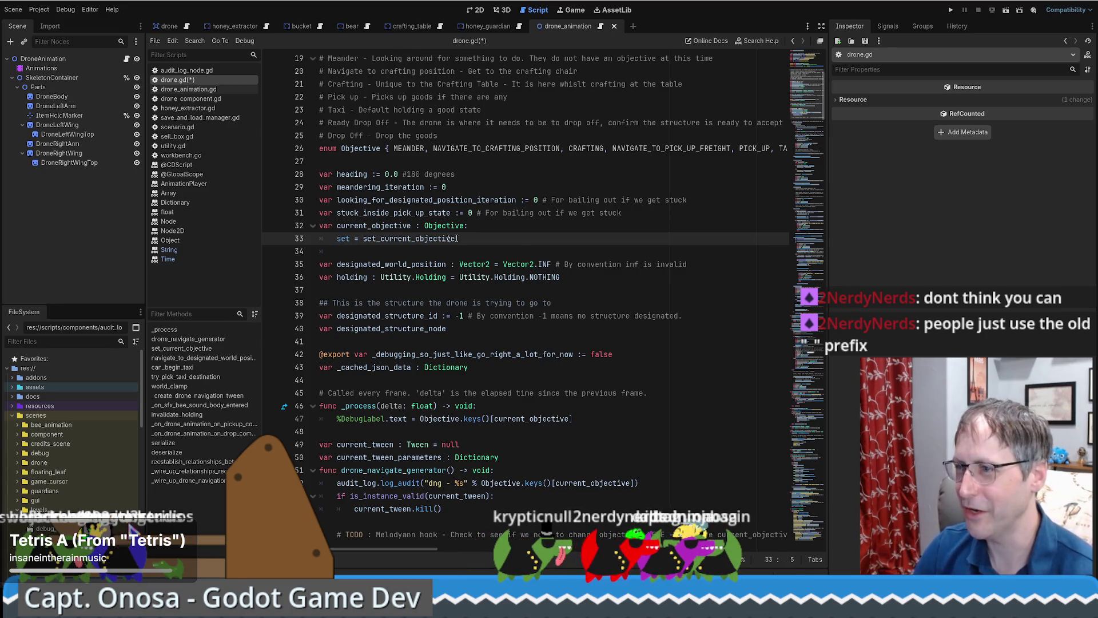
{"action": "left_click", "coordinate": [399, 239], "text": "ctrl"}
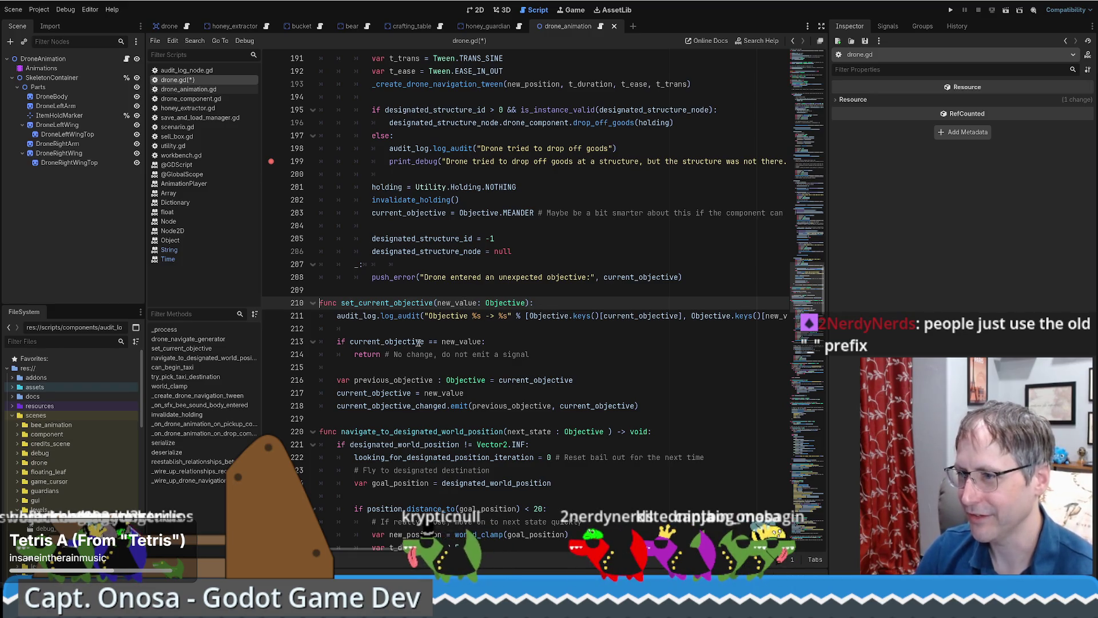
{"action": "key", "text": "ctrl"}
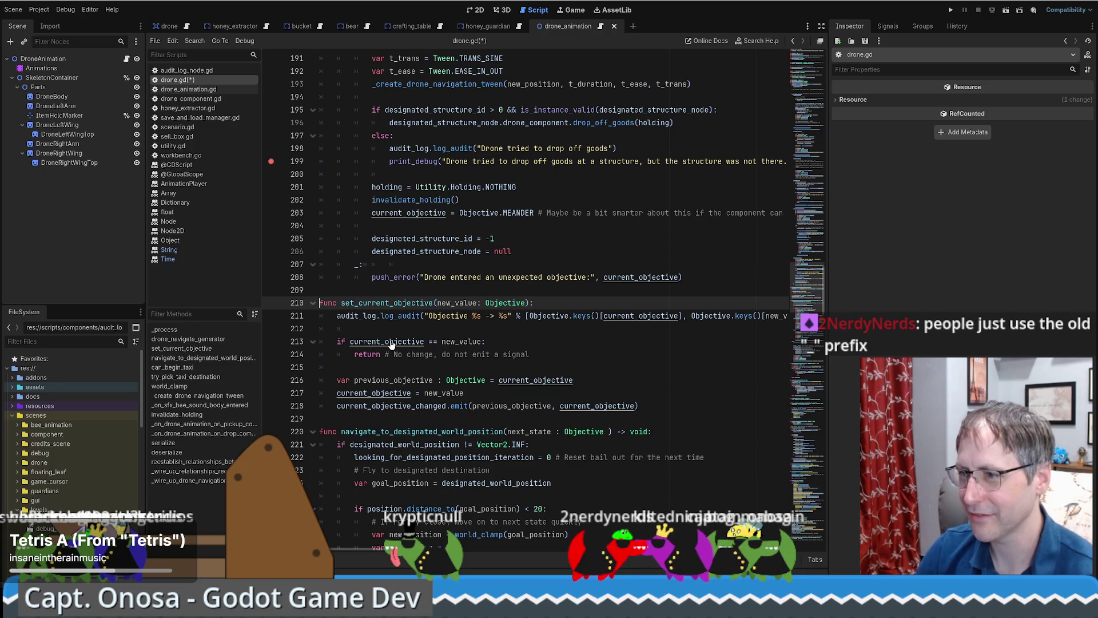
{"action": "left_click", "coordinate": [391, 342], "text": "ctrl"}
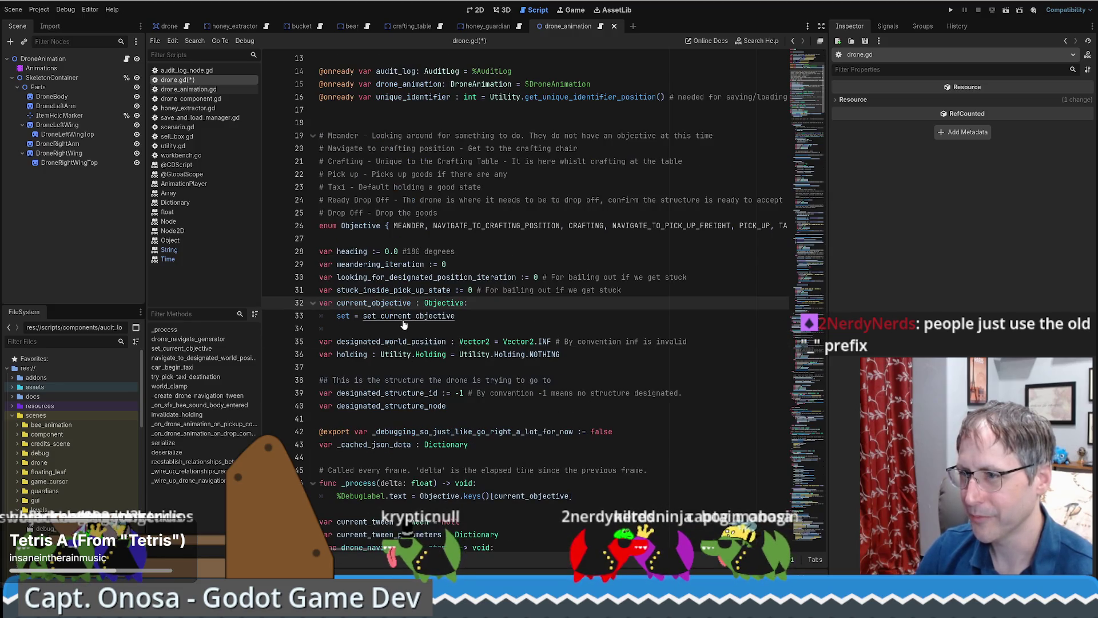
Step: Insert a blank line above current_objective, undoing a tentative 'var queue' line
{"action": "key", "text": "Home"}
{"action": "key", "text": "Return"}
{"action": "key", "text": "Up"}
{"action": "key", "text": "Return"}
{"action": "type", "text": "var queue"}
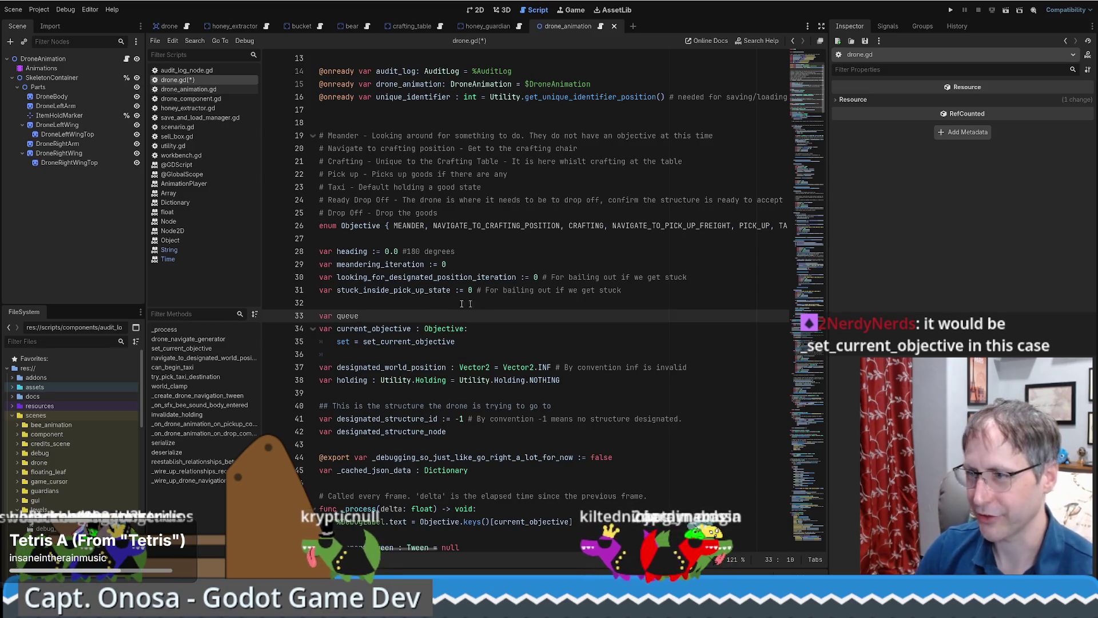
{"action": "key", "text": "ctrl+z"}
{"action": "key", "text": "ctrl+z"}
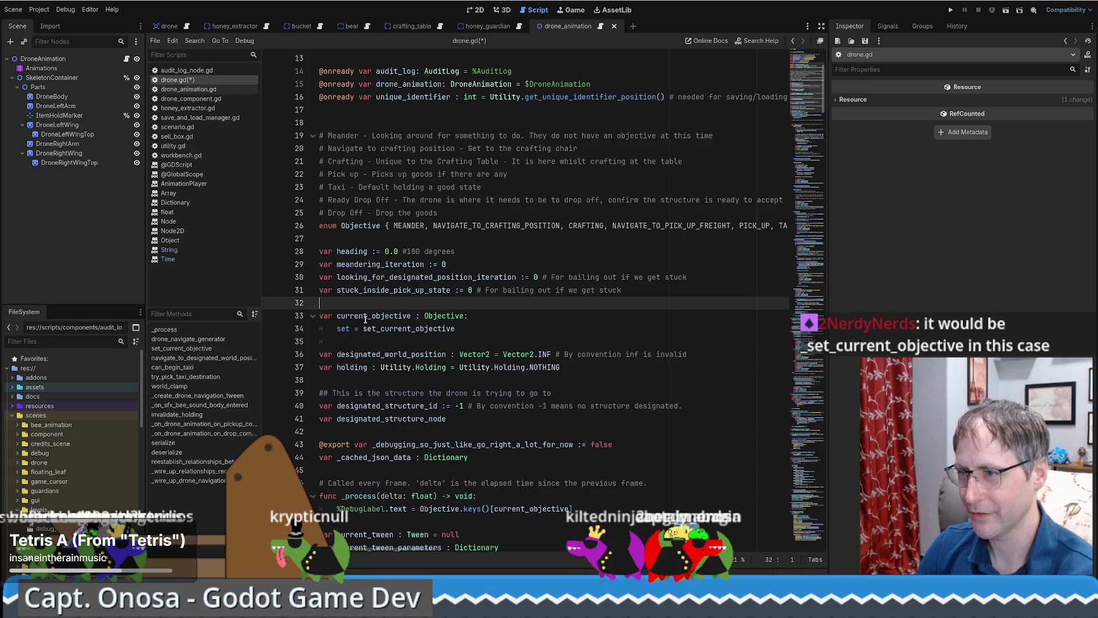
Step: Check set_current_objective's definition, then prefix the setter name with an underscore: _set_current_objective
{"action": "left_click", "coordinate": [364, 328]}
{"action": "left_click", "coordinate": [364, 328], "text": "ctrl"}
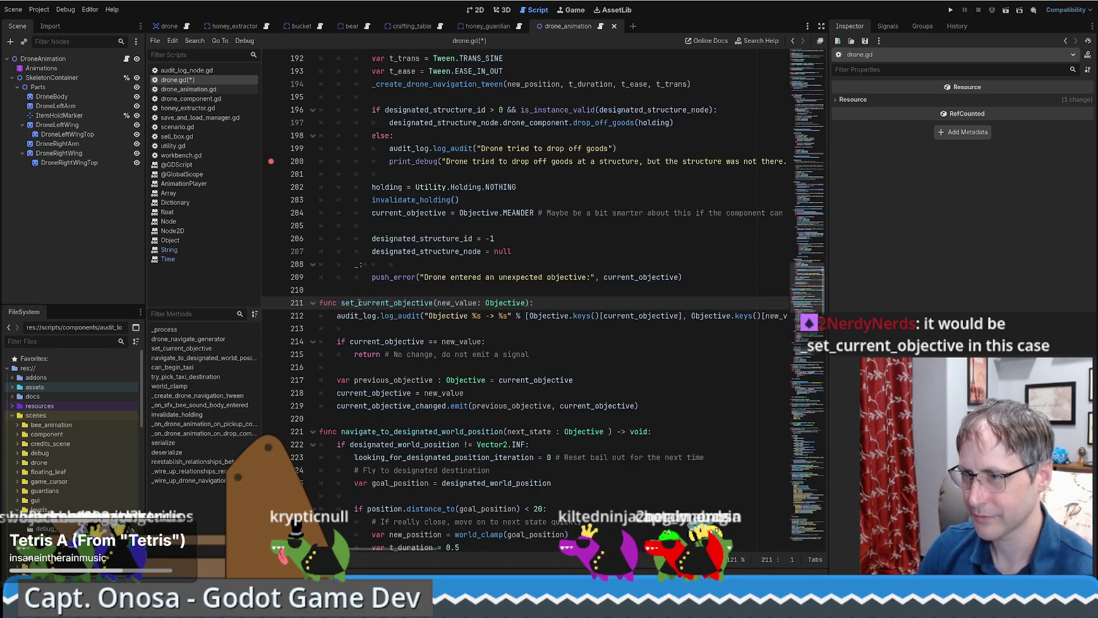
{"action": "key", "text": "alt+Left"}
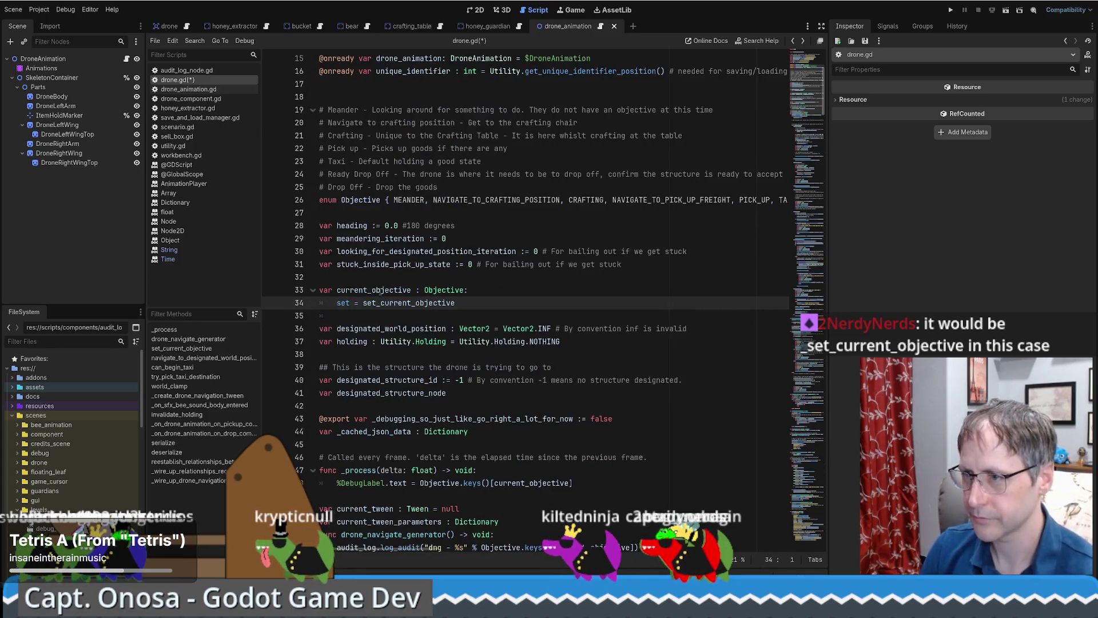
{"action": "left_click", "coordinate": [363, 303]}
{"action": "type", "text": "_"}
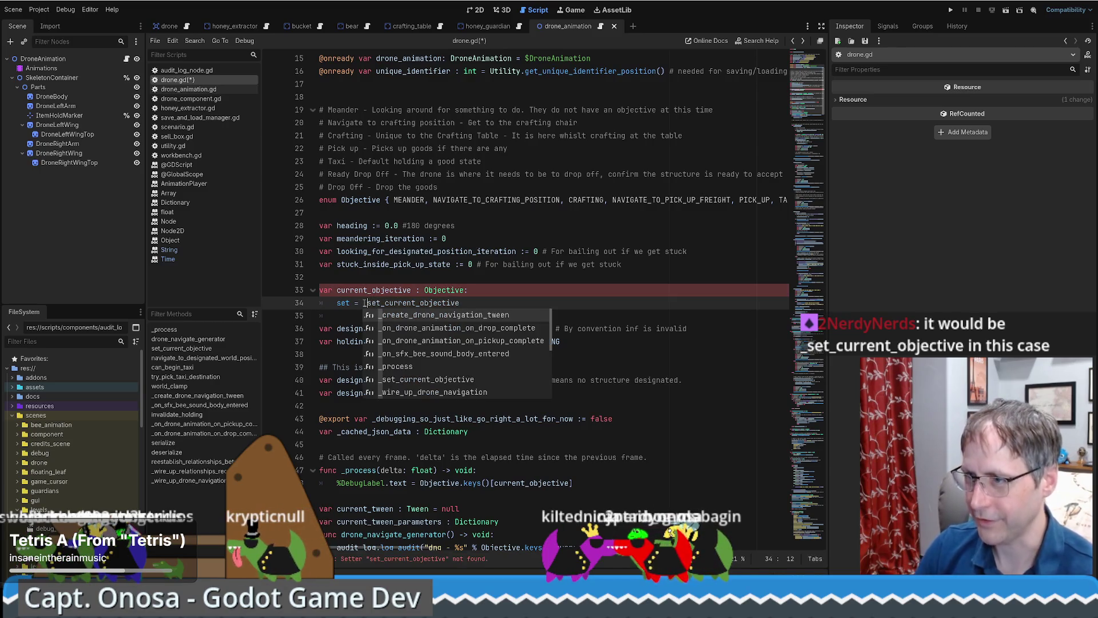
Step: Open a new empty line above the current_objective declaration
{"action": "left_click", "coordinate": [397, 273]}
{"action": "left_click", "coordinate": [404, 279]}
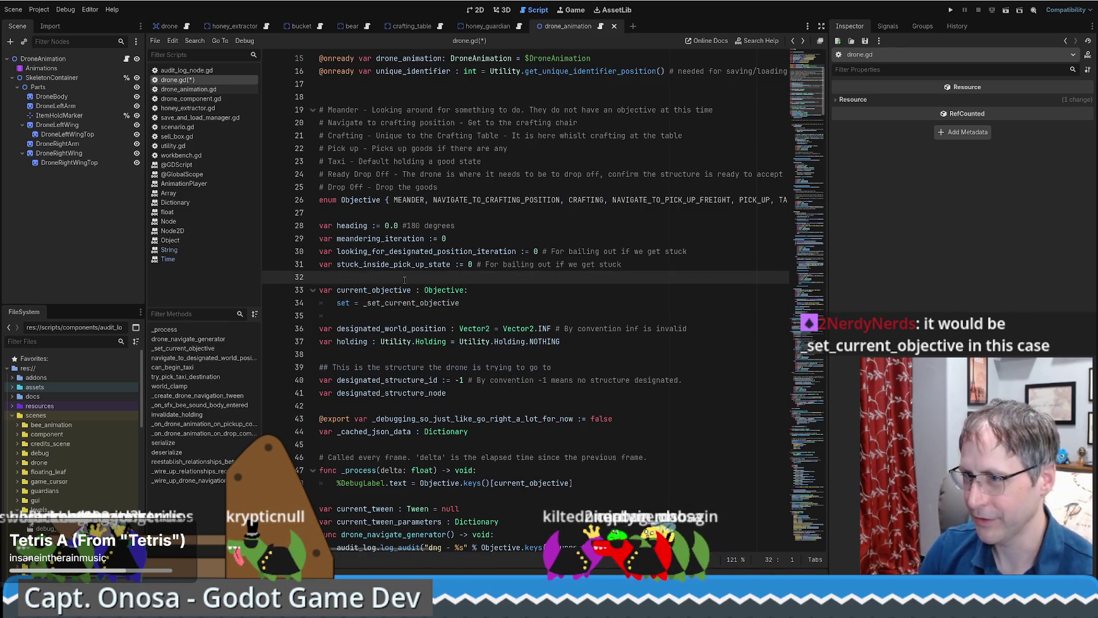
{"action": "key", "text": "Return"}
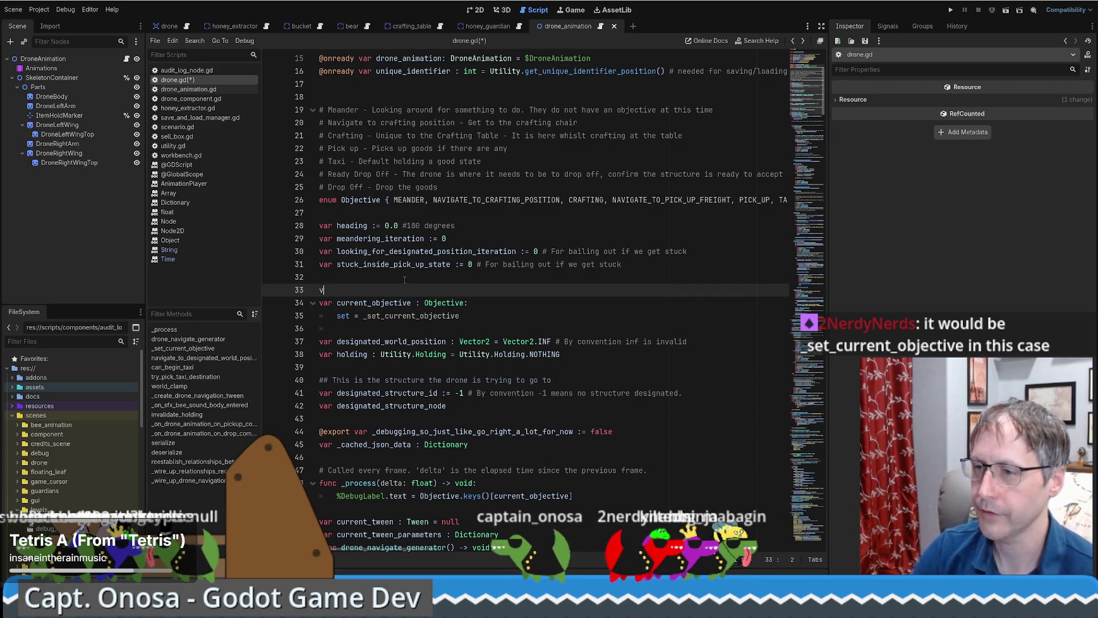
Step: Type var _next_objective : Objective = null above current_objective, then add a blank line above it
{"action": "type", "text": "var "}
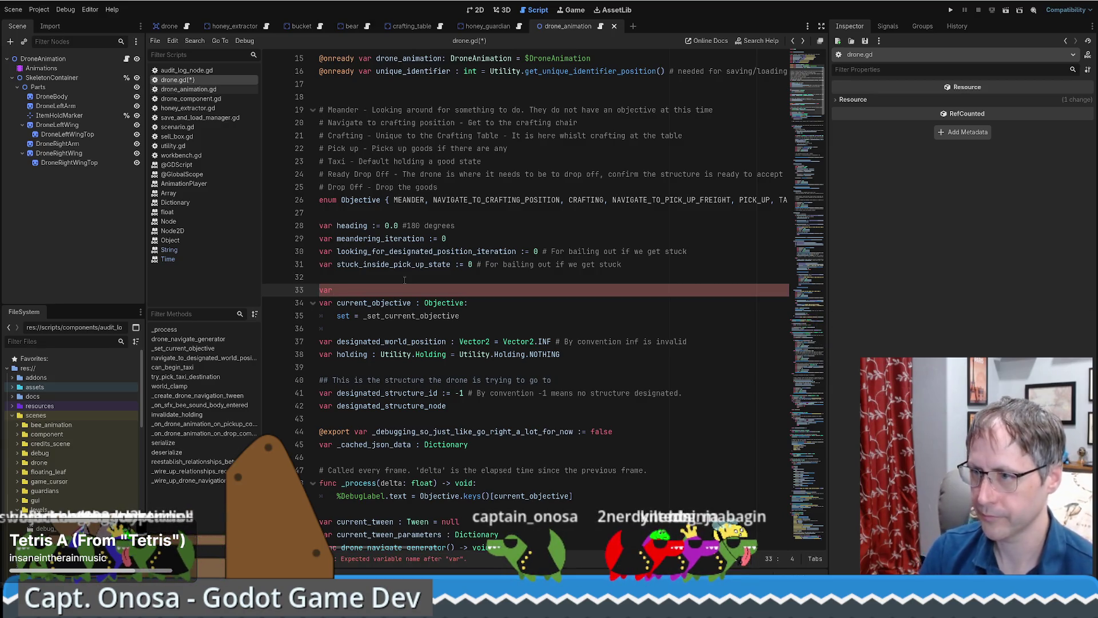
{"action": "type", "text": "_p"}
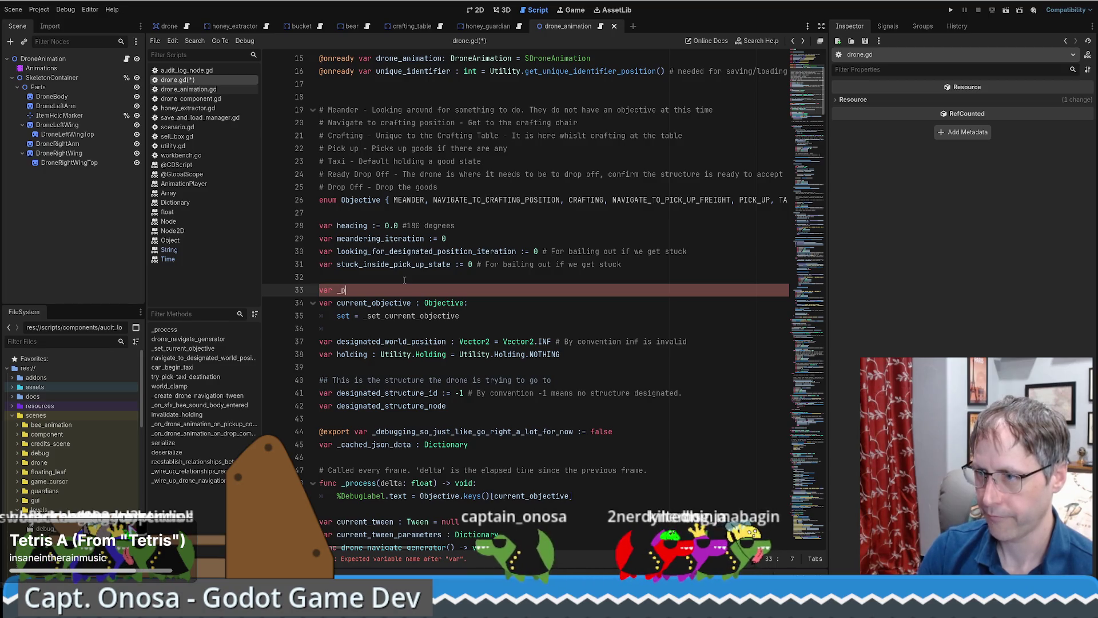
{"action": "type", "text": "ending"}
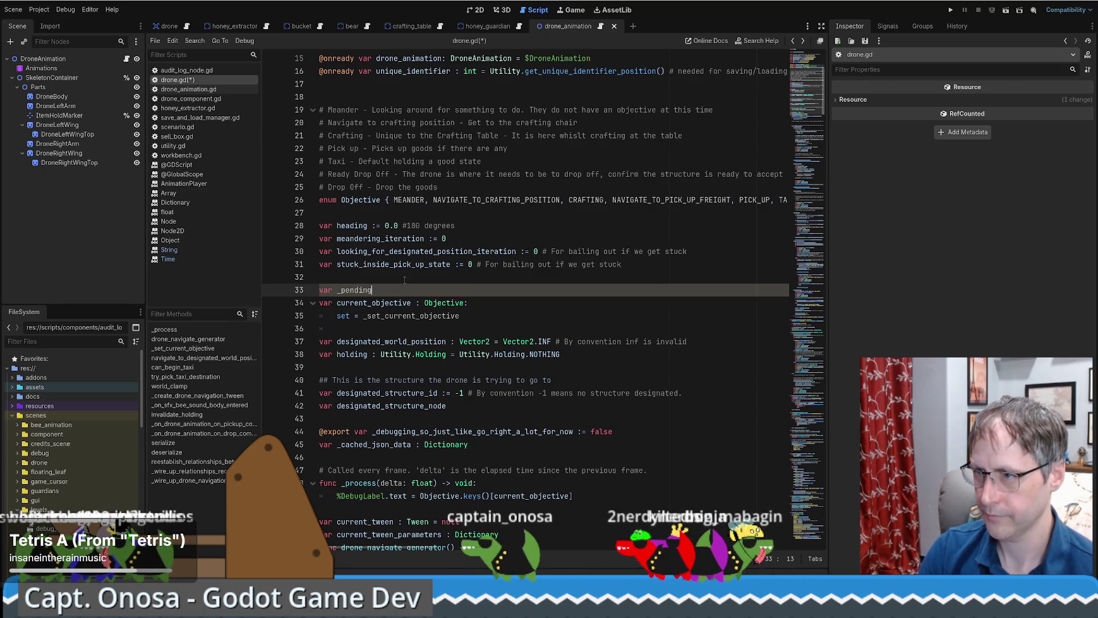
{"action": "key", "text": "BackSpace"}
{"action": "key", "text": "BackSpace"}
{"action": "key", "text": "BackSpace"}
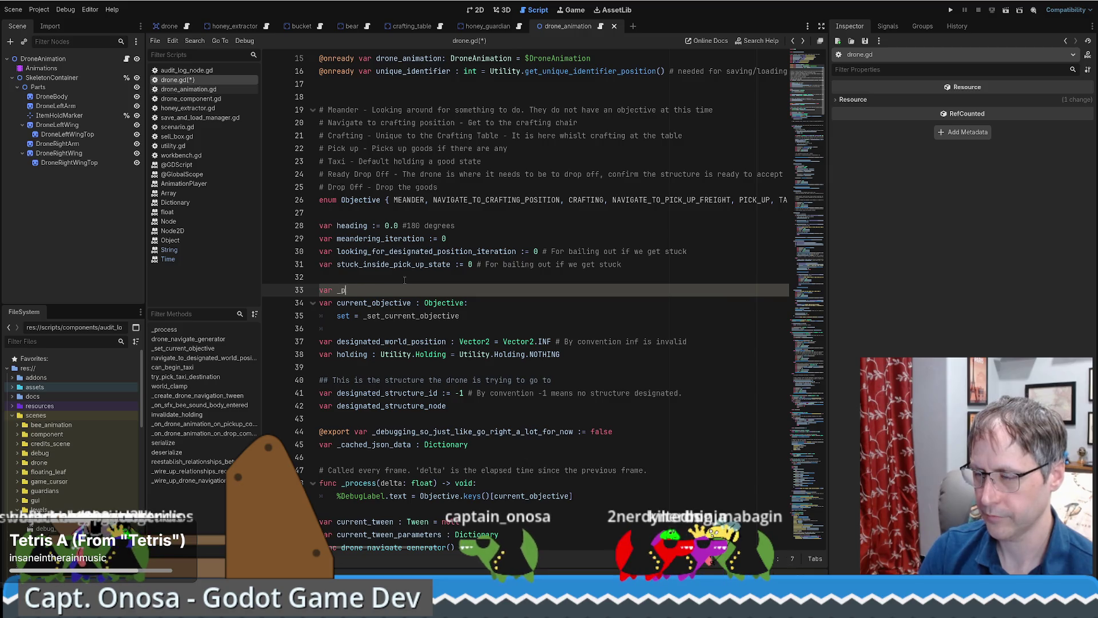
{"action": "type", "text": "queued_objec"}
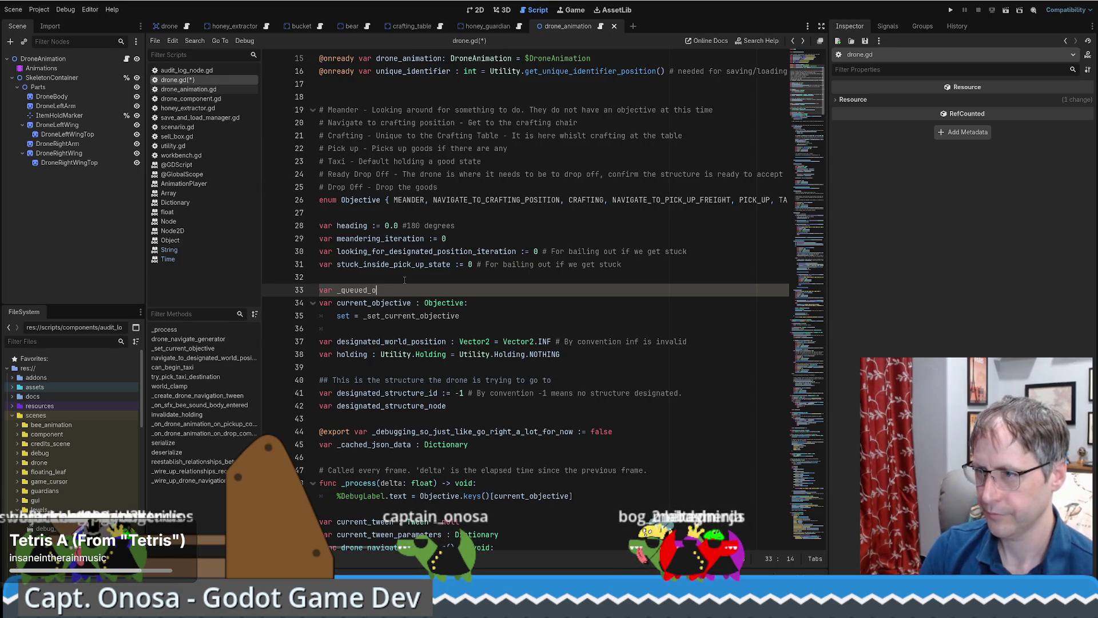
{"action": "type", "text": "tive"}
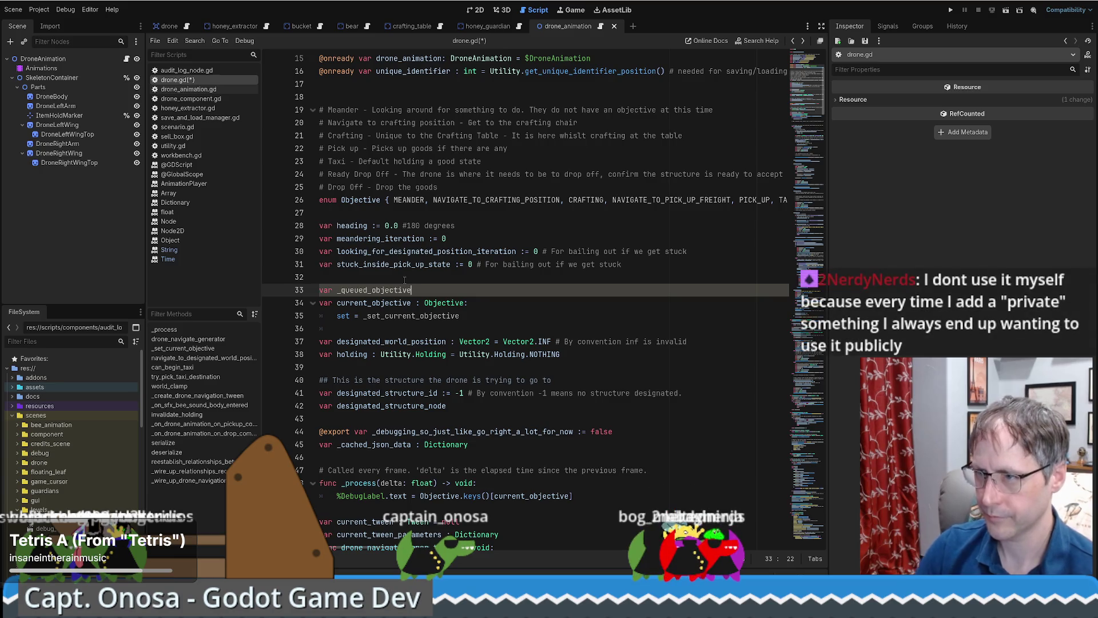
{"action": "left_click_drag", "start_coordinate": [340, 289], "coordinate": [368, 290]}
{"action": "type", "text": "next"}
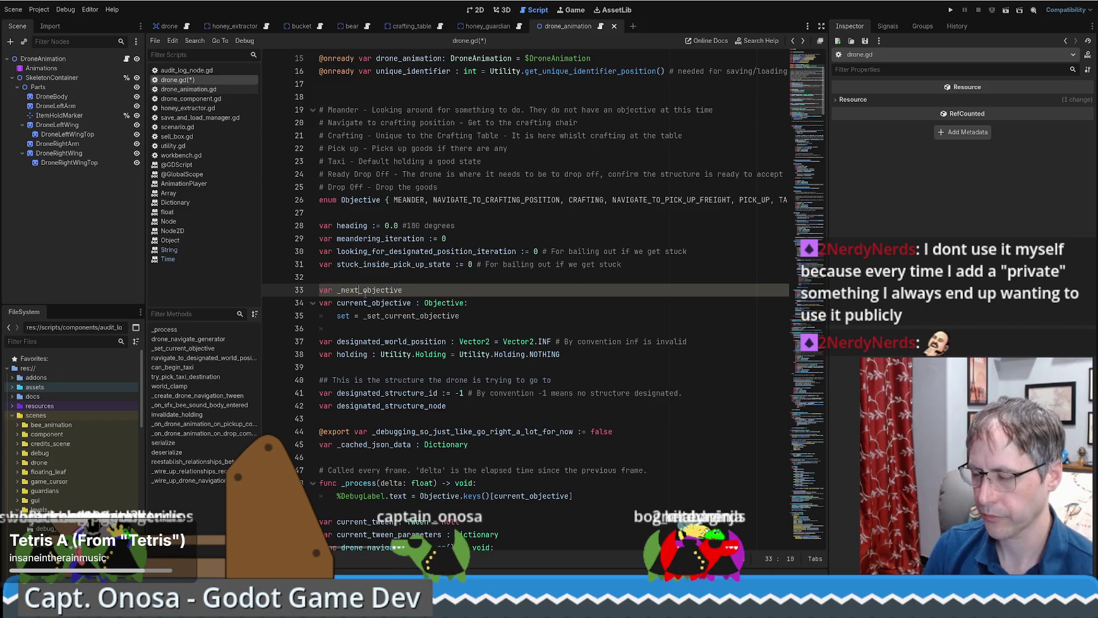
{"action": "scroll", "coordinate": [365, 292], "scroll_direction": "up", "scroll_amount": 5}
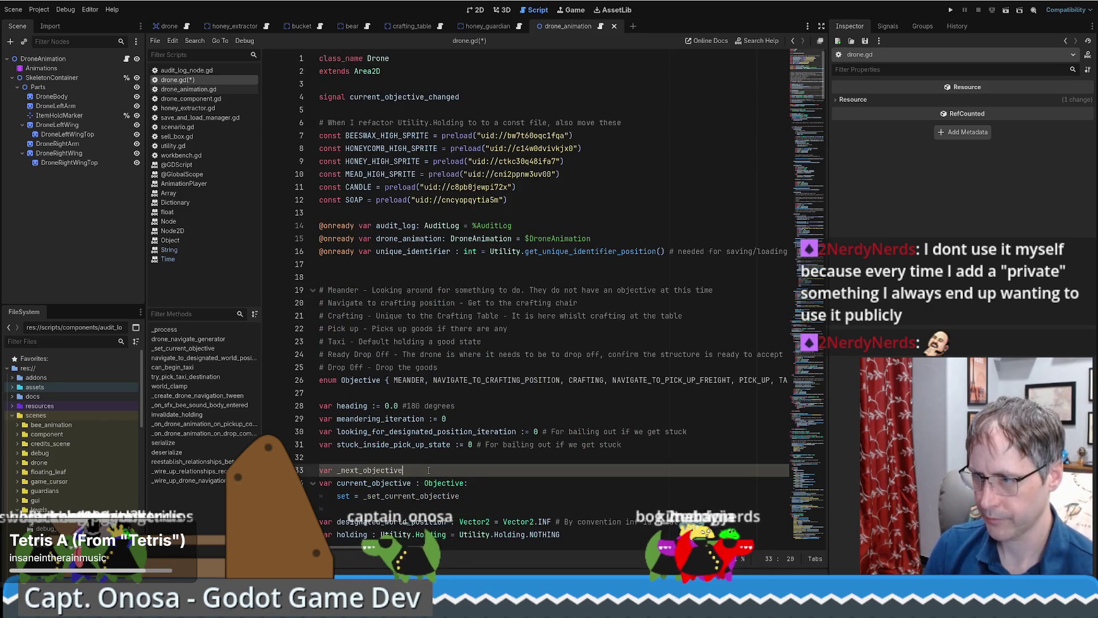
{"action": "scroll", "coordinate": [439, 438], "scroll_direction": "down", "scroll_amount": 4}
{"action": "type", "text": " : Objective = nu"}
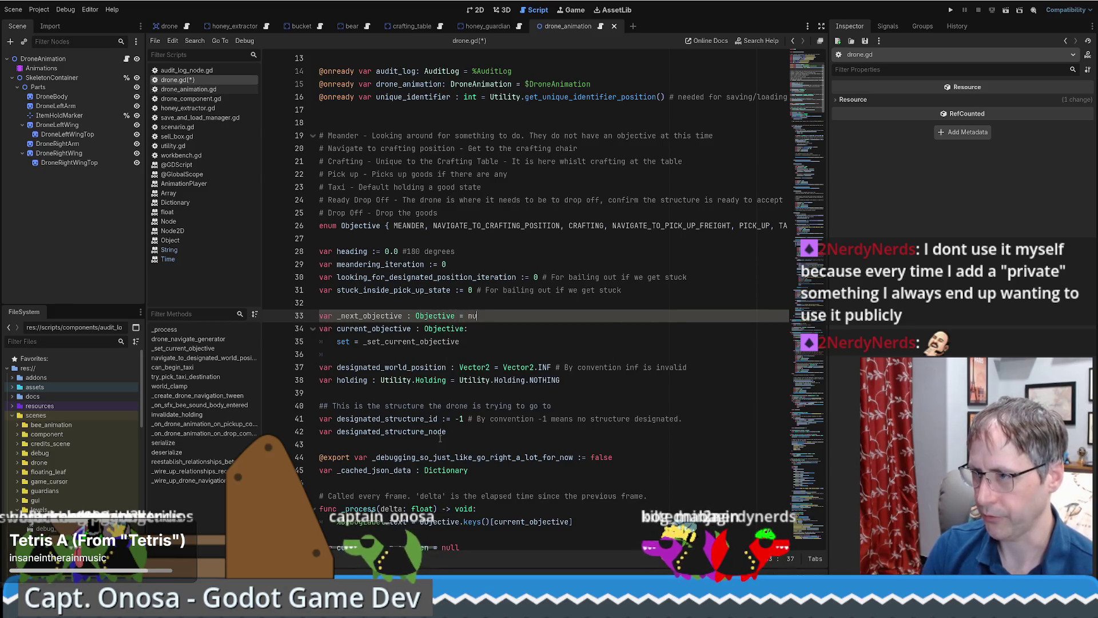
{"action": "type", "text": "ll"}
{"action": "key", "text": "Home"}
{"action": "key", "text": "Return"}
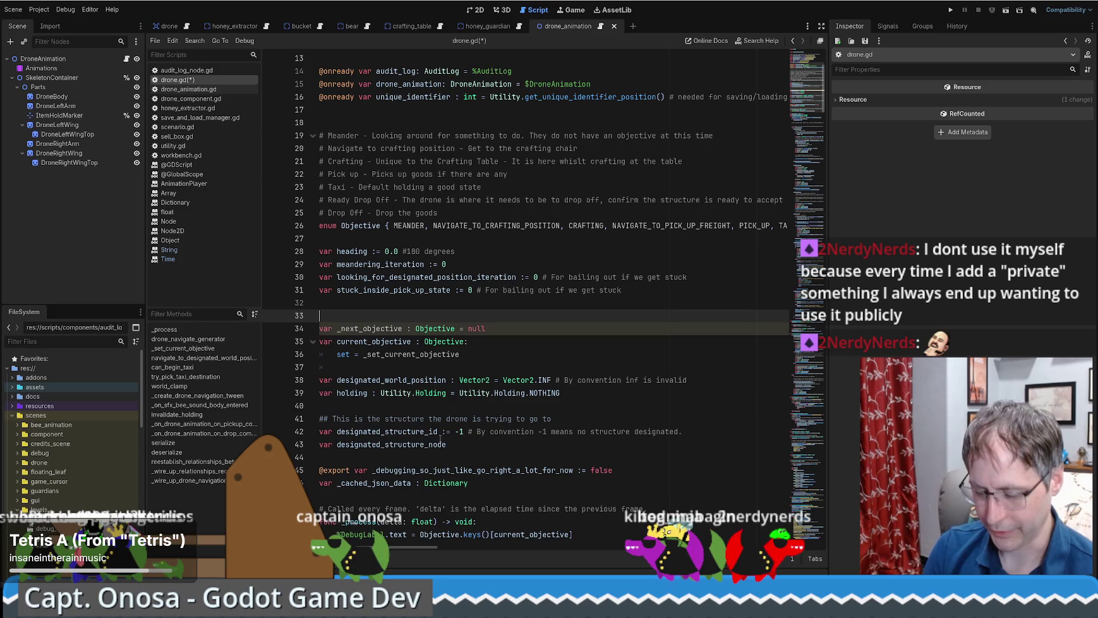
Step: Start a ## comment saying the next objective will be set when _set_current_objective is called
{"action": "type", "text": "## Next"}
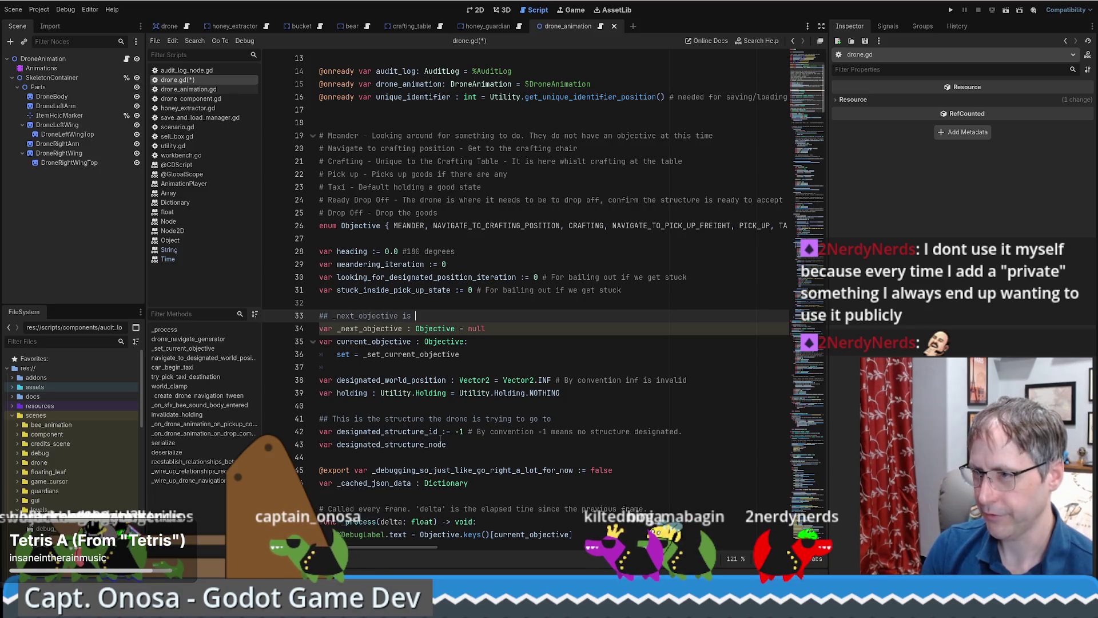
{"action": "type", "text": "what is on "}
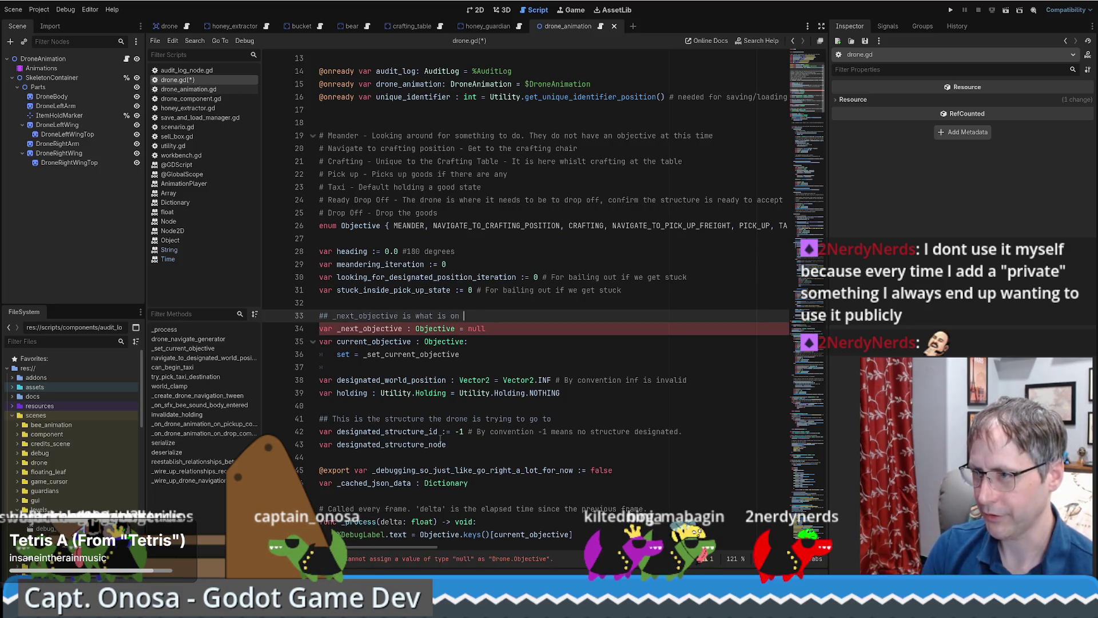
{"action": "type", "text": "deck."}
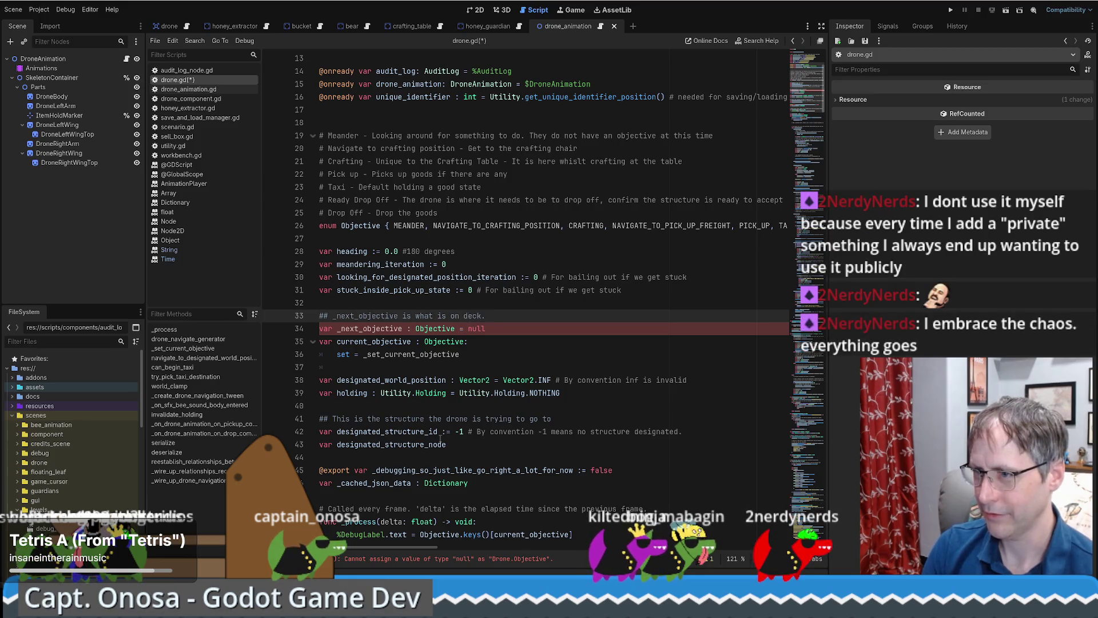
{"action": "type", "text": " This will be set"}
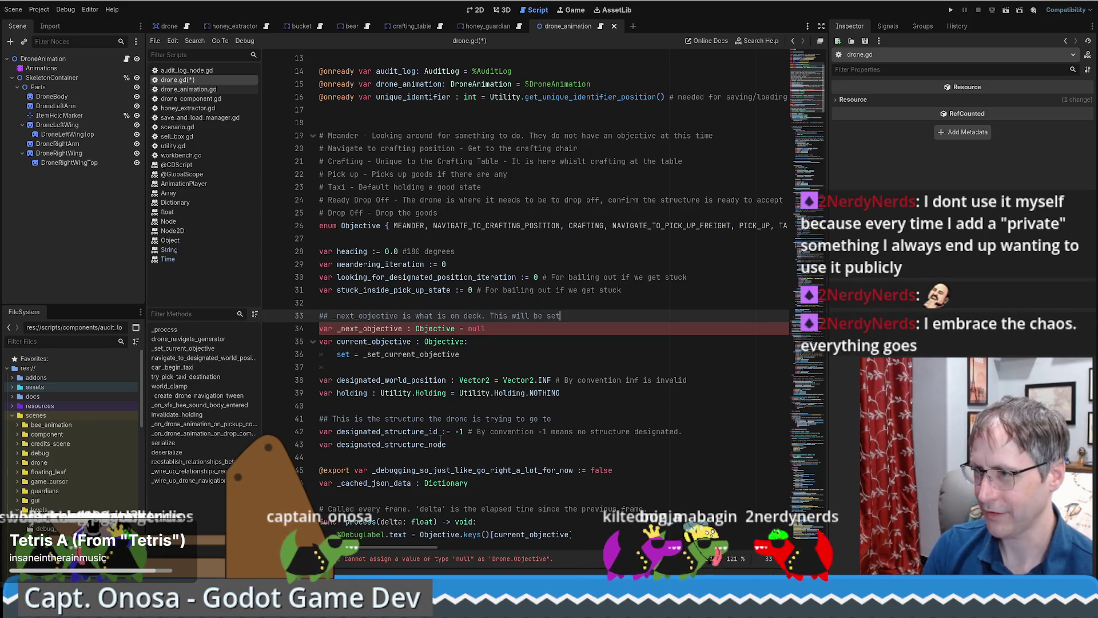
{"action": "type", "text": " when"}
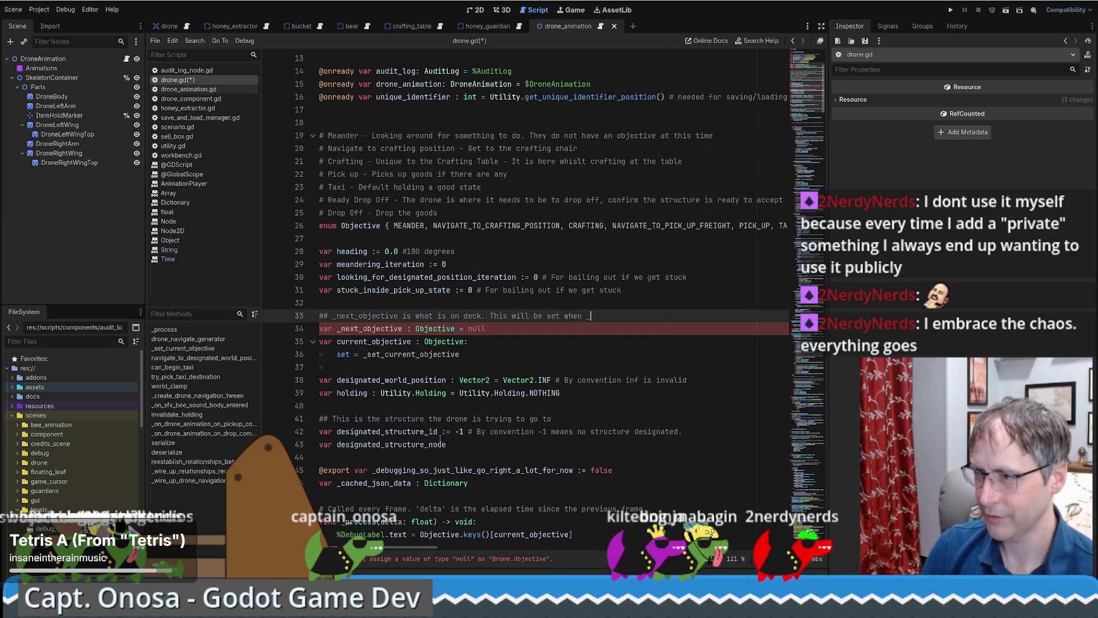
{"action": "double_click", "coordinate": [422, 359]}
{"action": "key", "text": "ctrl+c"}
{"action": "left_click", "coordinate": [601, 318]}
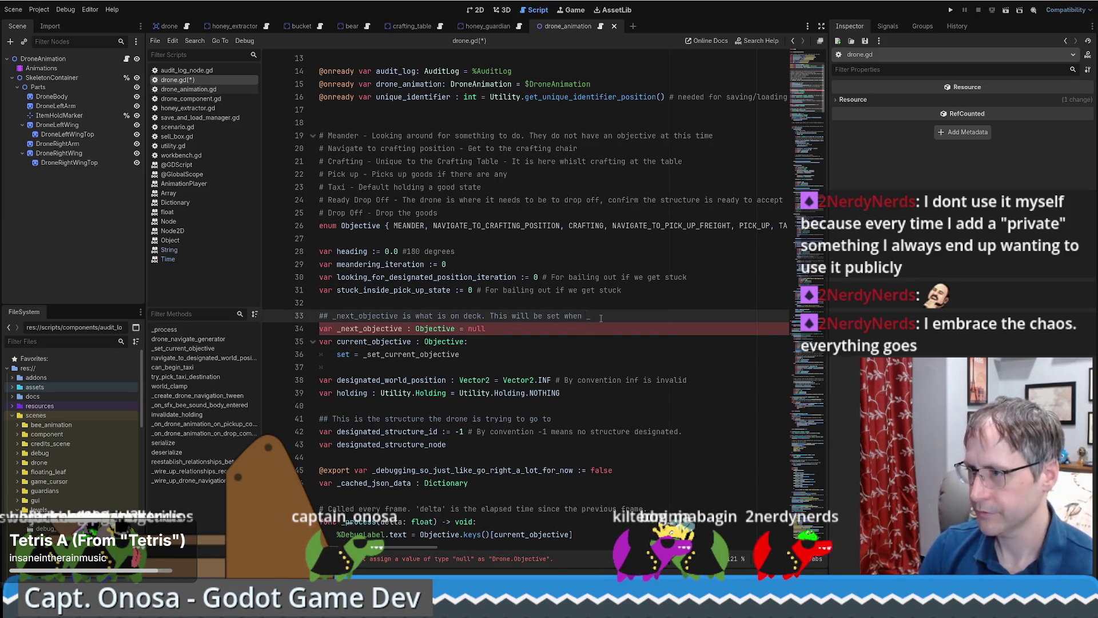
{"action": "key", "text": "ctrl+v"}
{"action": "key", "text": "Return"}
Step: Continue the comment with 'is called' and 'going through the' lines
{"action": "type", "text": "#"}
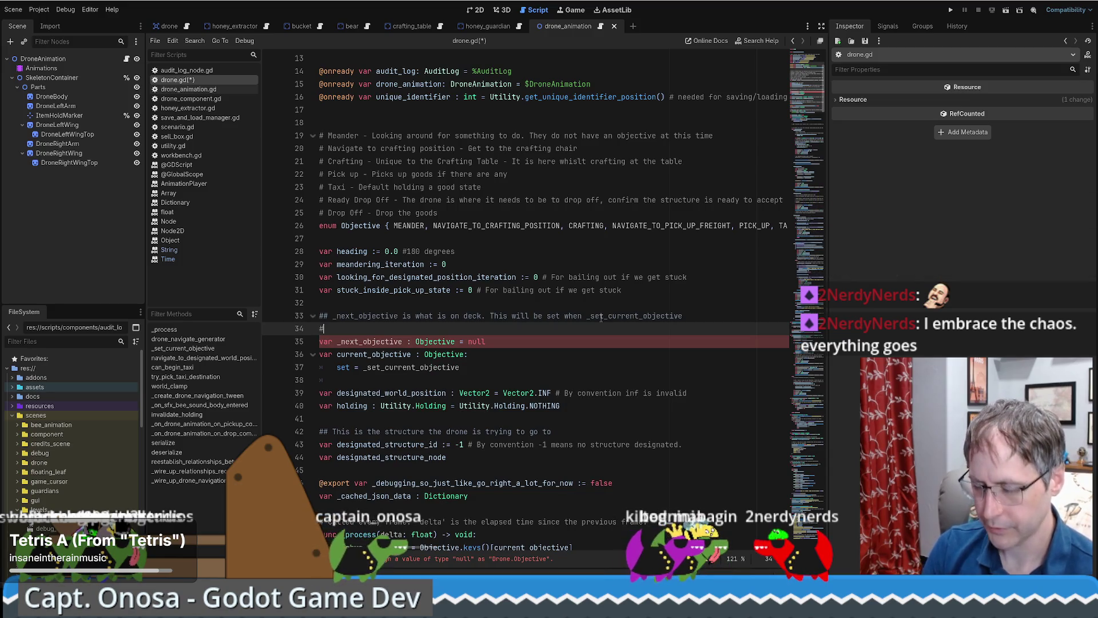
{"action": "type", "text": "# is called. We will switch the current_objective to this before entering"}
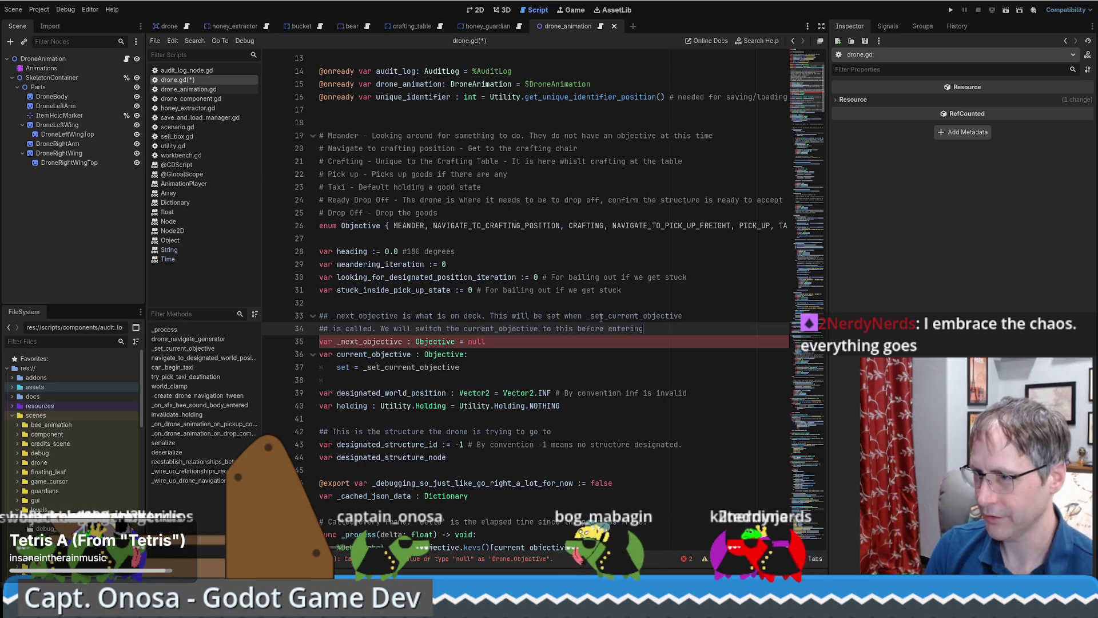
{"action": "key", "text": "Return"}
{"action": "type", "text": "##"}
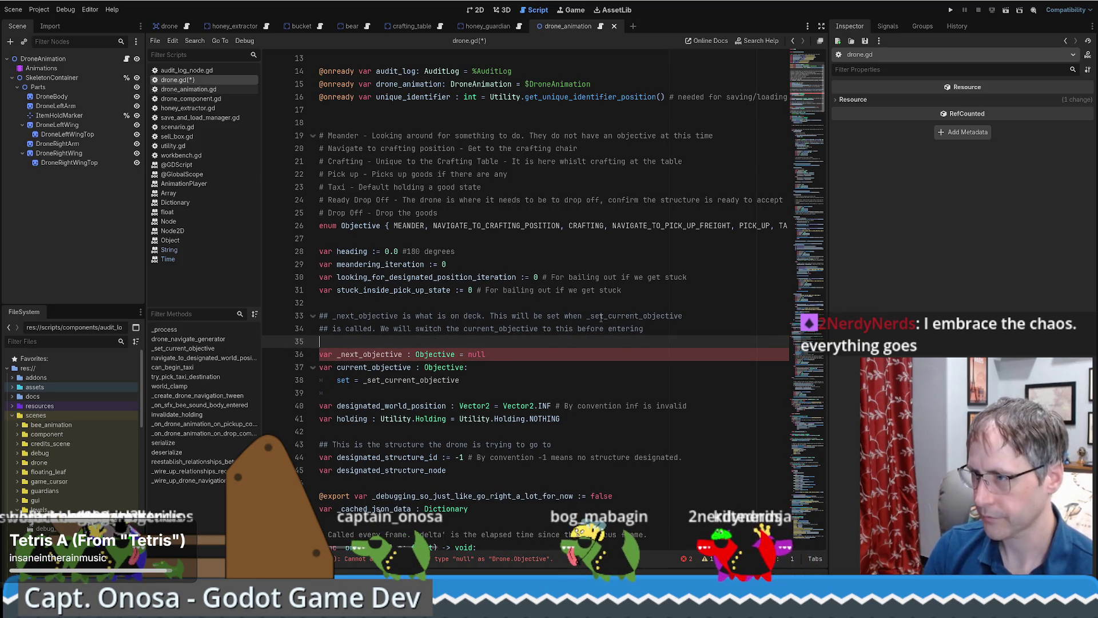
{"action": "key", "text": "BackSpace"}
{"action": "key", "text": "BackSpace"}
{"action": "key", "text": "BackSpace"}
{"action": "type", "text": "going though "}
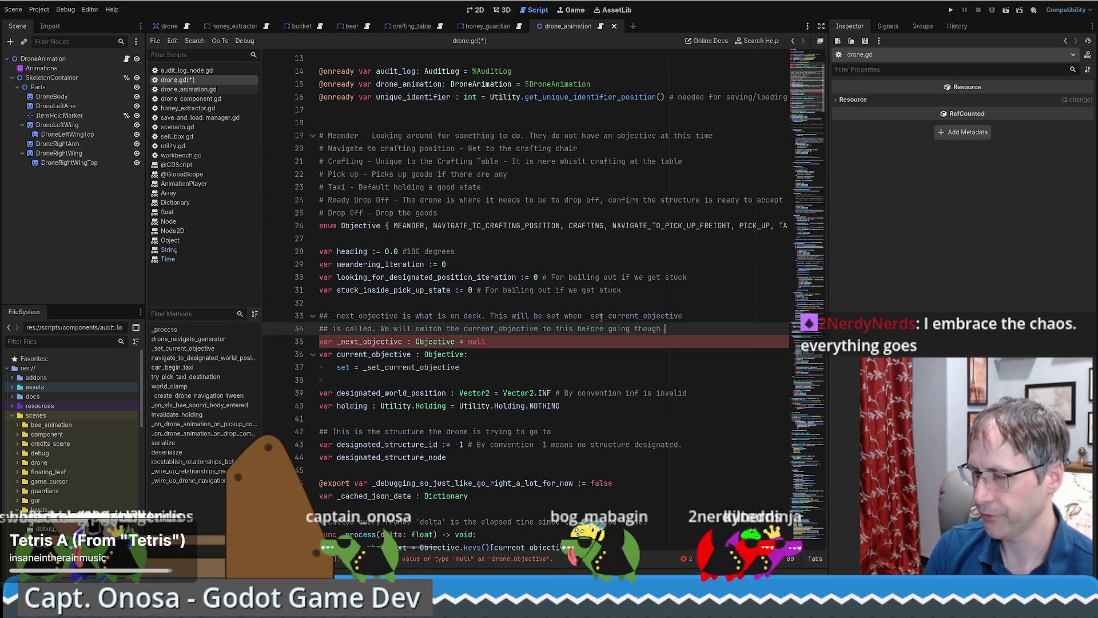
{"action": "type", "text": "the"}
{"action": "key", "text": "Return"}
{"action": "type", "text": "## next"}
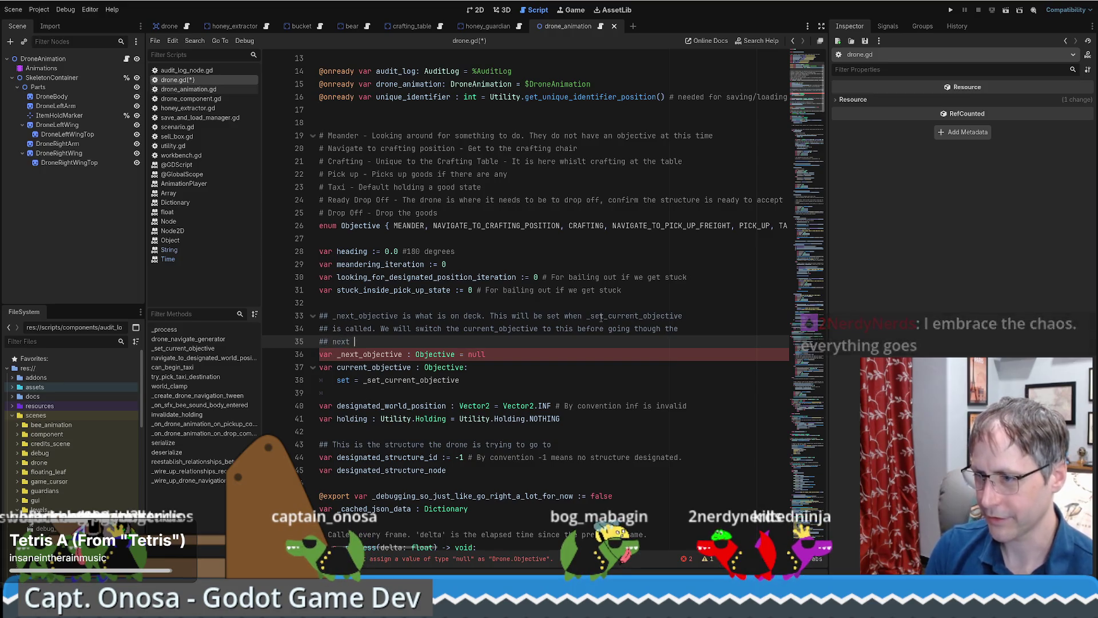
{"action": "scroll", "coordinate": [354, 384], "scroll_direction": "down", "scroll_amount": 8}
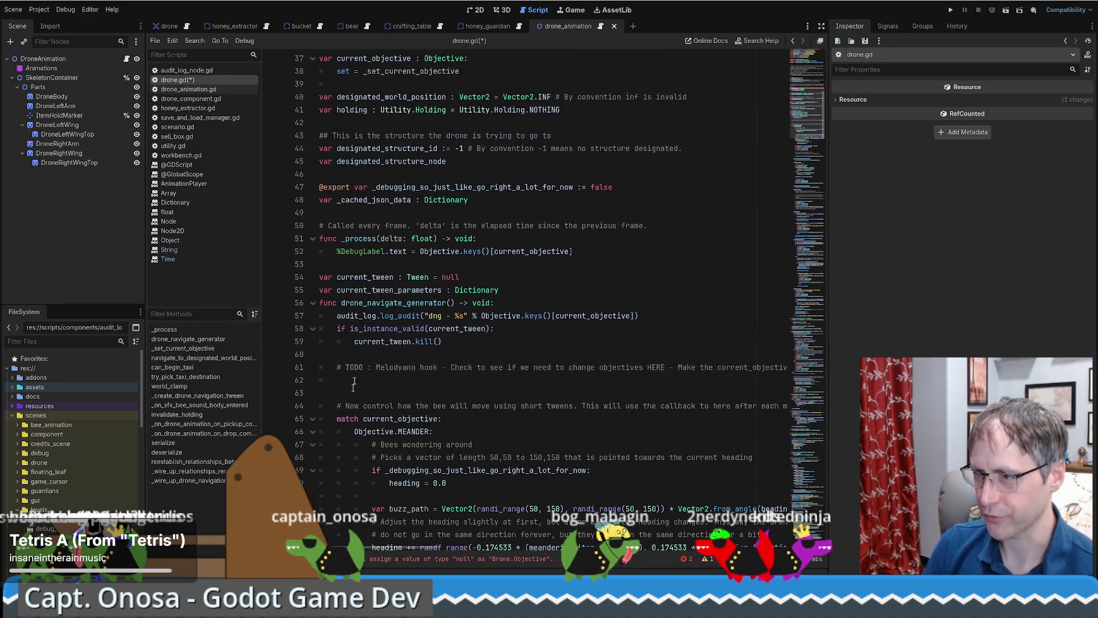
Step: Paste drone_navigate_generator() into the comment and end it with '(hopefully) prevents race conditions'
{"action": "double_click", "coordinate": [382, 303]}
{"action": "key", "text": "ctrl+c"}
{"action": "scroll", "coordinate": [389, 303], "scroll_direction": "up", "scroll_amount": 7}
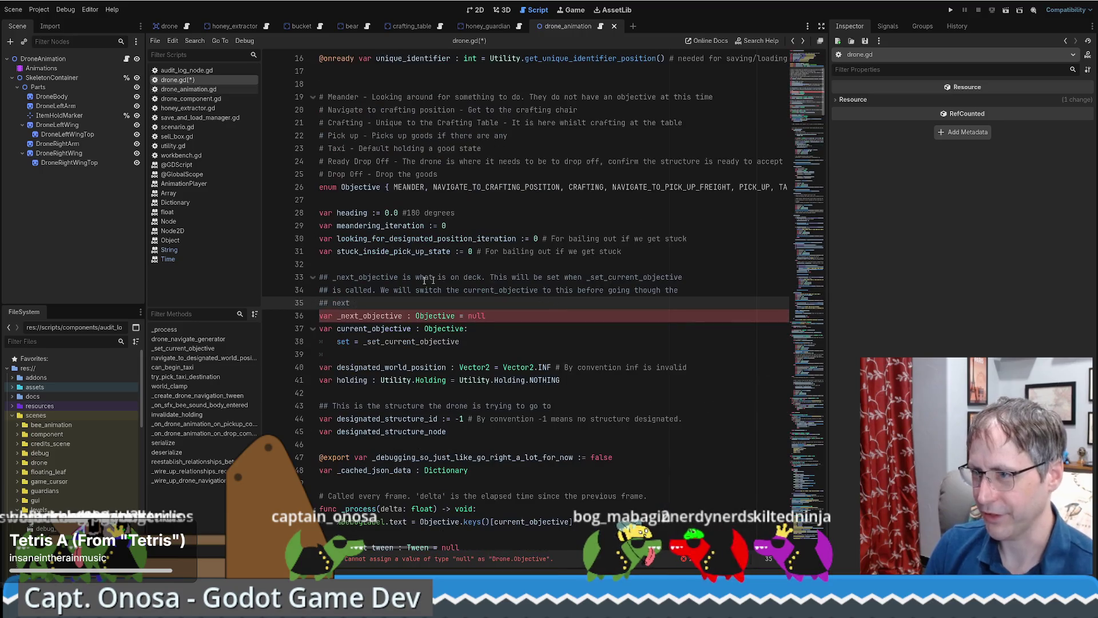
{"action": "left_click", "coordinate": [399, 301]}
{"action": "key", "text": "ctrl+v"}
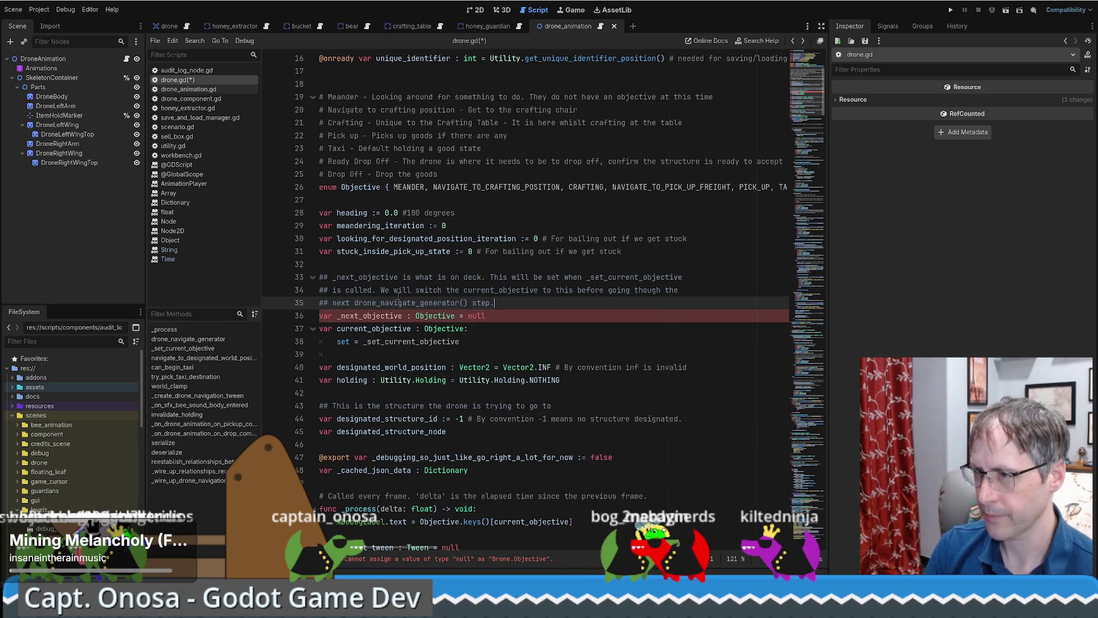
{"action": "type", "text": " This (hopefu"}
{"action": "type", "text": "lly) prevents"}
{"action": "type", "text": " ra"}
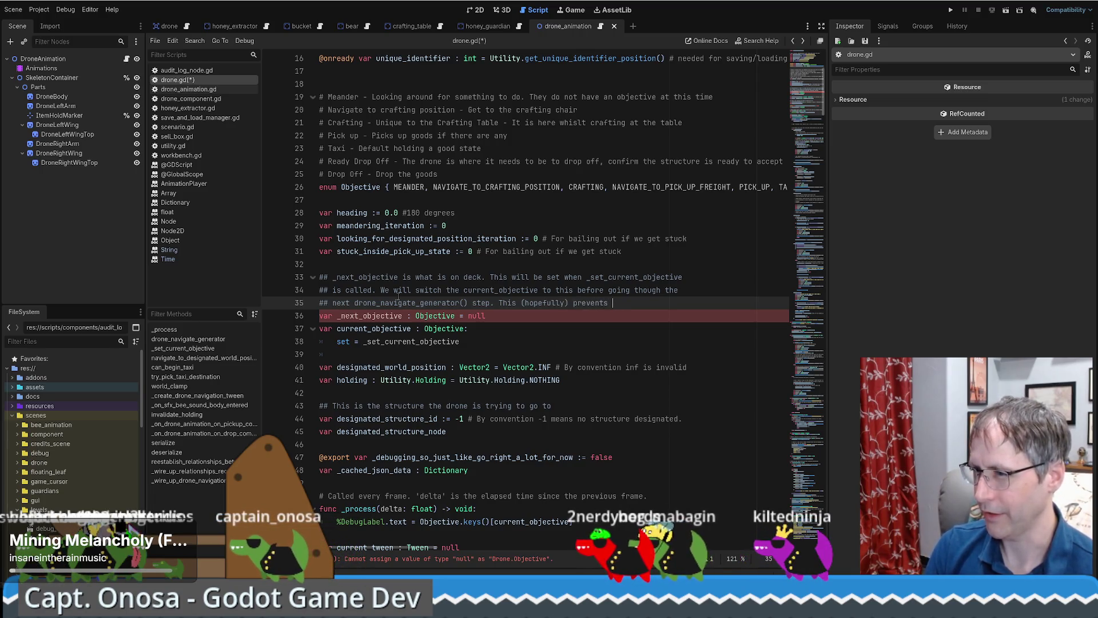
{"action": "type", "text": "ce conditions"}
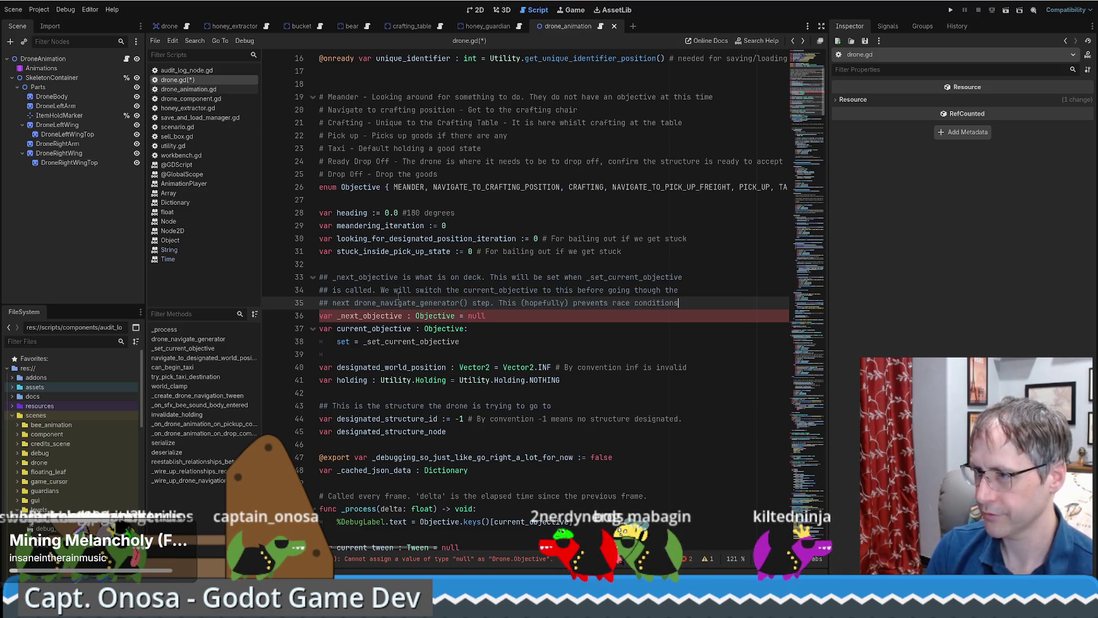
{"action": "left_click", "coordinate": [512, 318]}
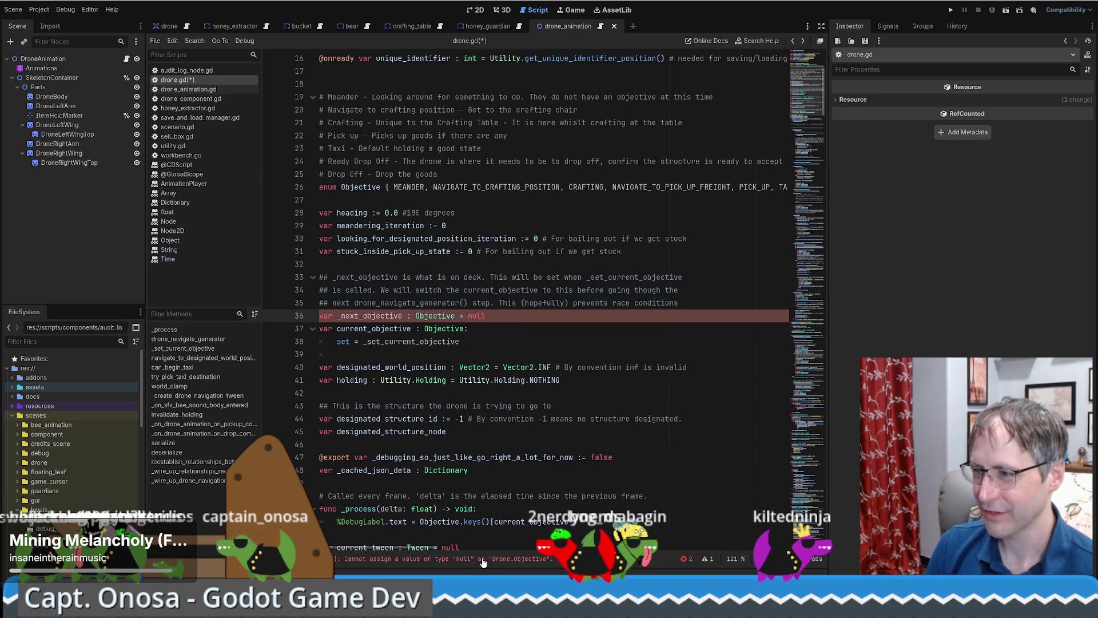
Step: Begin replacing _next_objective's null default with Objective, and add UNSET first in the Objective enum
{"action": "scroll", "coordinate": [427, 345], "scroll_direction": "down", "scroll_amount": 1}
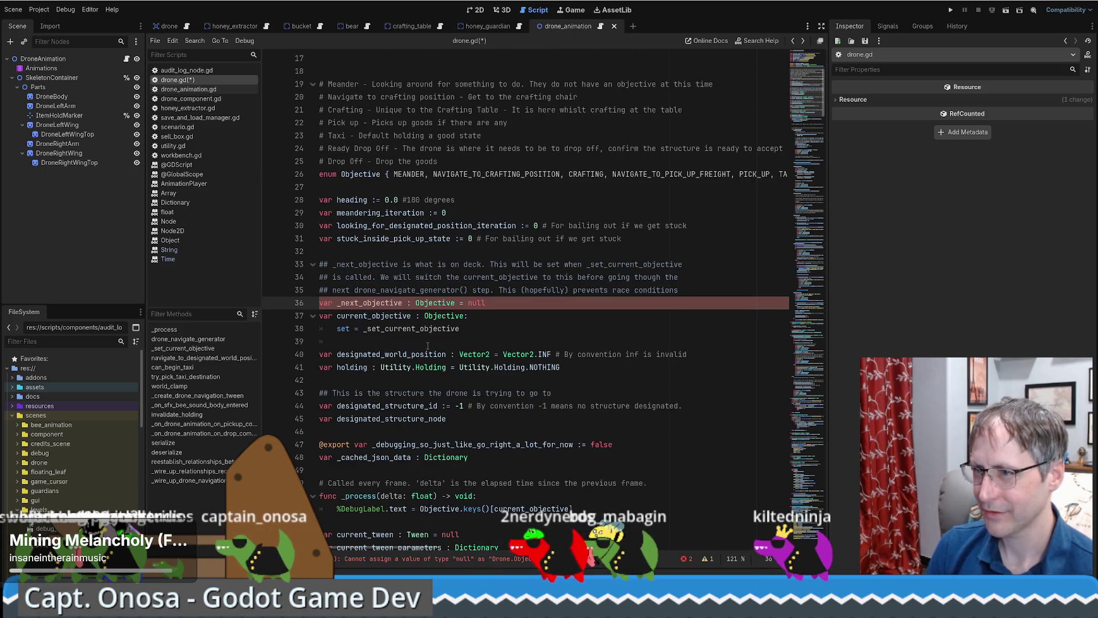
{"action": "double_click", "coordinate": [474, 302]}
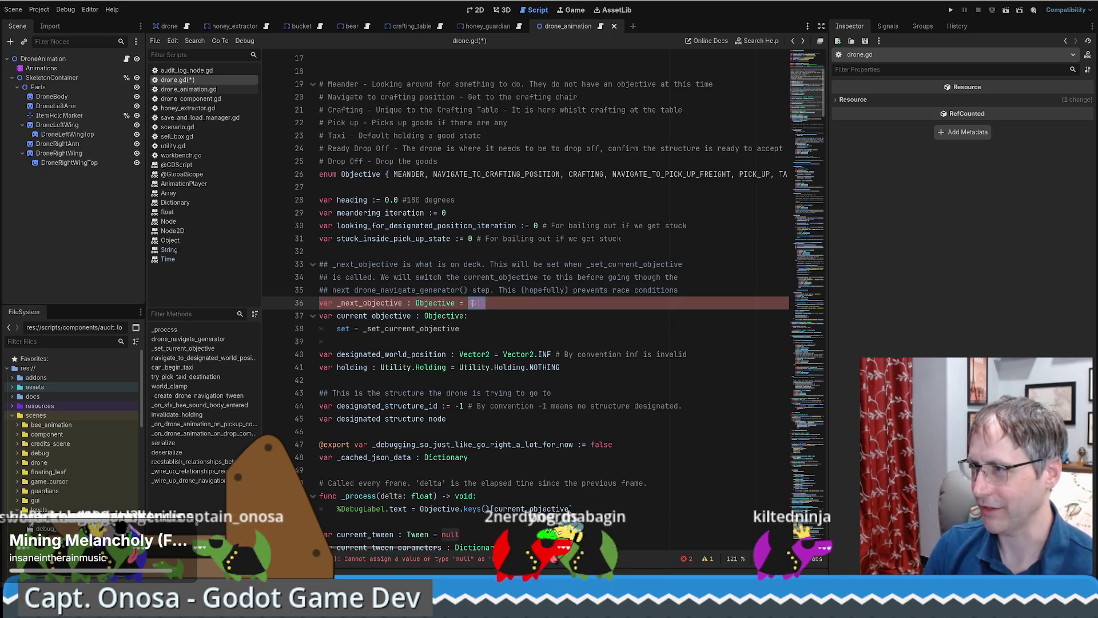
{"action": "type", "text": "Objective"}
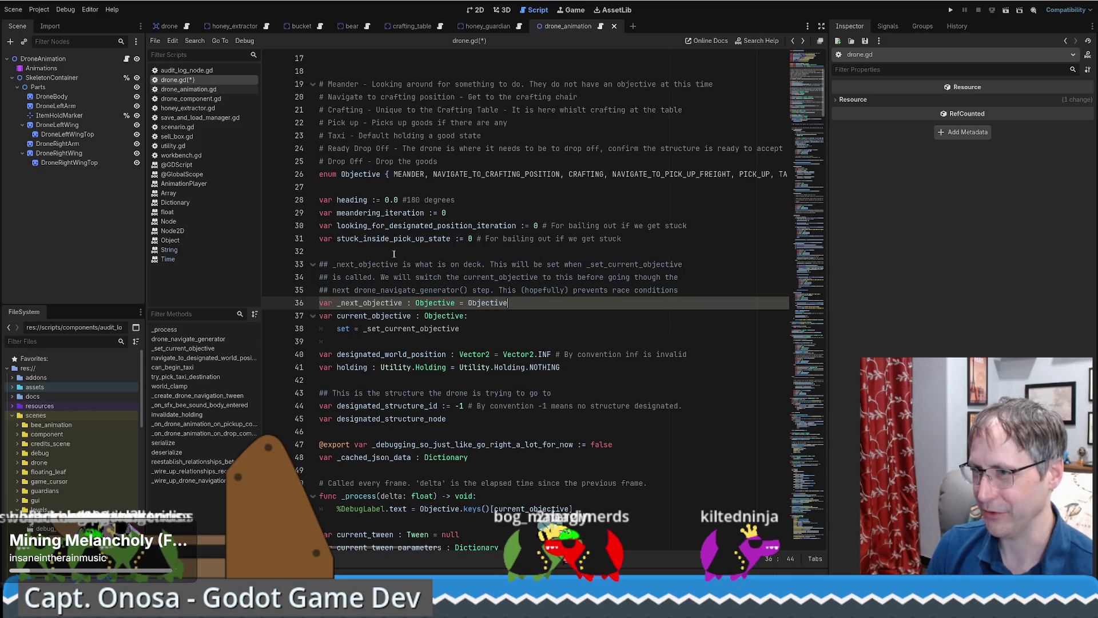
{"action": "left_click", "coordinate": [390, 175]}
{"action": "type", "text": "UNSET,"}
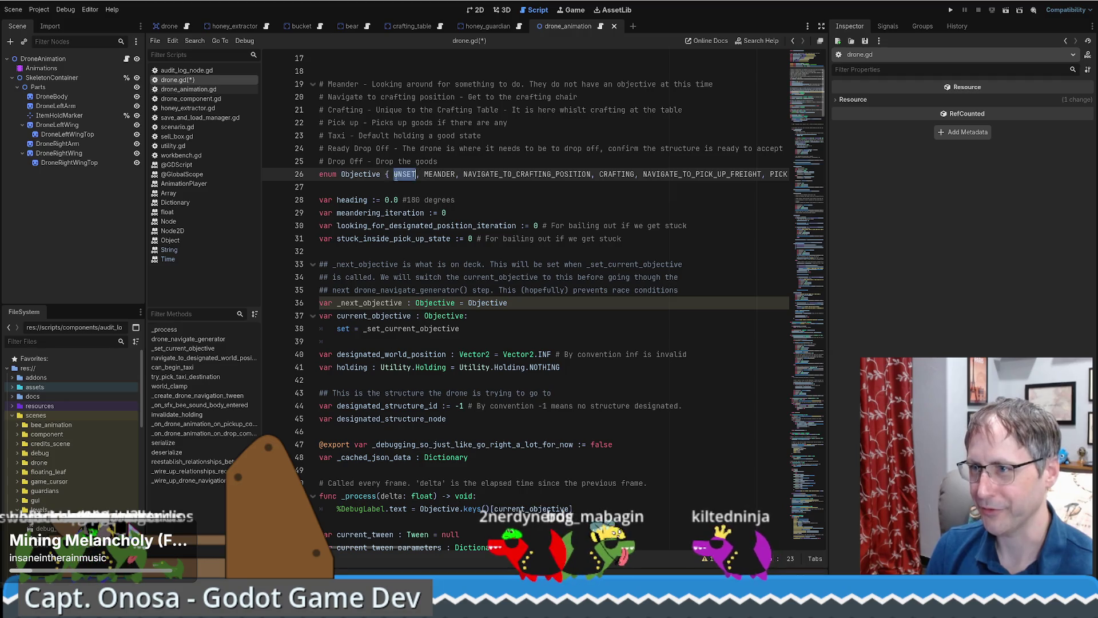
Step: Add an UNSET comment line: 'Should never be this or this indicates it…' above the state descriptions
{"action": "left_click", "coordinate": [342, 72]}
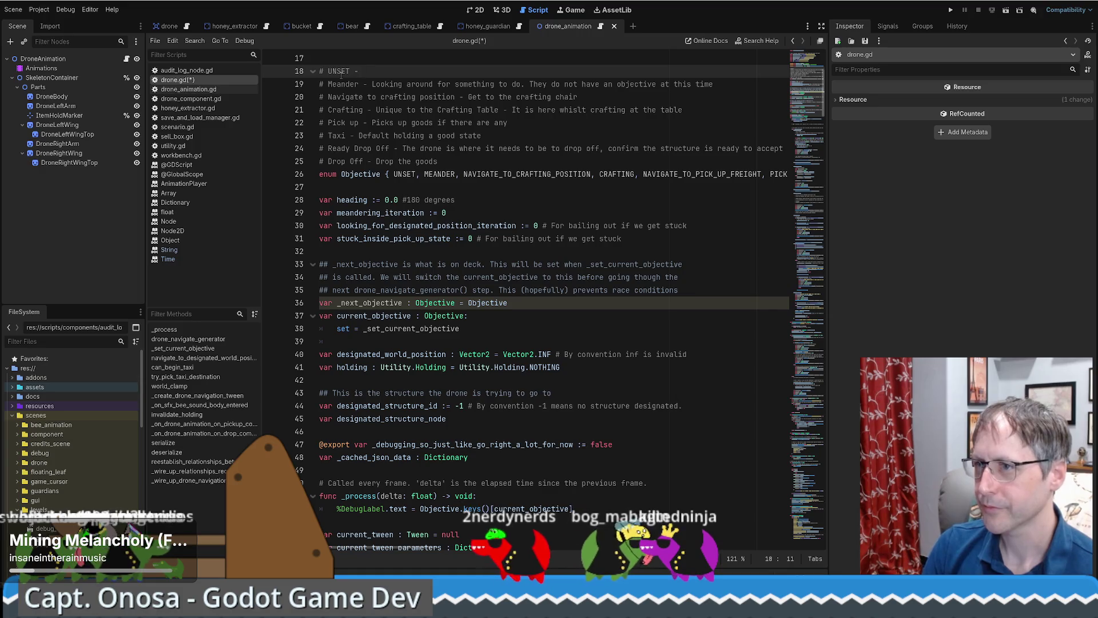
{"action": "type", "text": "# UNSET -"}
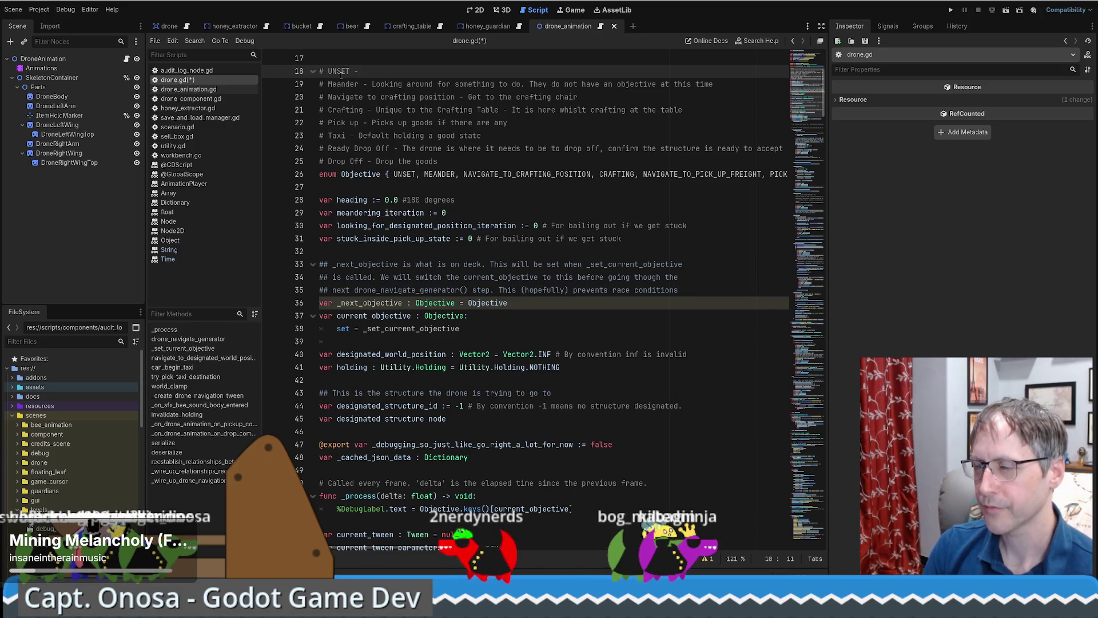
{"action": "type", "text": "Should "}
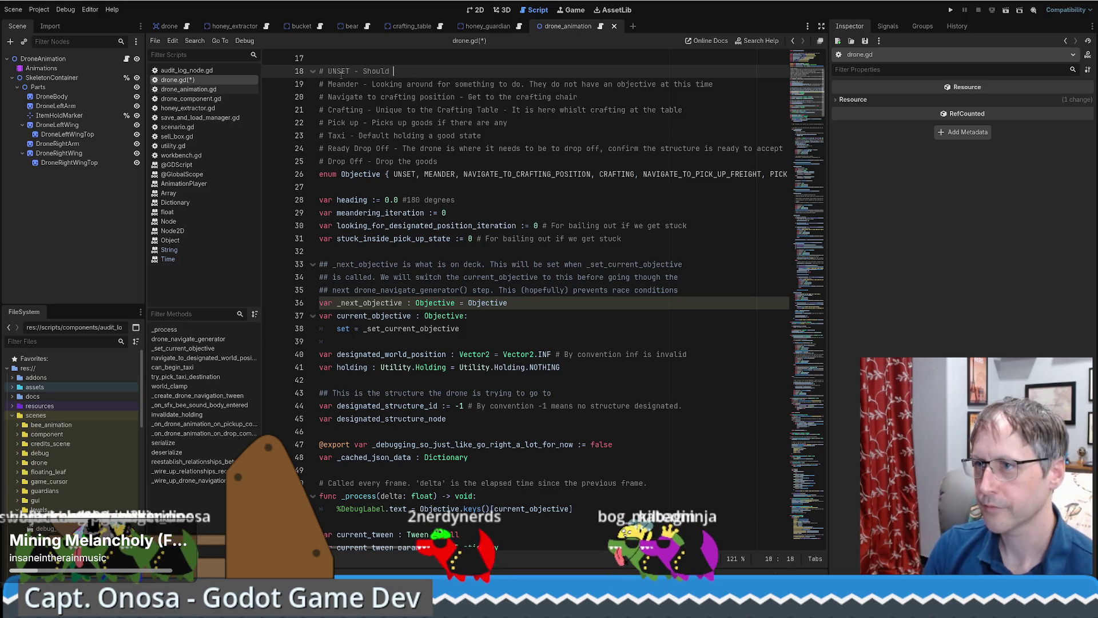
{"action": "type", "text": "never be this or this"}
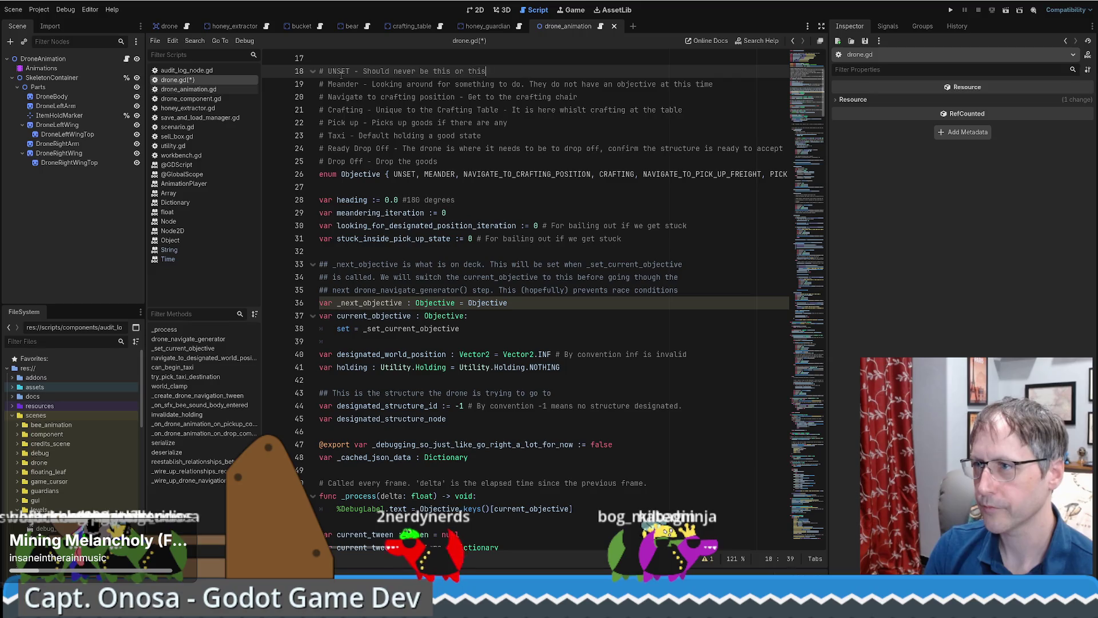
{"action": "type", "text": " indicates it was"}
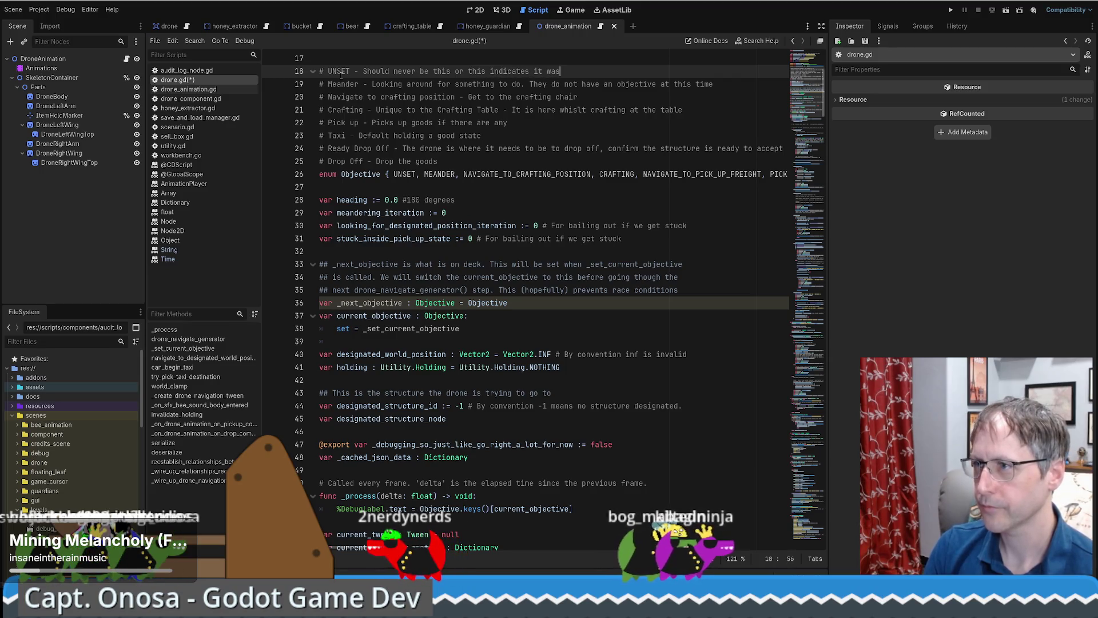
{"action": "key", "text": "BackSpace"}
{"action": "key", "text": "BackSpace"}
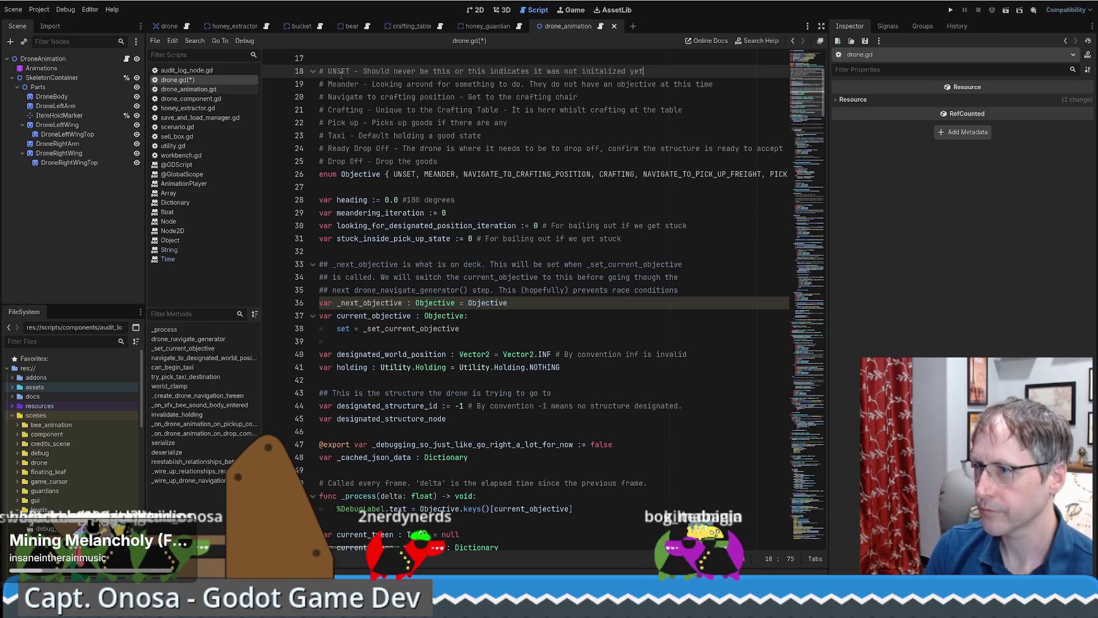
Step: Complete _next_objective's default as Objective.UNSET and save drone.gd
{"action": "left_click", "coordinate": [516, 304]}
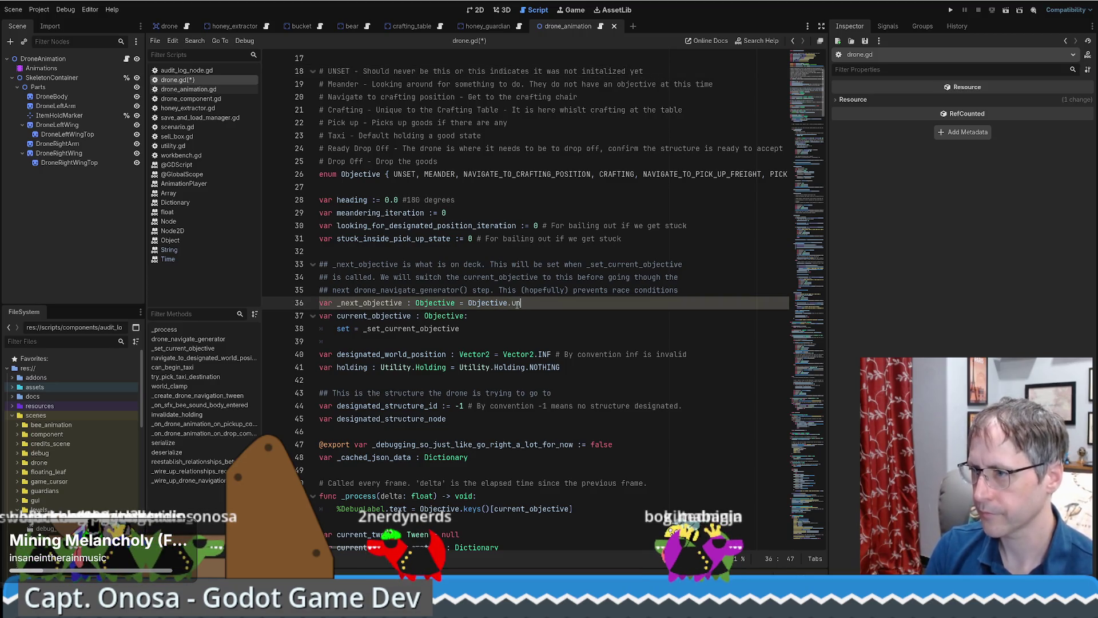
{"action": "type", "text": "s"}
{"action": "key", "text": "Return"}
{"action": "key", "text": "ctrl+s"}
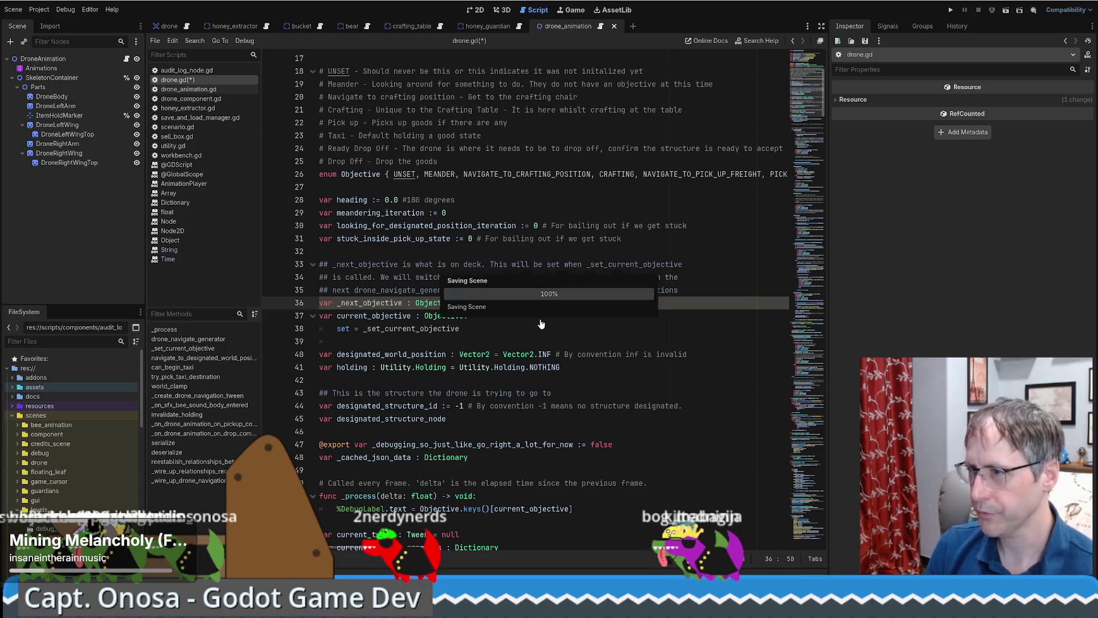
{"action": "scroll", "coordinate": [535, 314], "scroll_direction": "down", "scroll_amount": 2}
{"action": "scroll", "coordinate": [534, 315], "scroll_direction": "up", "scroll_amount": 2}
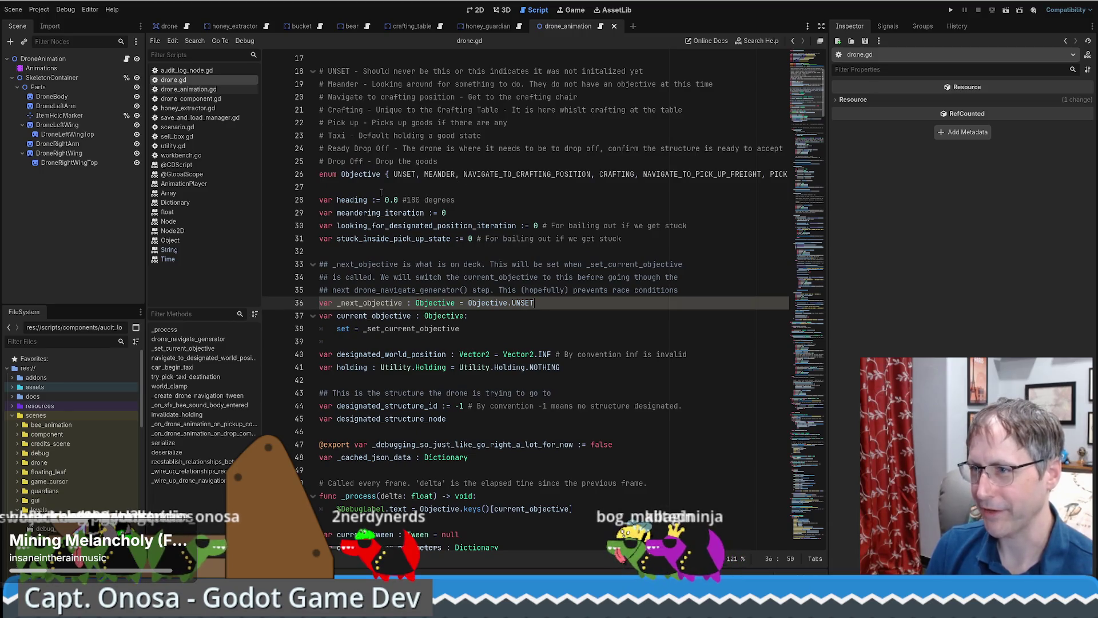
{"action": "scroll", "coordinate": [451, 293], "scroll_direction": "down", "scroll_amount": 3}
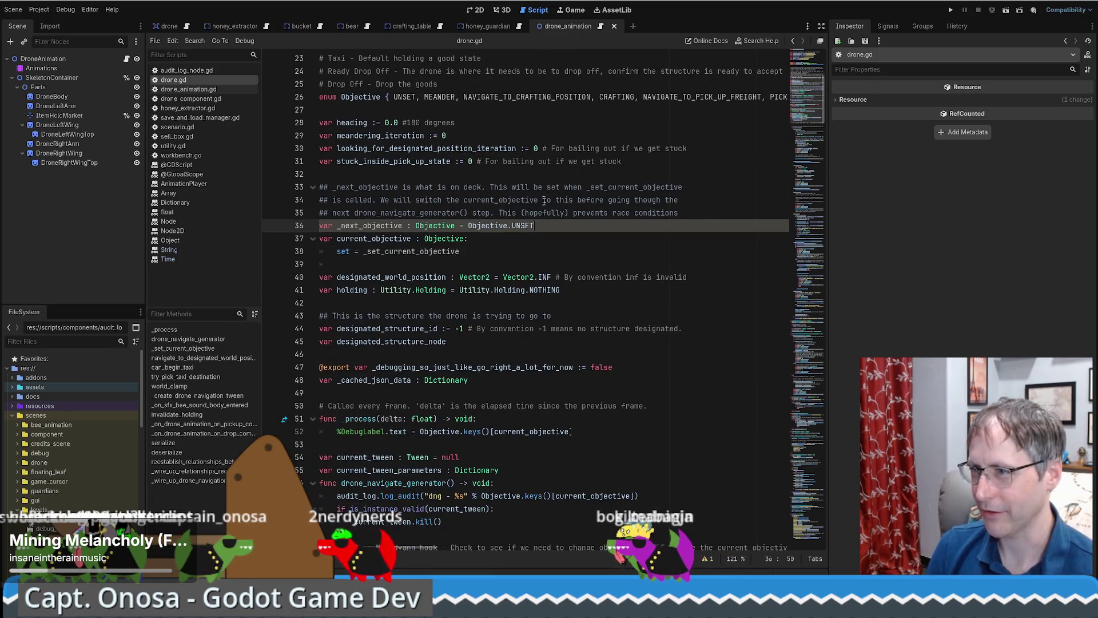
{"action": "double_click", "coordinate": [370, 226]}
{"action": "left_click", "coordinate": [420, 251], "text": "ctrl"}
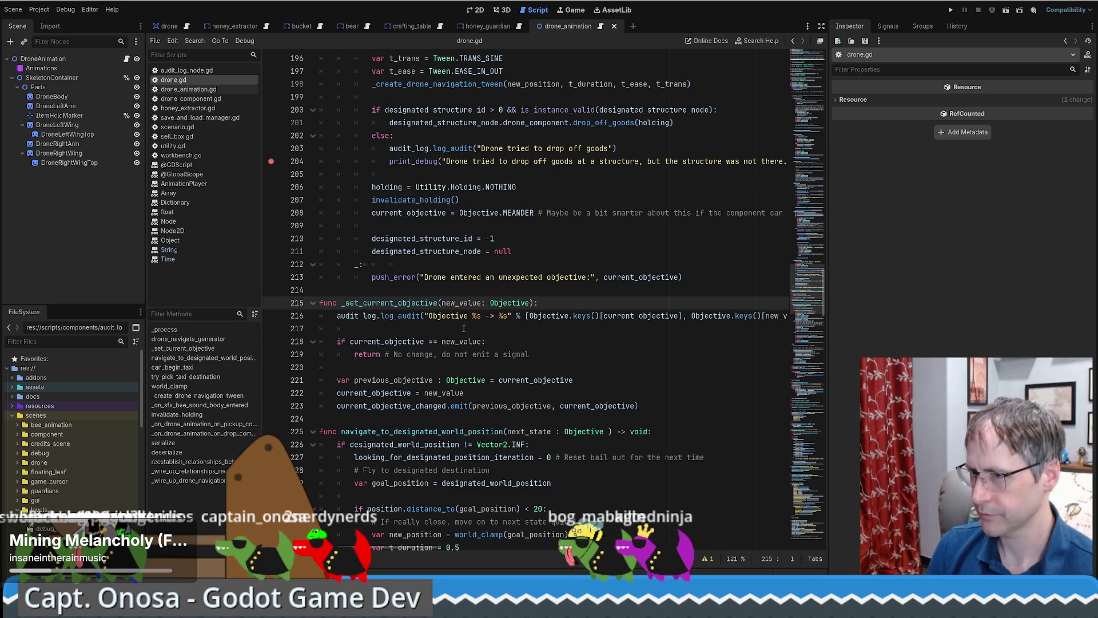
{"action": "left_click_drag", "start_coordinate": [350, 342], "coordinate": [461, 342]}
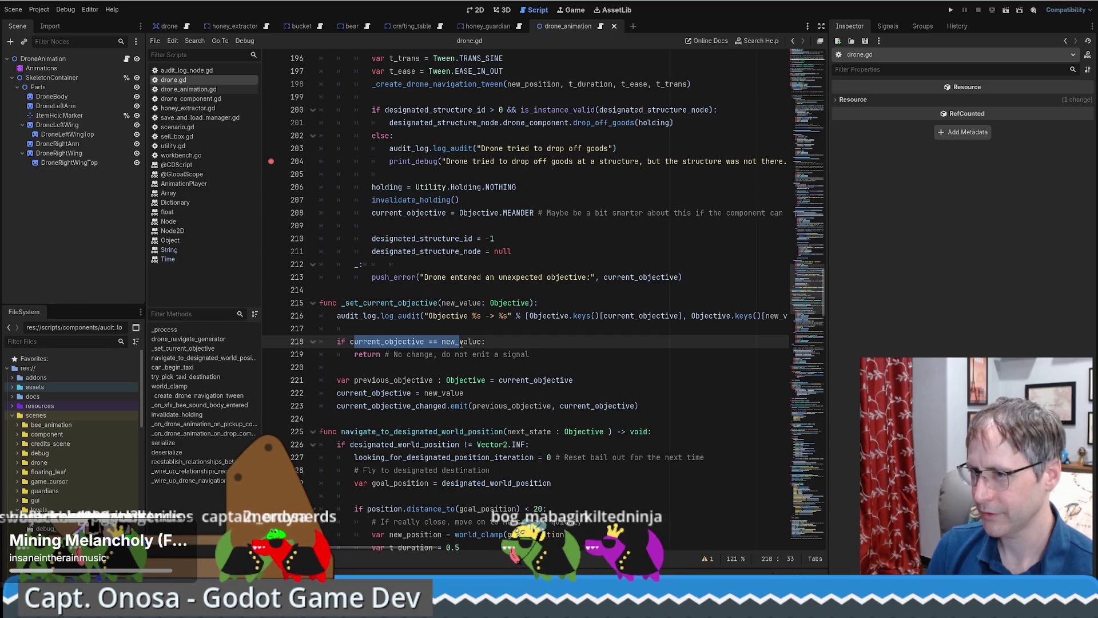
{"action": "left_click", "coordinate": [459, 342]}
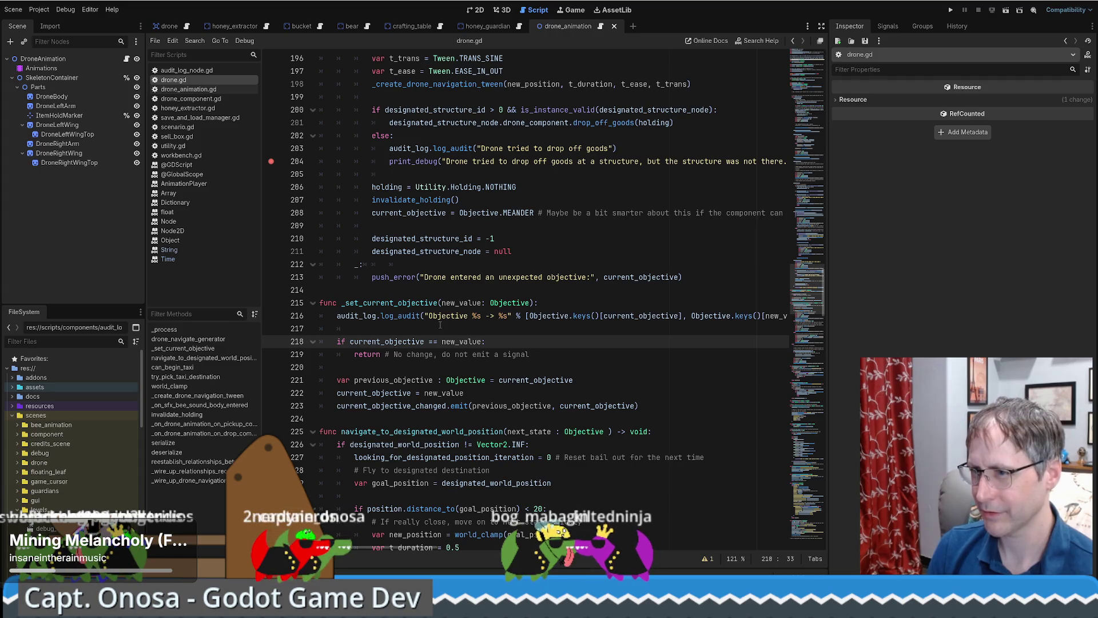
{"action": "scroll", "coordinate": [440, 324], "scroll_direction": "down", "scroll_amount": 1}
{"action": "scroll", "coordinate": [440, 325], "scroll_direction": "up", "scroll_amount": 1}
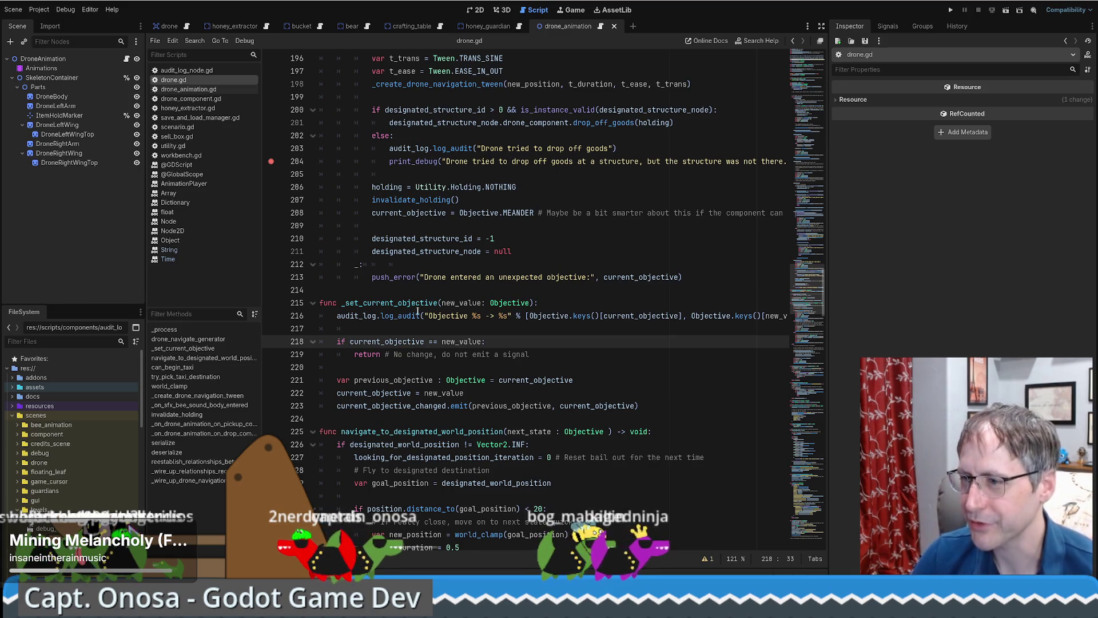
{"action": "mouse_move", "coordinate": [414, 312]}
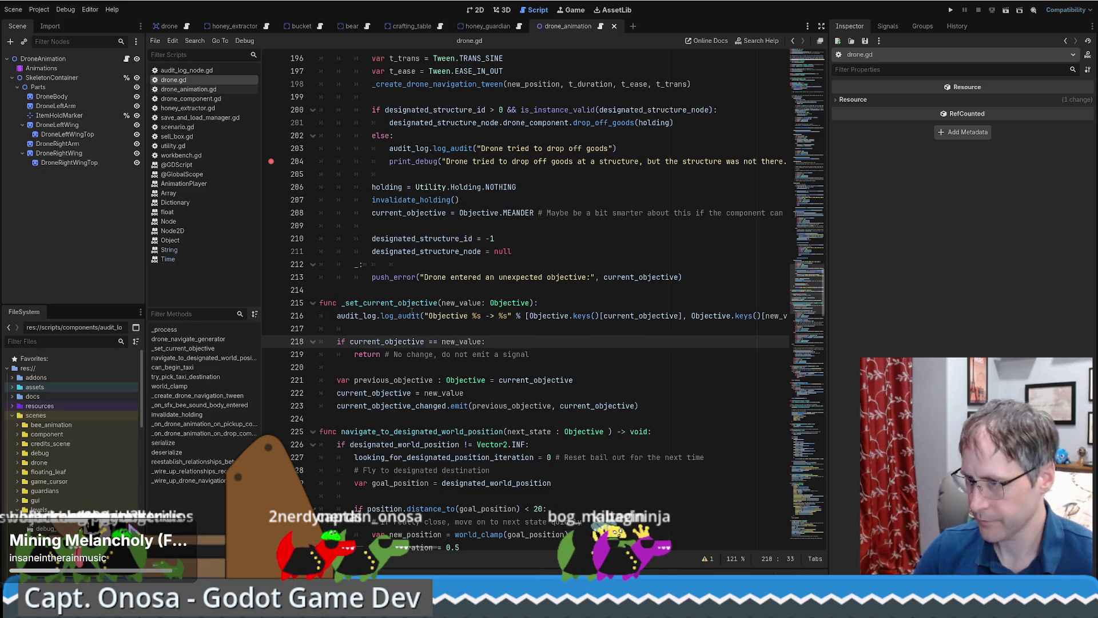
{"action": "left_click", "coordinate": [417, 363]}
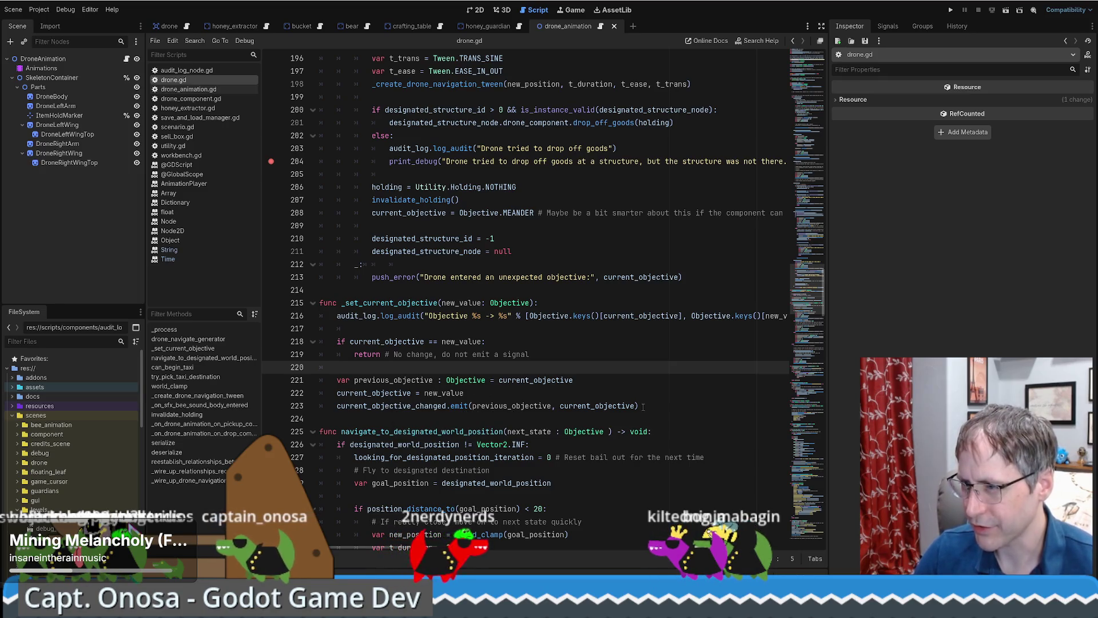
{"action": "mouse_move", "coordinate": [643, 407]}
{"action": "left_mouse_down"}
{"action": "mouse_move", "coordinate": [321, 367]}
{"action": "mouse_move", "coordinate": [293, 340]}
{"action": "left_mouse_up"}
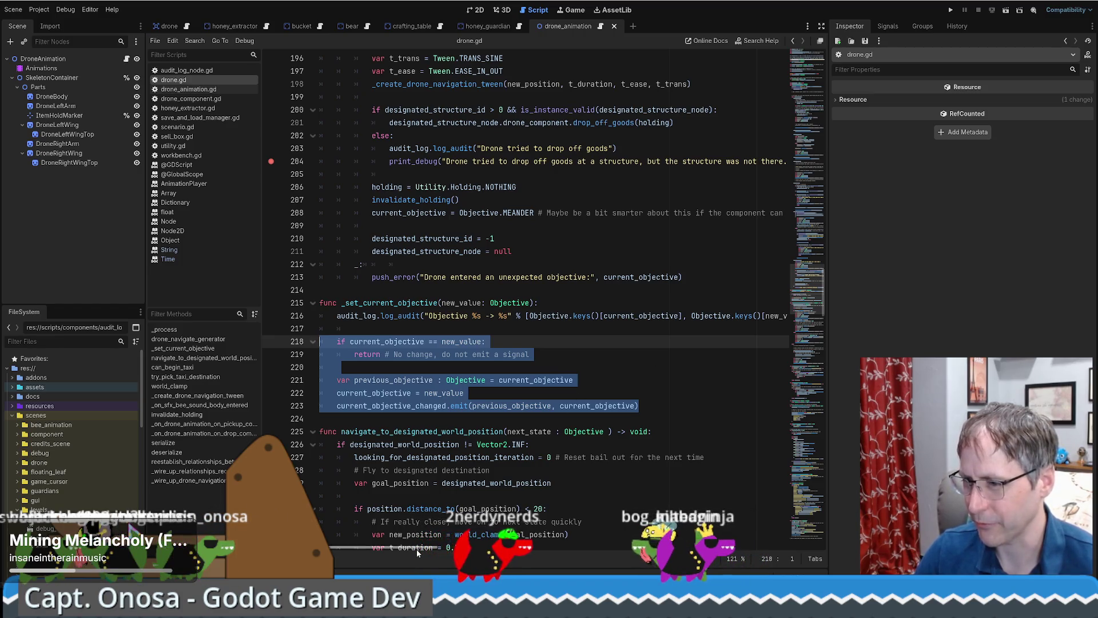
{"action": "scroll", "coordinate": [417, 549], "scroll_direction": "right", "scroll_amount": 5}
{"action": "scroll", "coordinate": [415, 546], "scroll_direction": "left", "scroll_amount": 5}
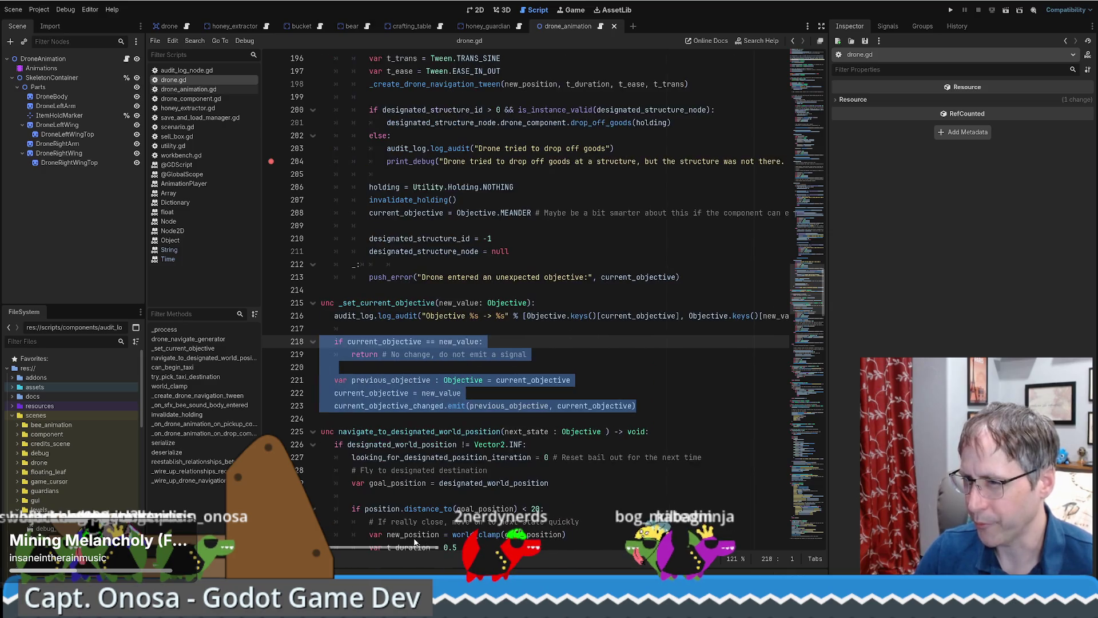
{"action": "scroll", "coordinate": [415, 541], "scroll_direction": "right", "scroll_amount": 2}
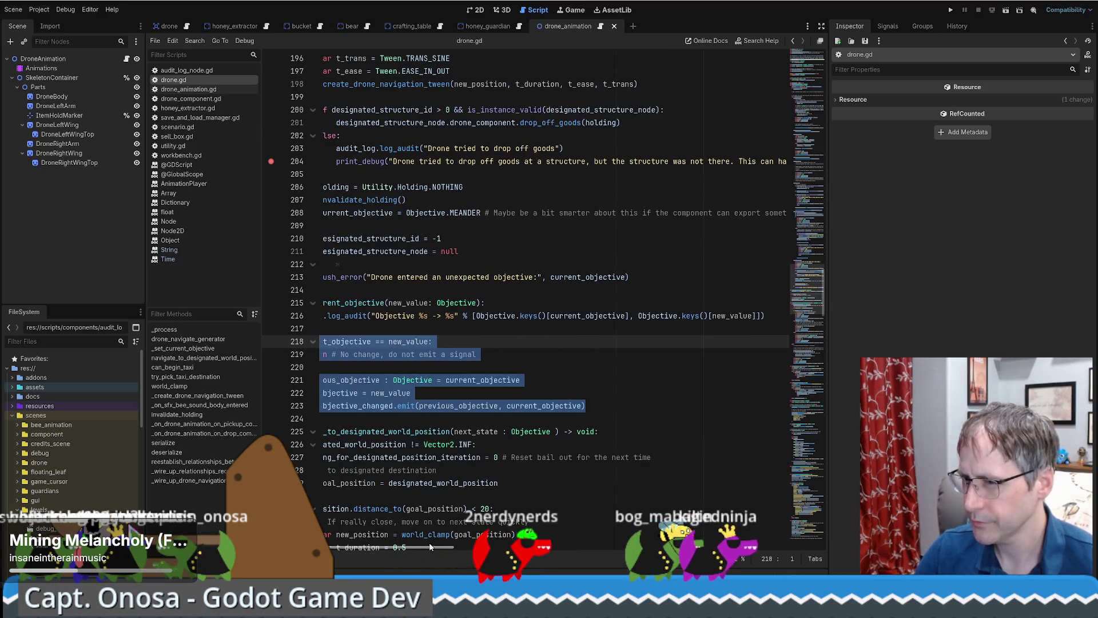
{"action": "scroll", "coordinate": [430, 547], "scroll_direction": "left", "scroll_amount": 2}
{"action": "left_click", "coordinate": [536, 369]}
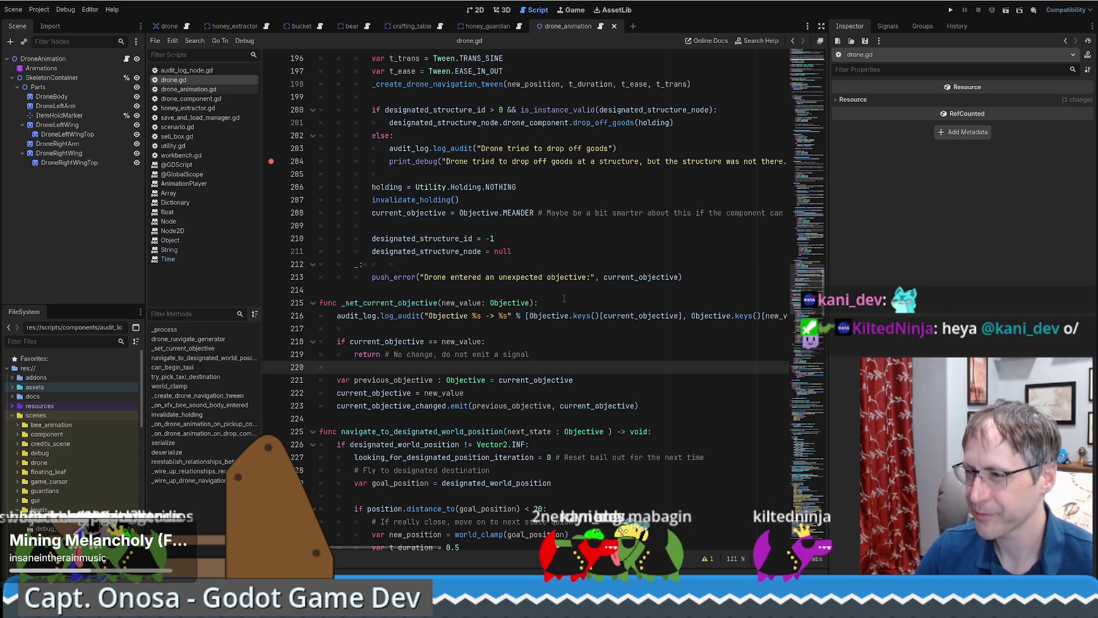
{"action": "left_click", "coordinate": [542, 334]}
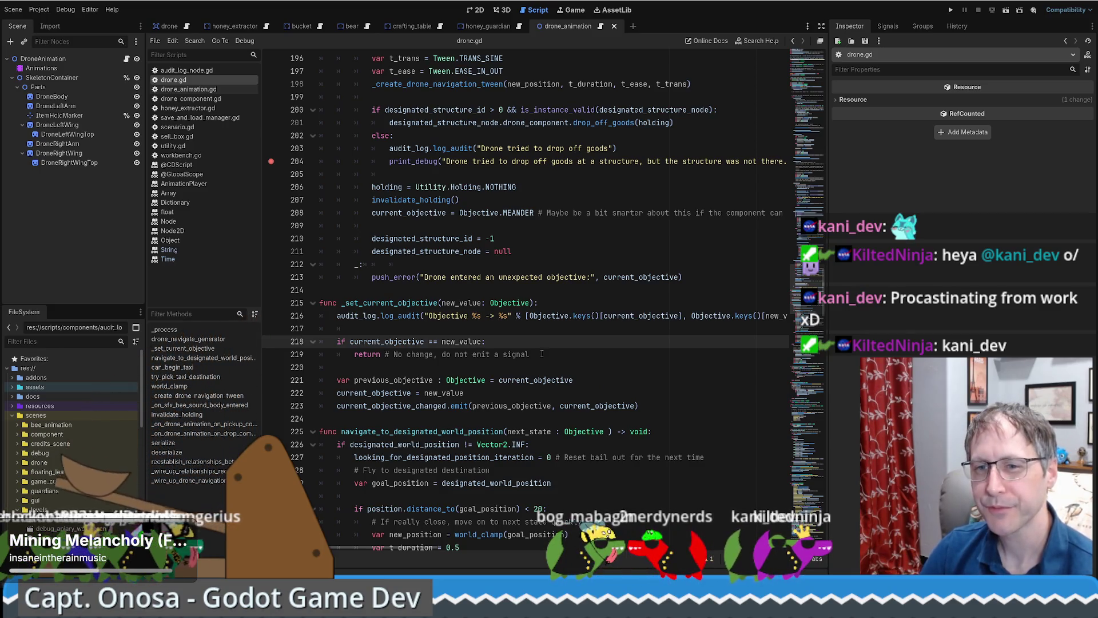
Step: Check current_objective's setter declaration on line 38, then return to _set_current_objective
{"action": "scroll", "coordinate": [577, 354], "scroll_direction": "down", "scroll_amount": 2}
{"action": "scroll", "coordinate": [576, 354], "scroll_direction": "up", "scroll_amount": 2}
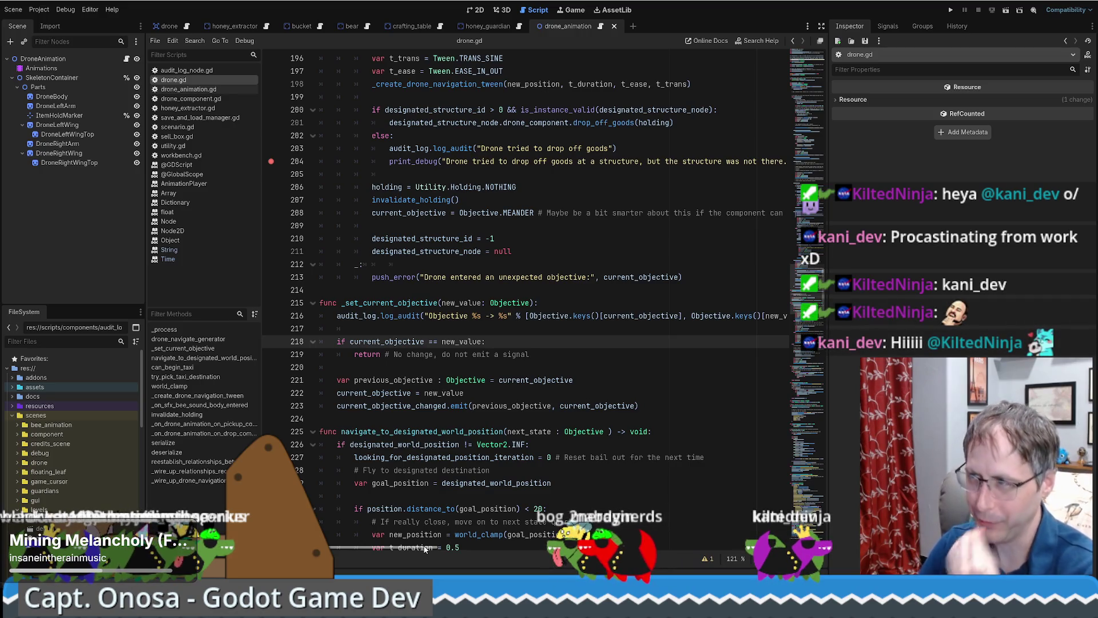
{"action": "mouse_move", "coordinate": [425, 547]}
{"action": "left_mouse_down"}
{"action": "mouse_move", "coordinate": [491, 541]}
{"action": "mouse_move", "coordinate": [348, 551]}
{"action": "left_mouse_up"}
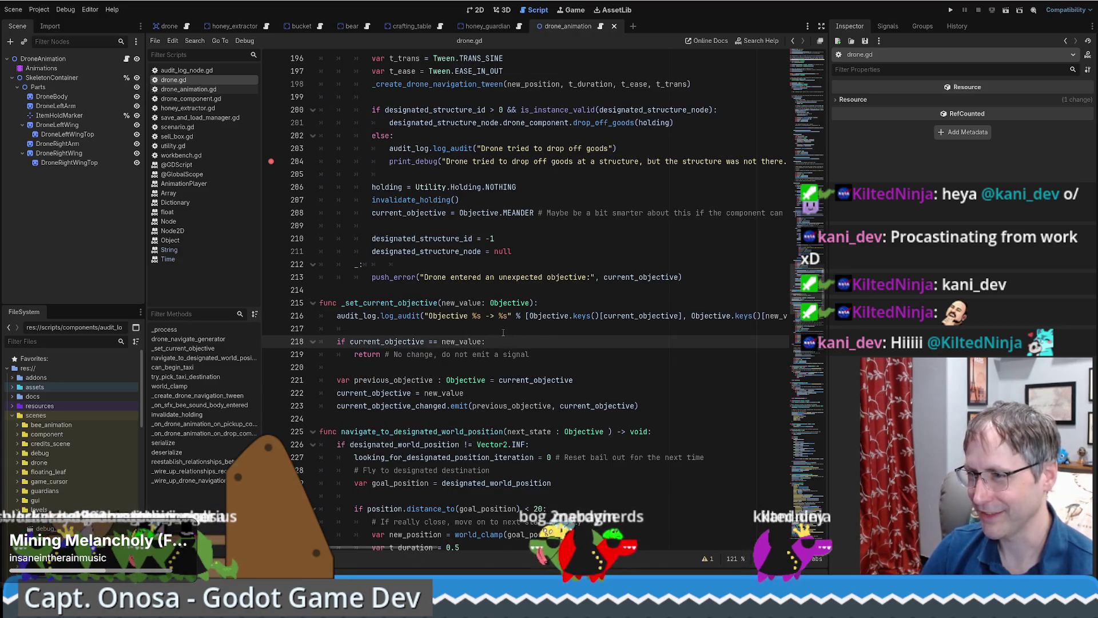
{"action": "key", "text": "Up"}
{"action": "key", "text": "Up"}
{"action": "key", "text": "Up"}
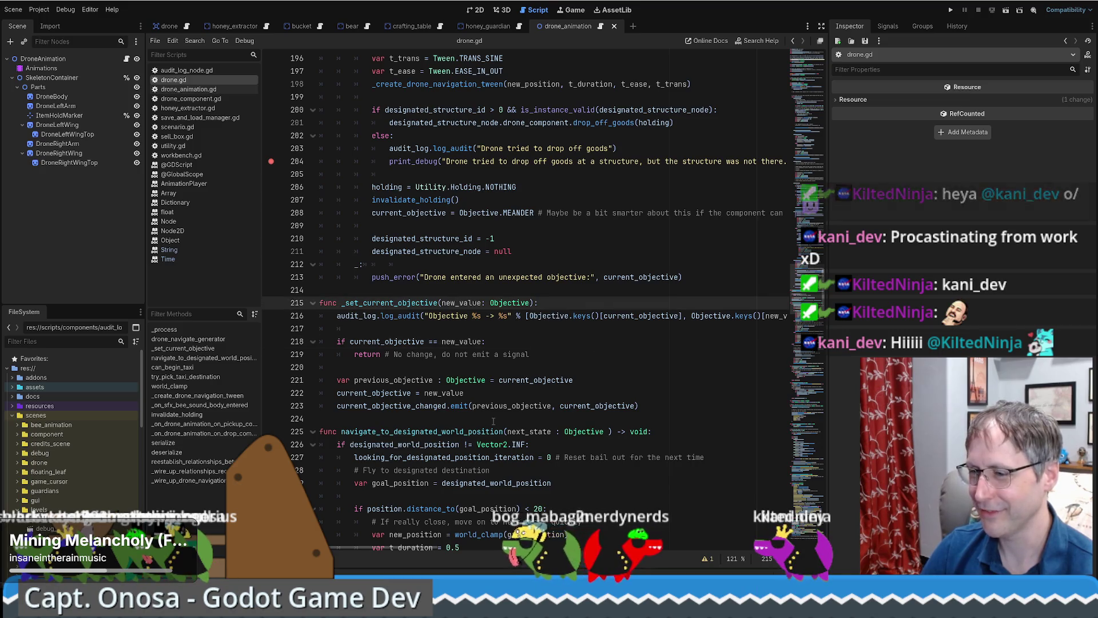
{"action": "scroll", "coordinate": [493, 421], "scroll_direction": "right", "scroll_amount": 5}
{"action": "scroll", "coordinate": [568, 347], "scroll_direction": "left", "scroll_amount": 5}
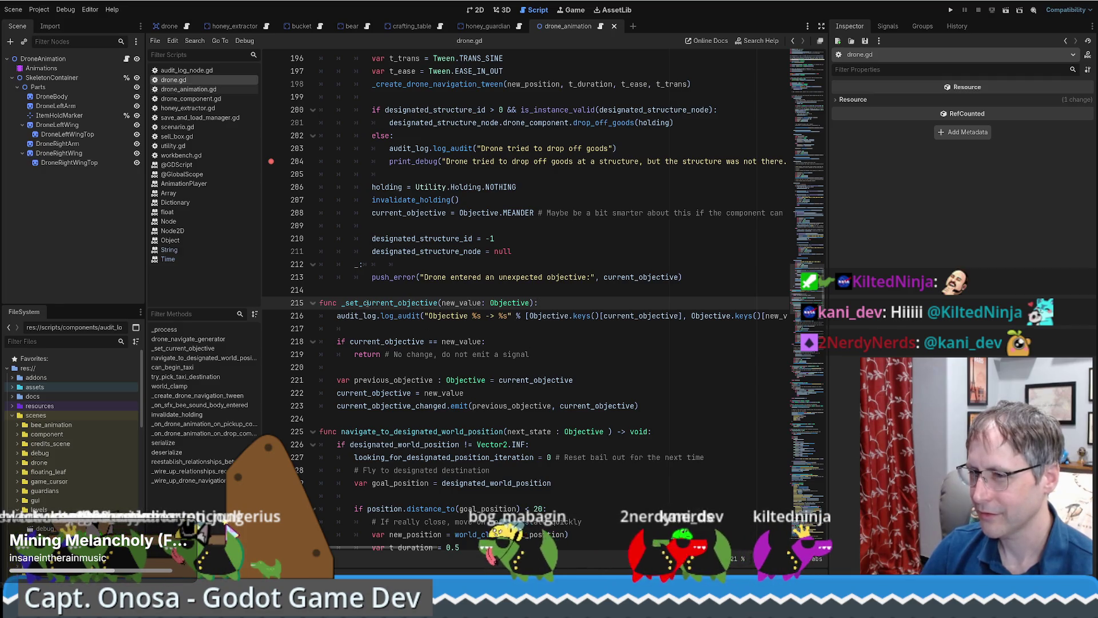
{"action": "left_click", "coordinate": [347, 303], "text": "ctrl"}
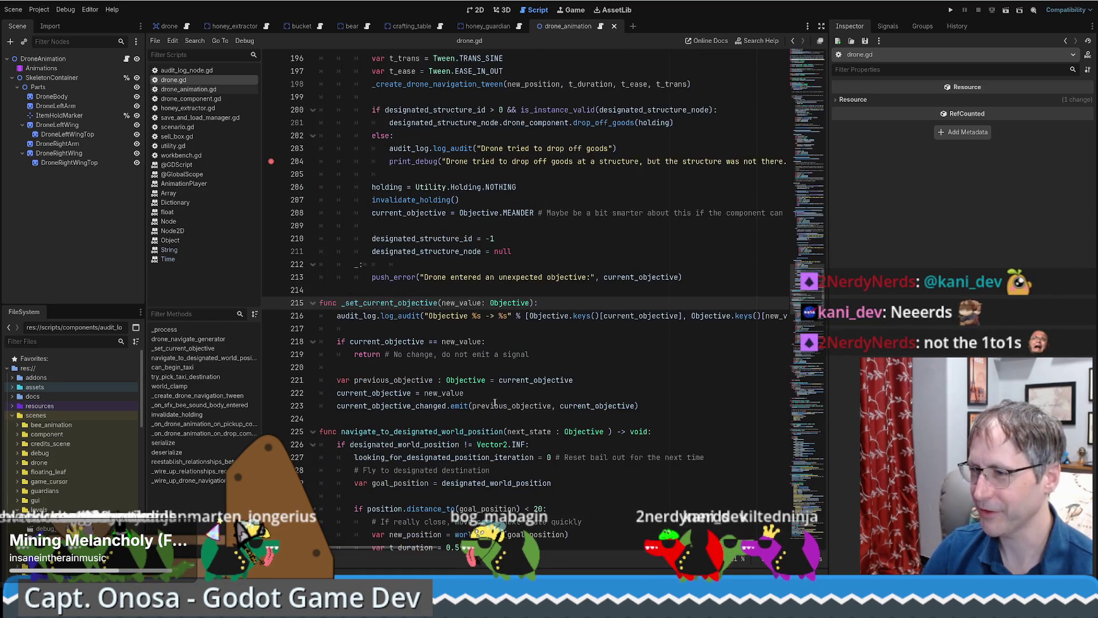
{"action": "key", "text": "alt+Left"}
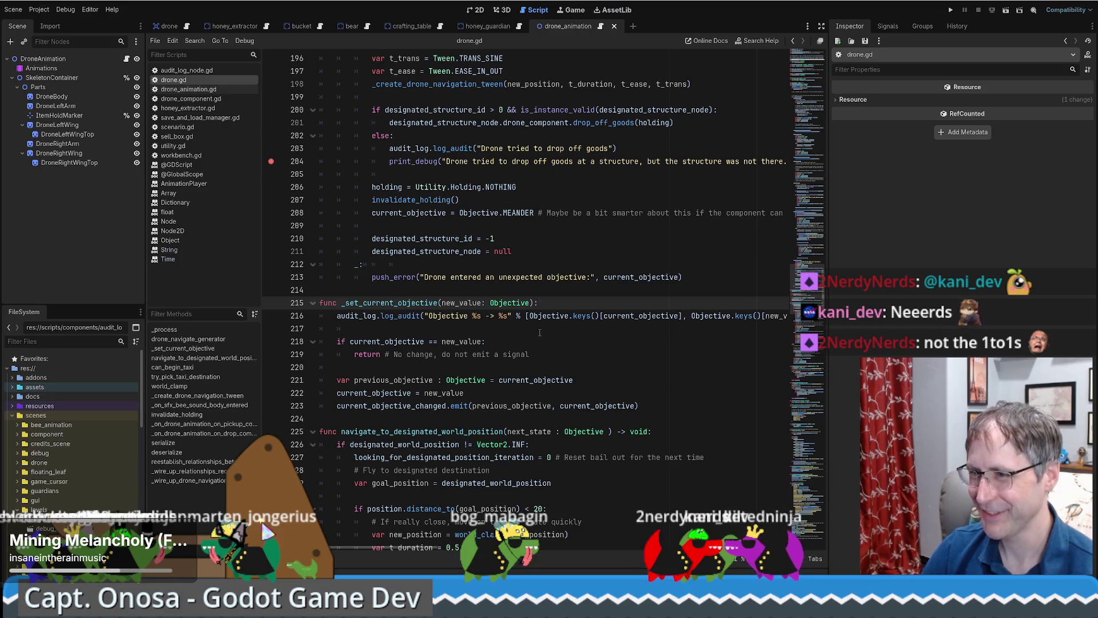
Step: Indent blank line 217 in _set_current_objective one level, then remove that extra indentation
{"action": "left_click", "coordinate": [539, 332]}
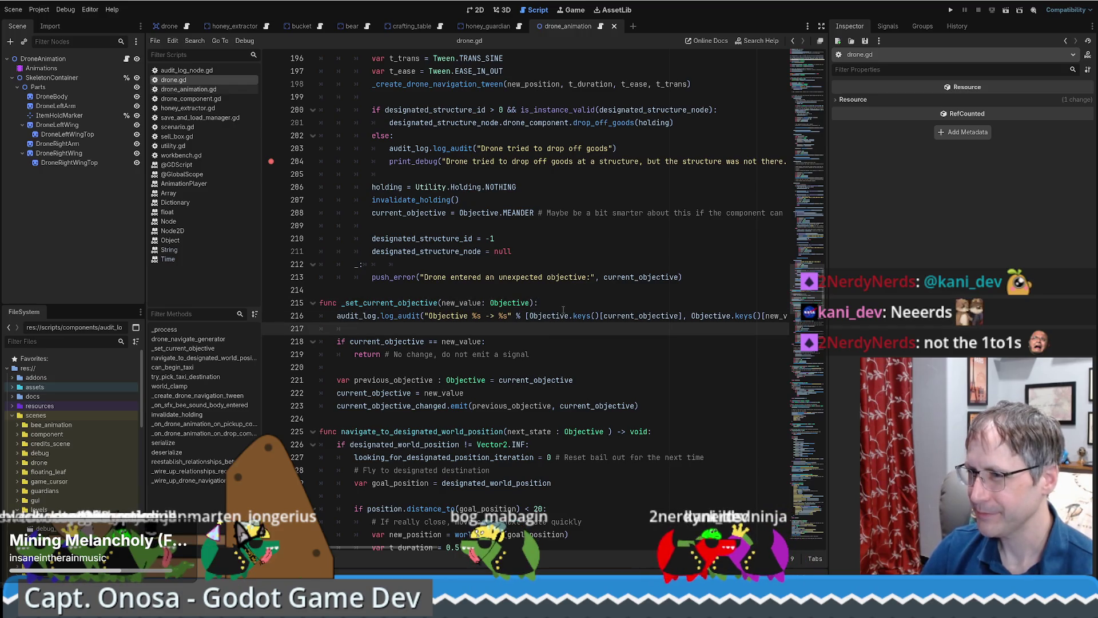
{"action": "left_click", "coordinate": [563, 310]}
{"action": "left_click", "coordinate": [555, 303]}
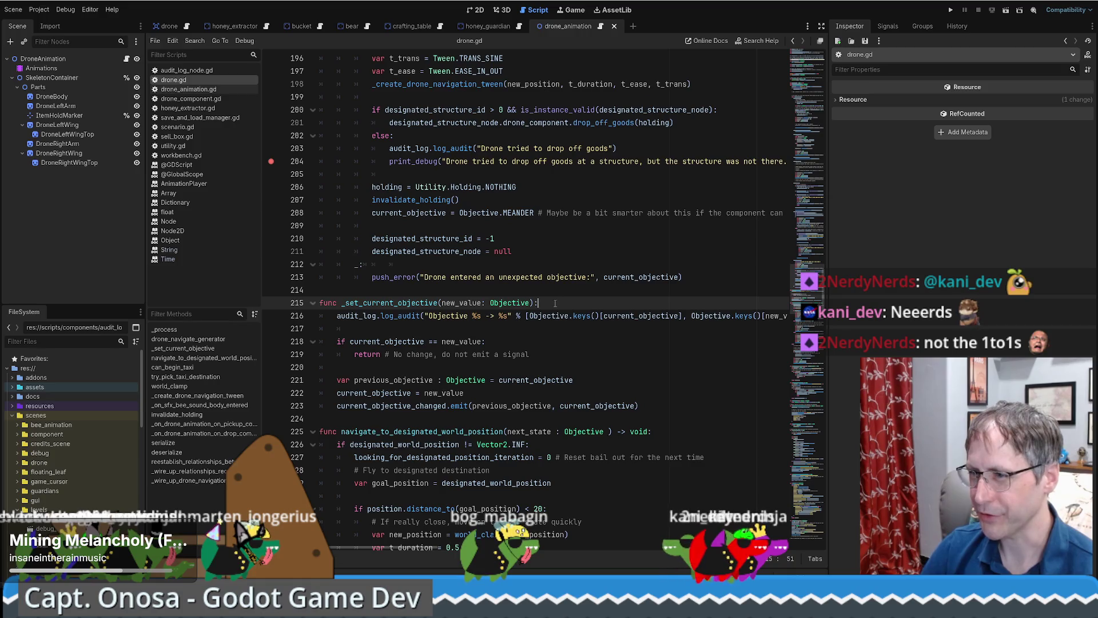
{"action": "key", "text": "Down"}
{"action": "key", "text": "Down"}
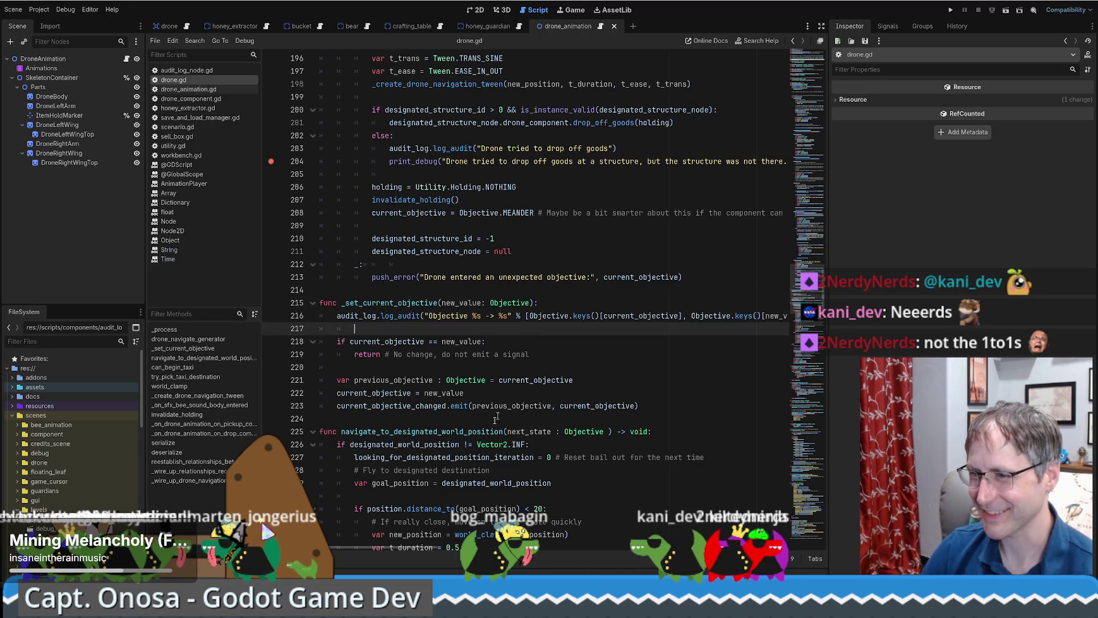
{"action": "scroll", "coordinate": [495, 418], "scroll_direction": "right", "scroll_amount": 5}
{"action": "left_click_drag", "start_coordinate": [381, 546], "coordinate": [341, 547]}
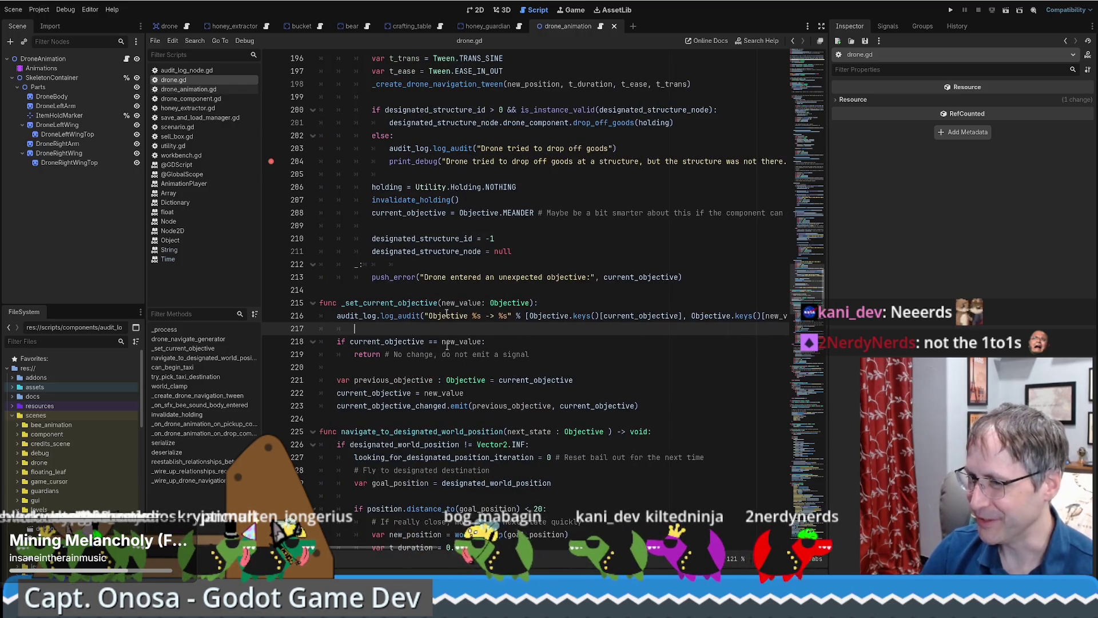
{"action": "left_click", "coordinate": [340, 329]}
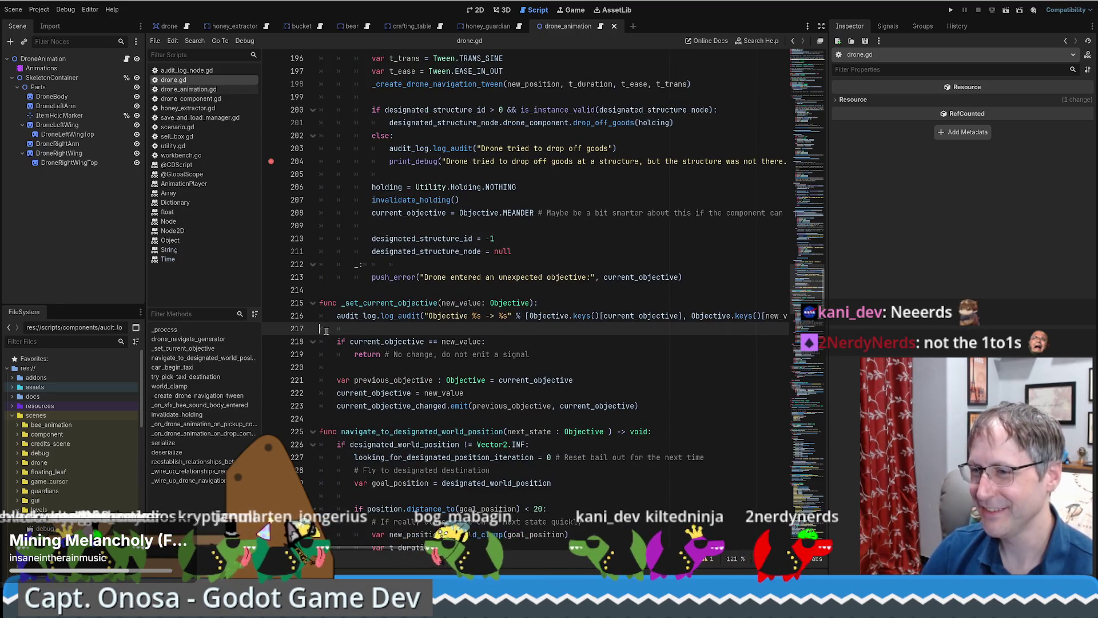
{"action": "key", "text": "Tab"}
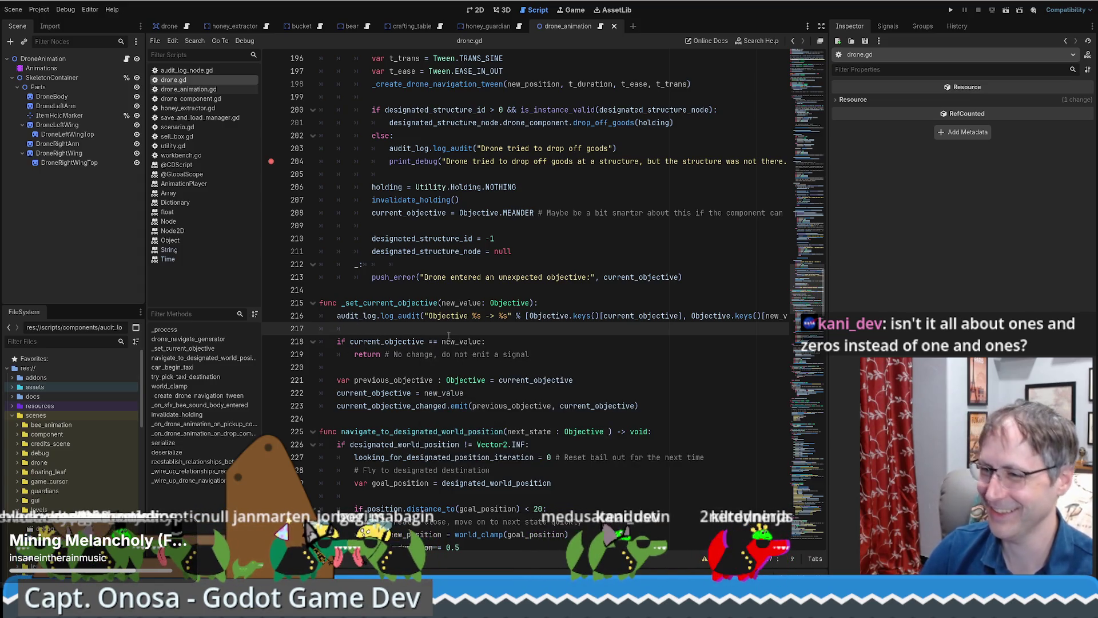
{"action": "key", "text": "BackSpace"}
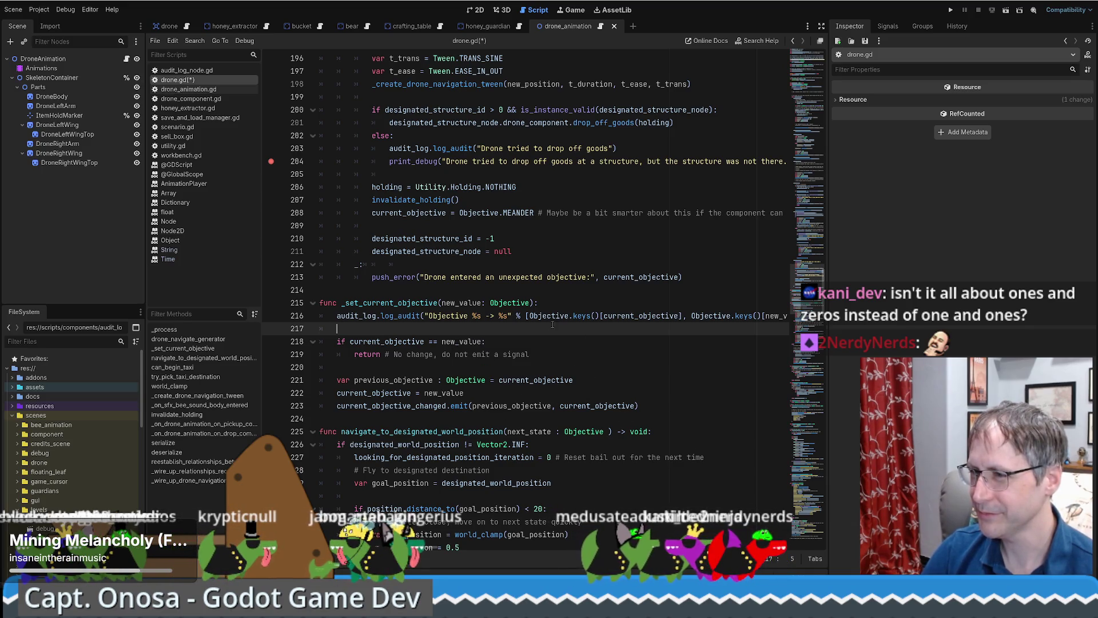
{"action": "double_click", "coordinate": [392, 302]}
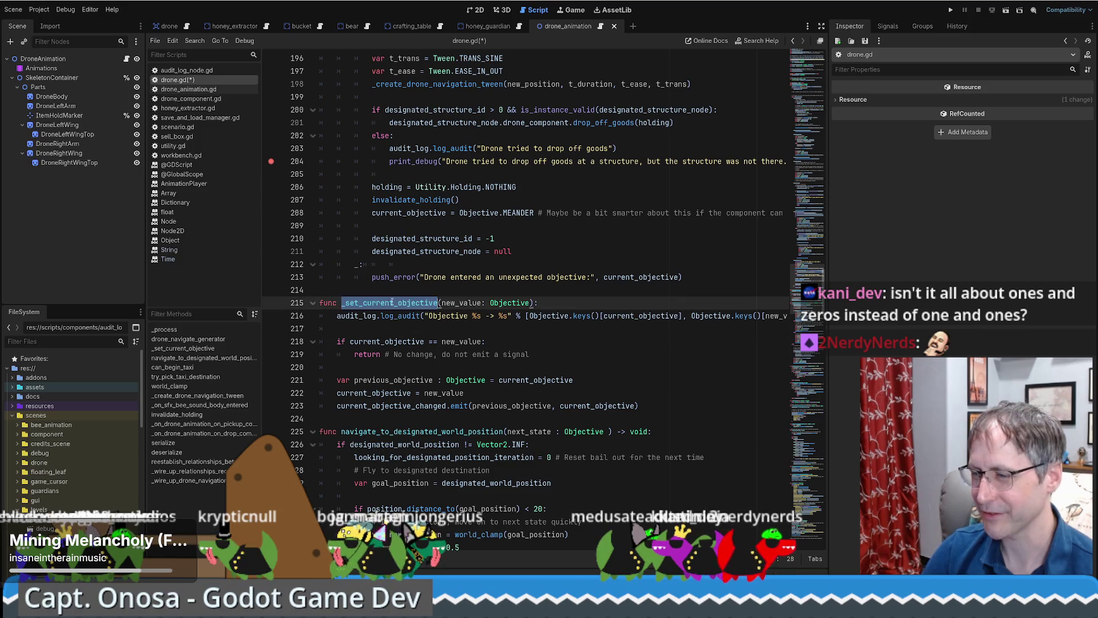
{"action": "left_click", "coordinate": [405, 320]}
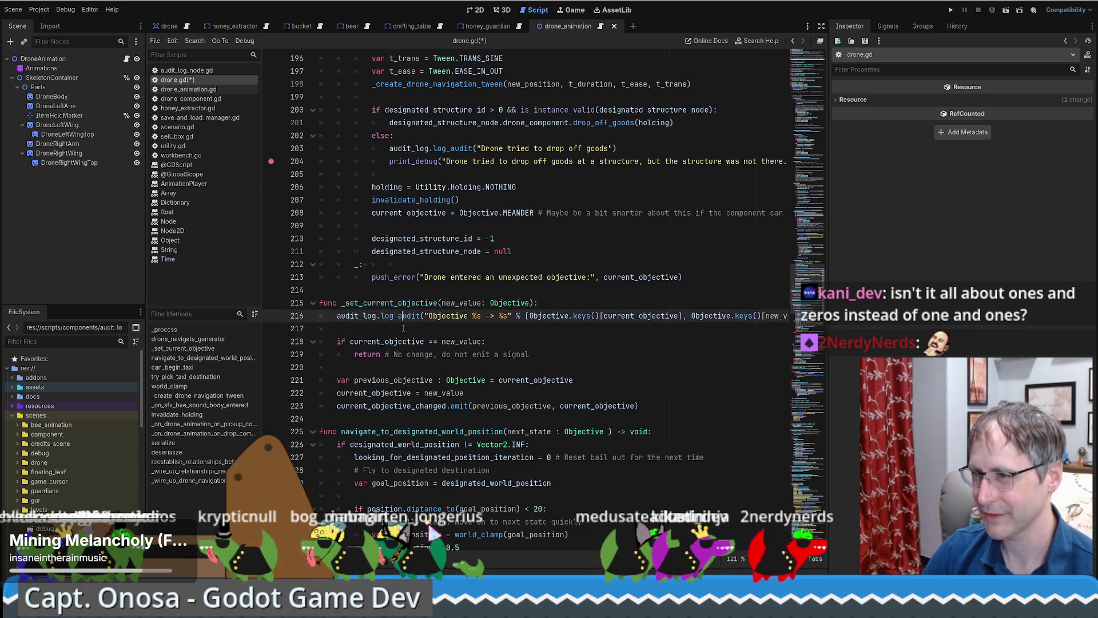
{"action": "left_click", "coordinate": [404, 328]}
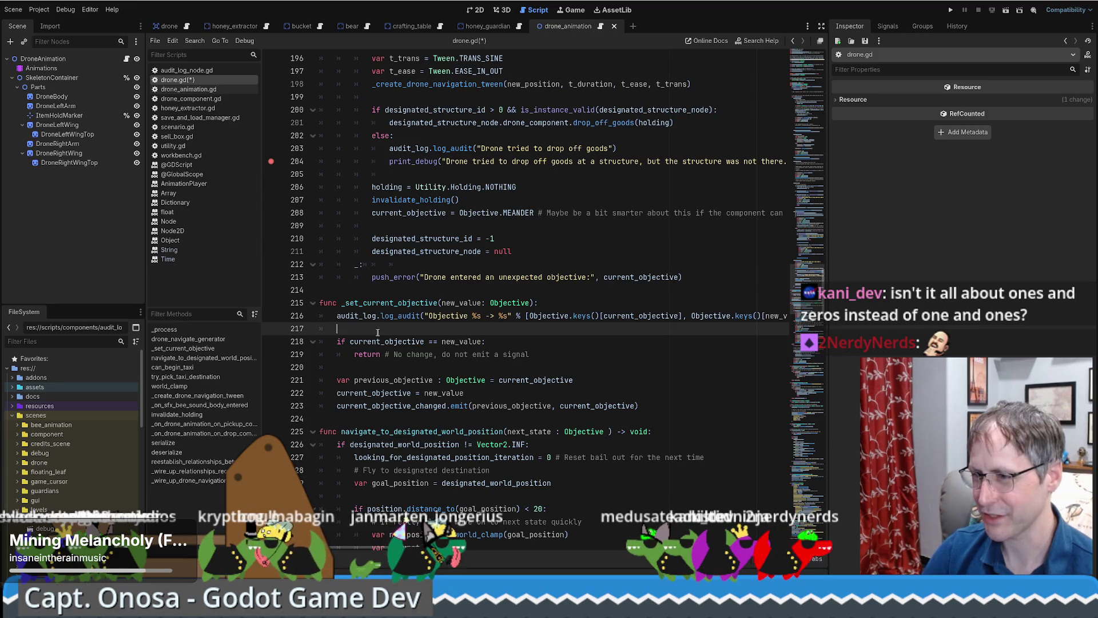
{"action": "left_click_drag", "start_coordinate": [378, 331], "coordinate": [650, 408]}
{"action": "left_click", "coordinate": [533, 354]}
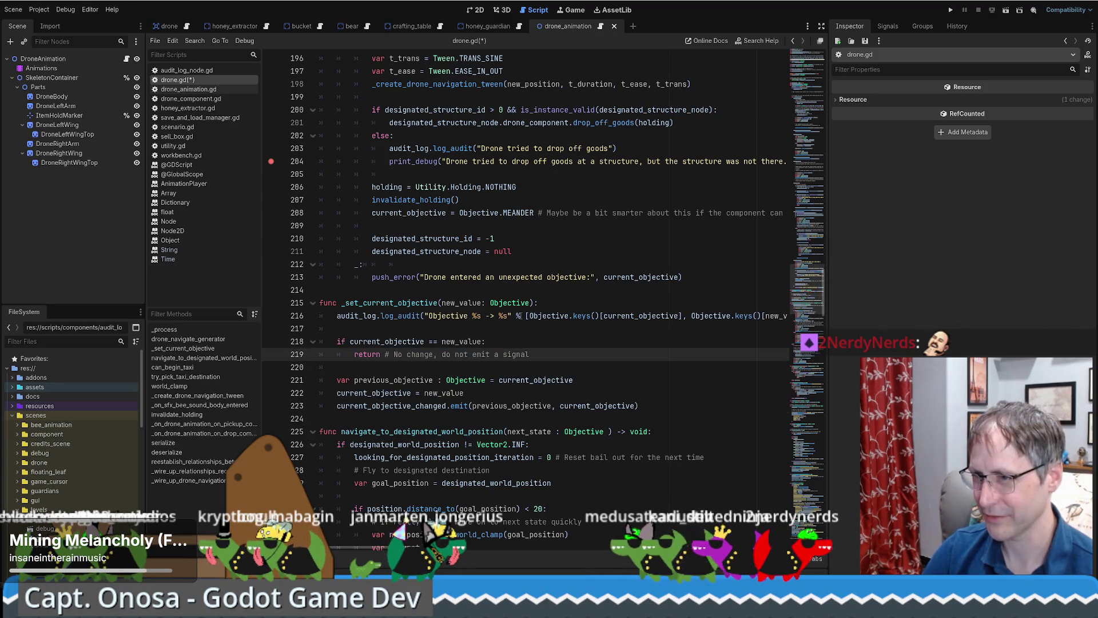
{"action": "key", "text": "alt+Left"}
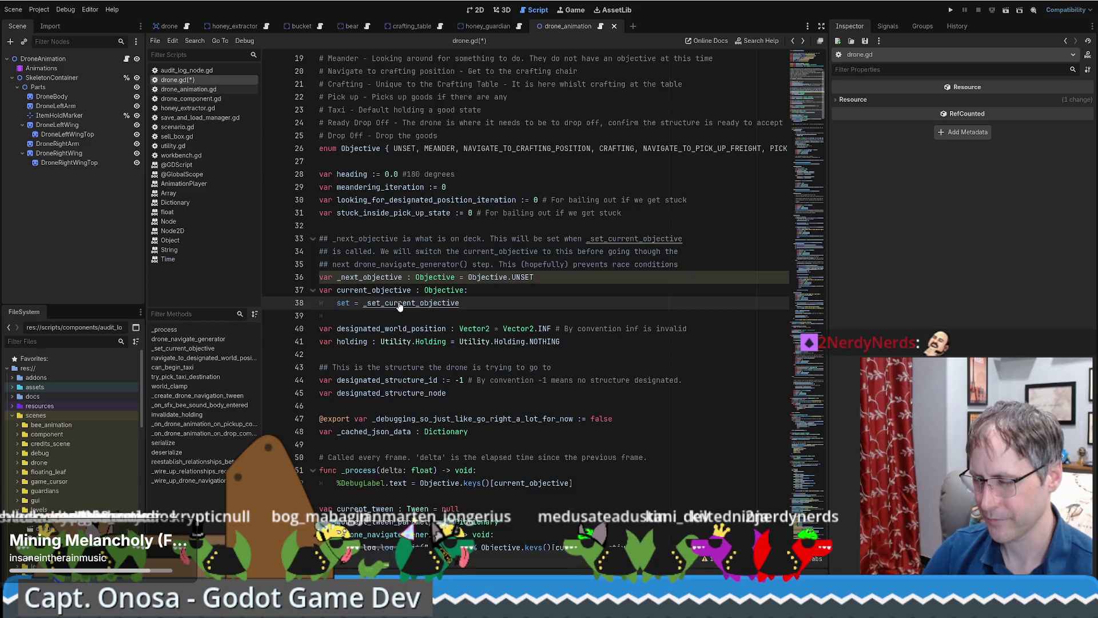
{"action": "left_click", "coordinate": [399, 304], "text": "ctrl"}
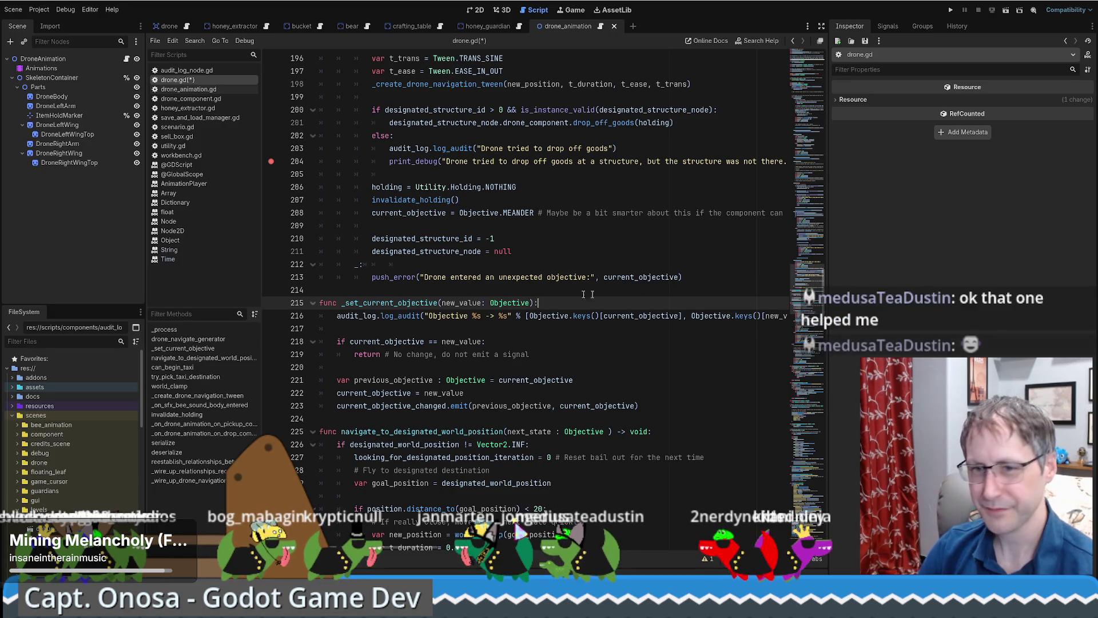
{"action": "scroll", "coordinate": [572, 282], "scroll_direction": "down", "scroll_amount": 1}
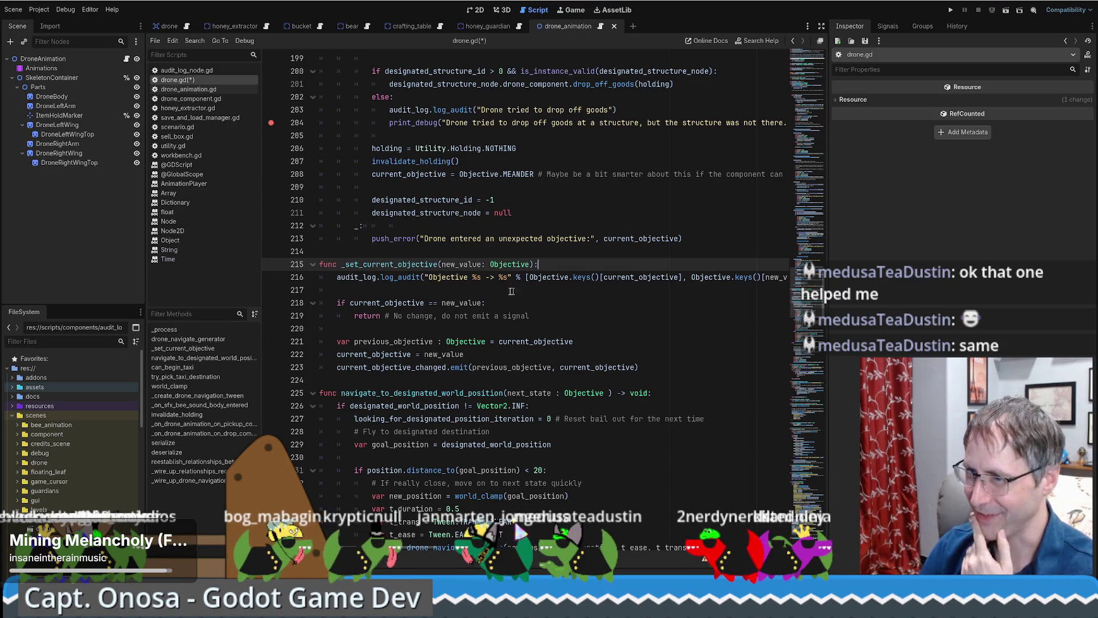
{"action": "left_click", "coordinate": [345, 265]}
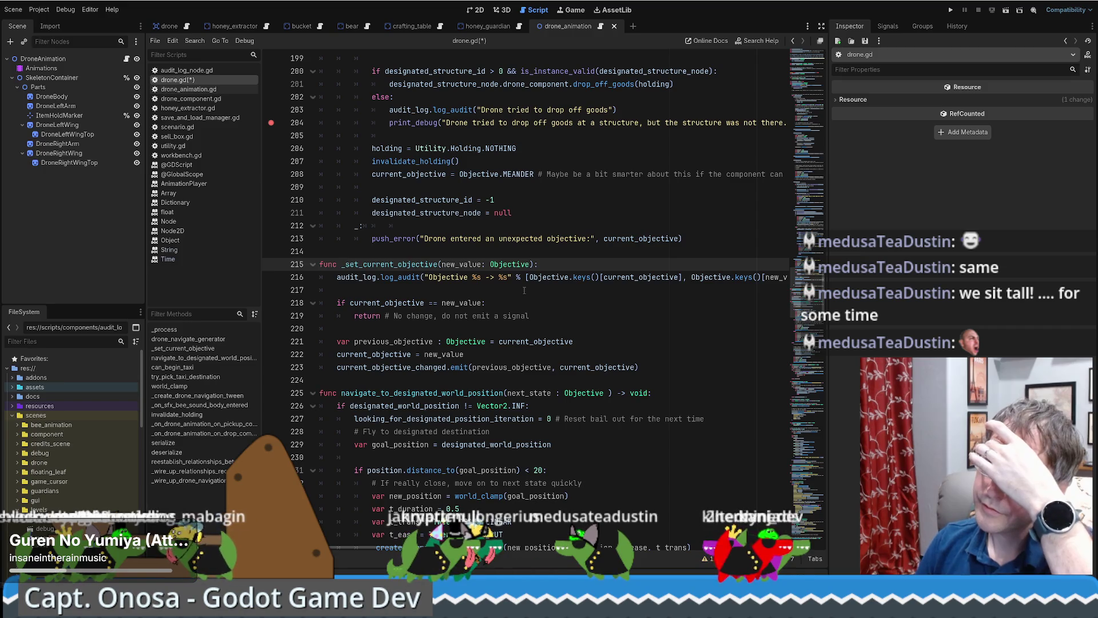
{"action": "key", "text": "alt+Left"}
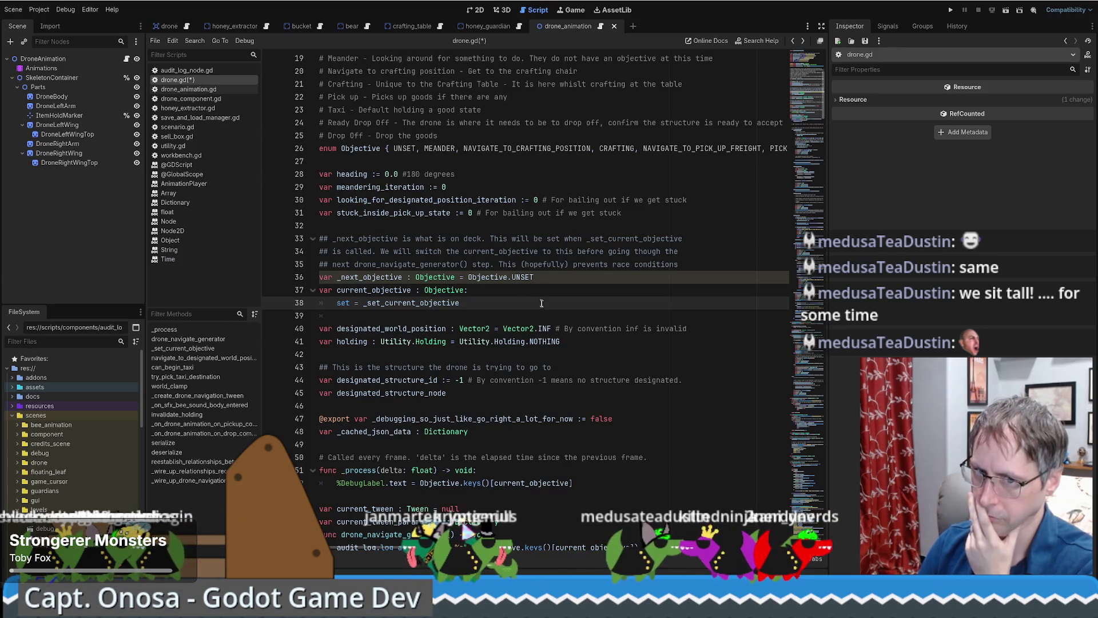
{"action": "mouse_move", "coordinate": [549, 323]}
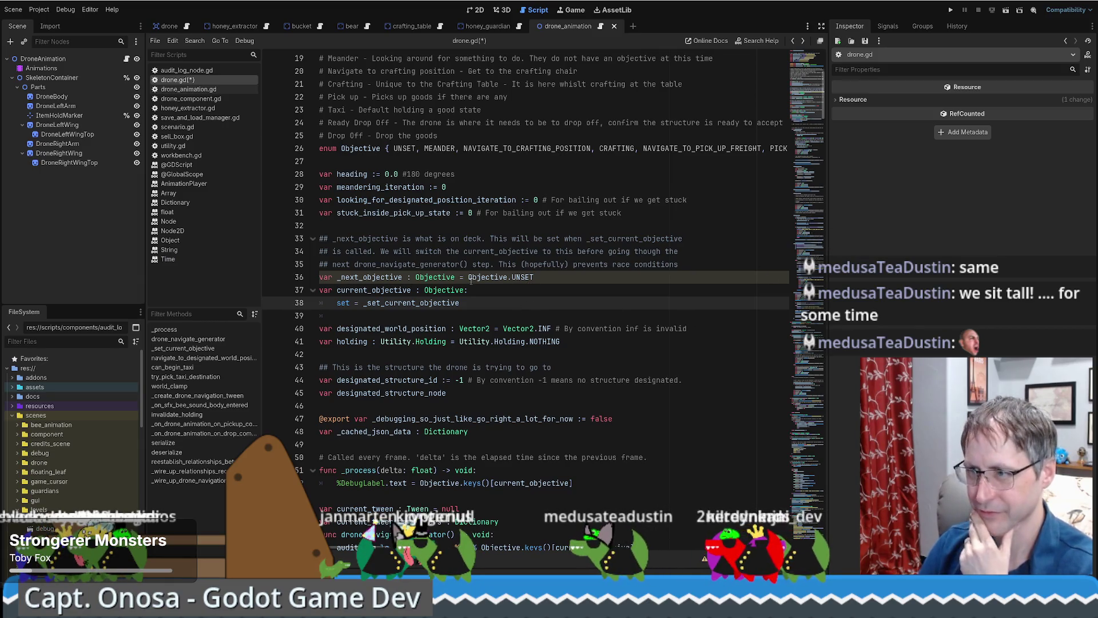
{"action": "left_click", "coordinate": [411, 302], "text": "ctrl"}
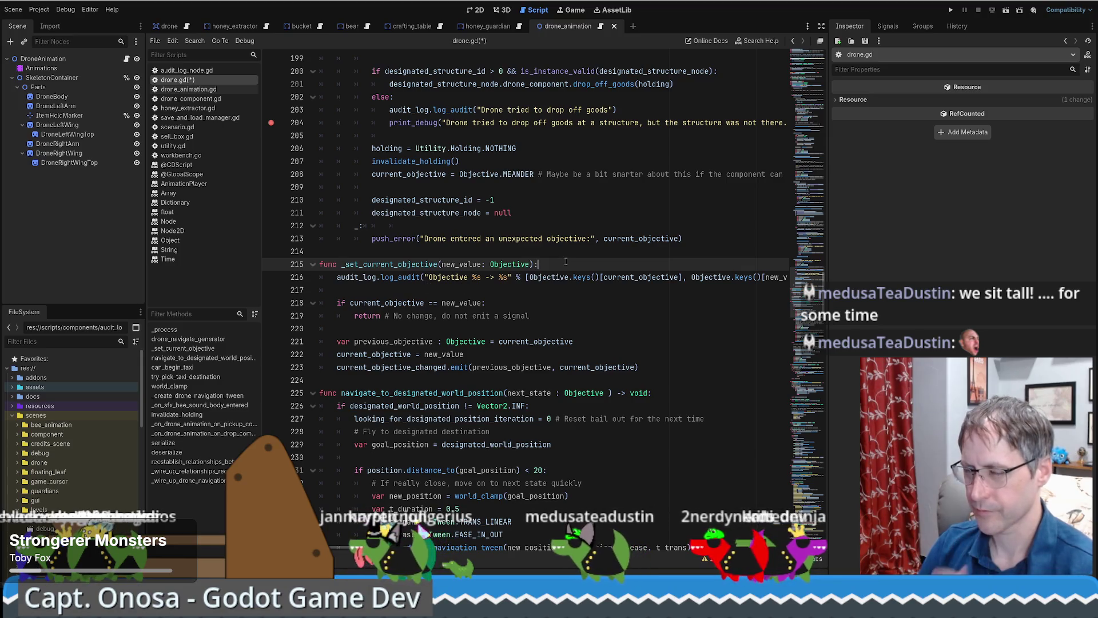
{"action": "left_click", "coordinate": [399, 250]}
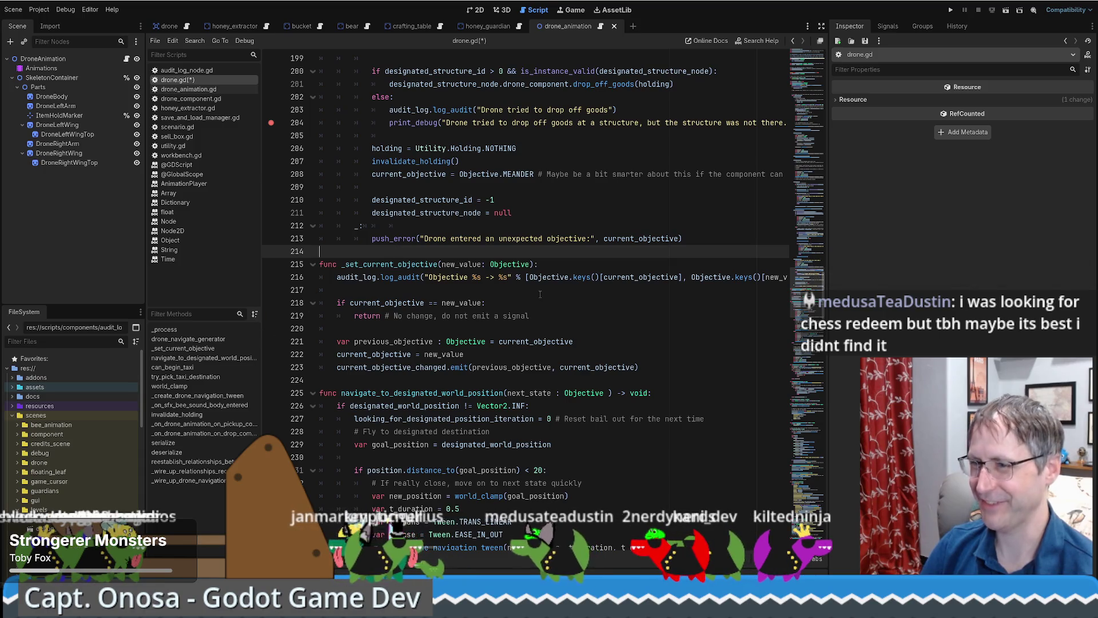
Step: Open up blank lines above _set_current_objective for a new function
{"action": "key", "text": "Return"}
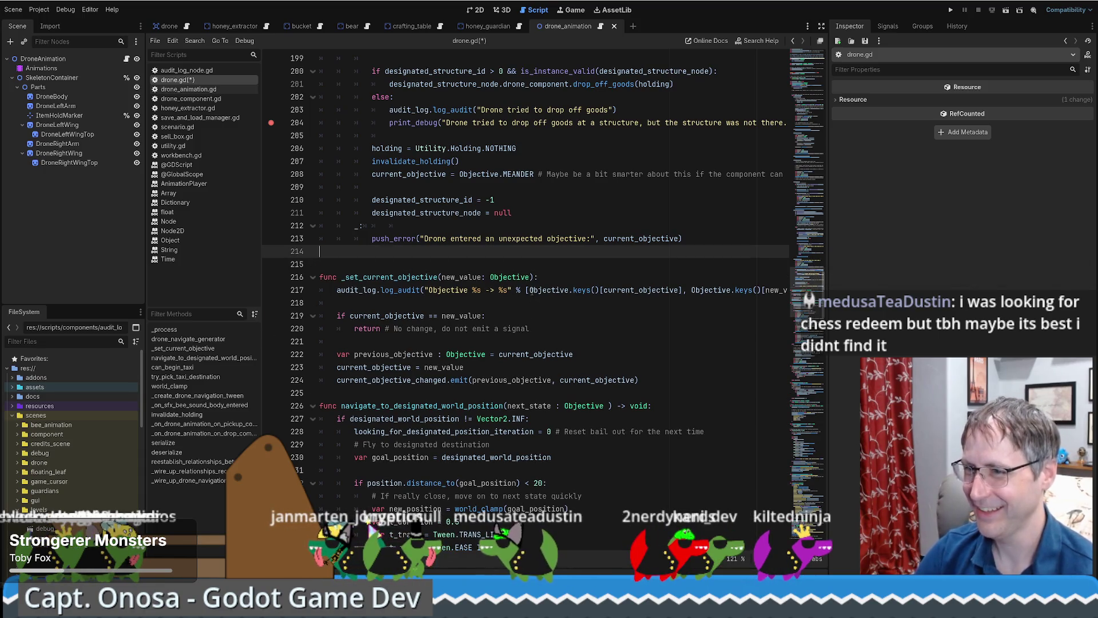
{"action": "key", "text": "Return"}
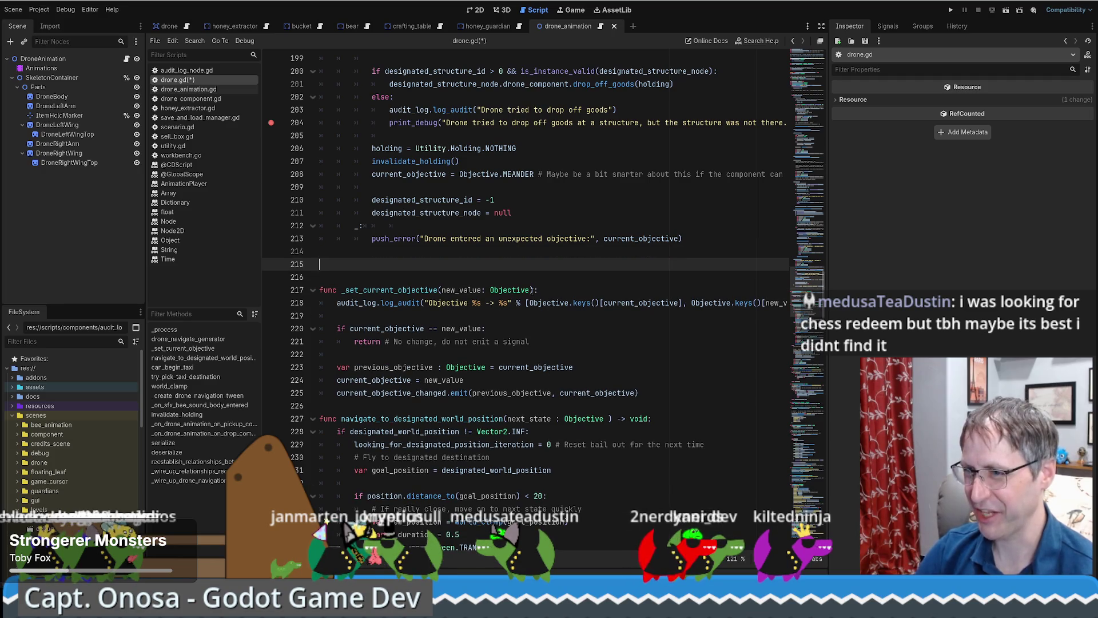
{"action": "key", "text": "Delete"}
{"action": "key", "text": "Delete"}
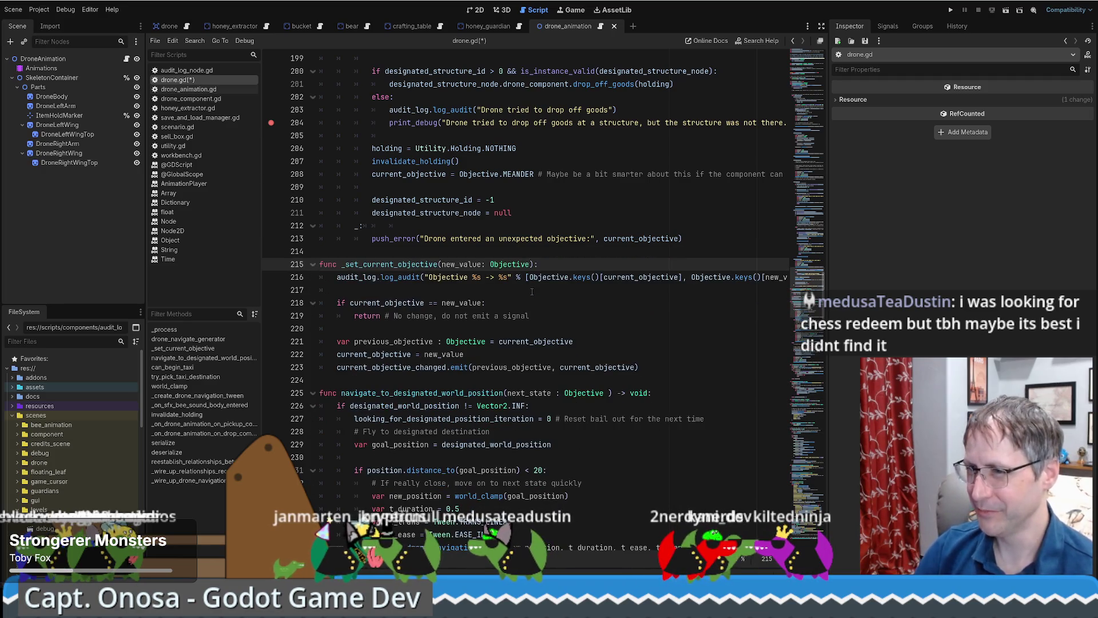
{"action": "key", "text": "Return"}
{"action": "key", "text": "Return"}
{"action": "key", "text": "Up"}
{"action": "key", "text": "Up"}
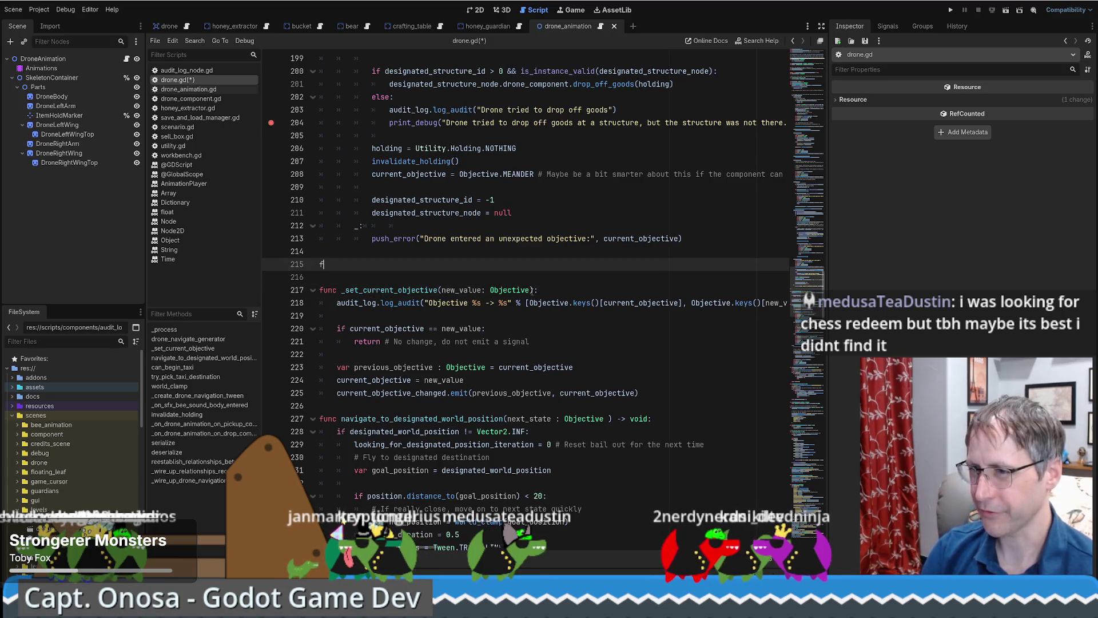
{"action": "type", "text": "unc"}
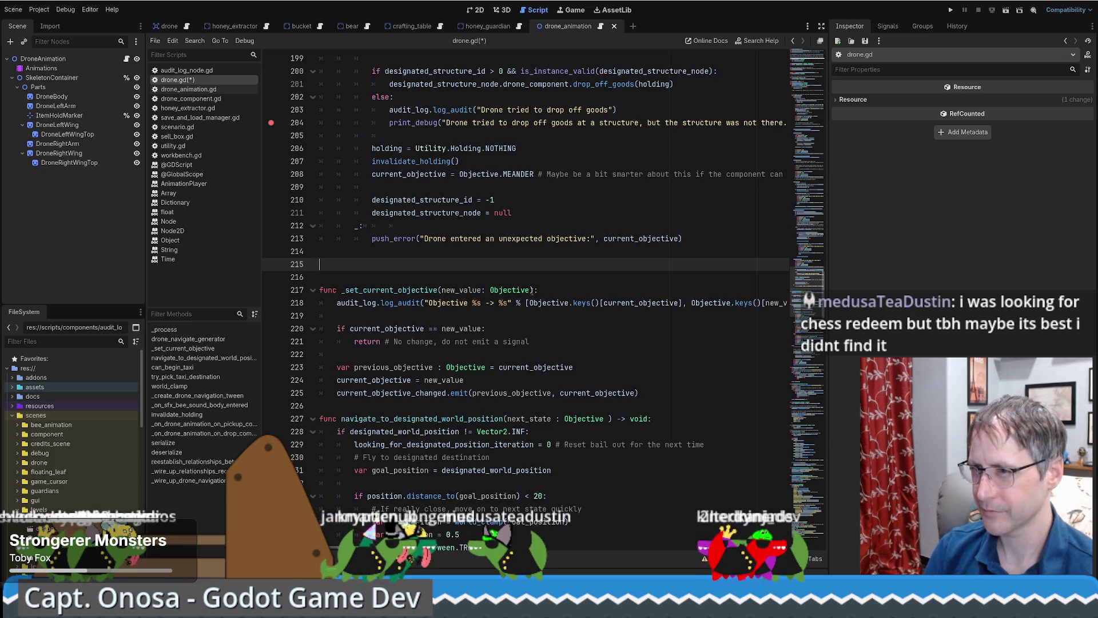
{"action": "key", "text": "Delete"}
{"action": "key", "text": "Delete"}
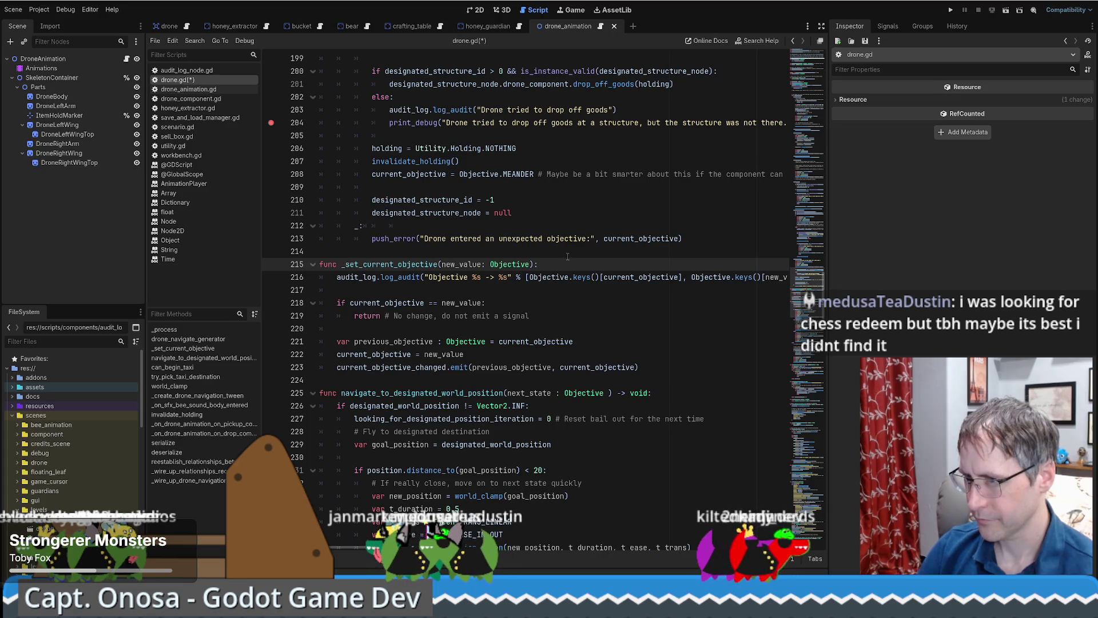
{"action": "key", "text": "ctrl+z"}
{"action": "key", "text": "ctrl+z"}
{"action": "type", "text": "func"}
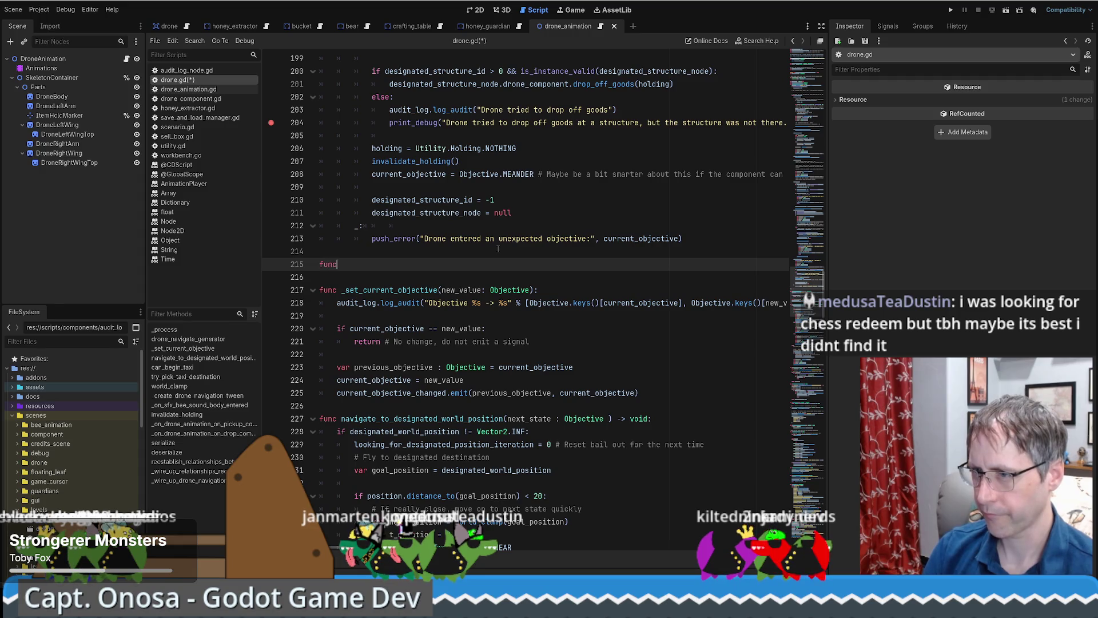
Step: Write func _queue_next_objective(new_value: Objective) with body _next_objective = new_value
{"action": "type", "text": "_queue_next_obje"}
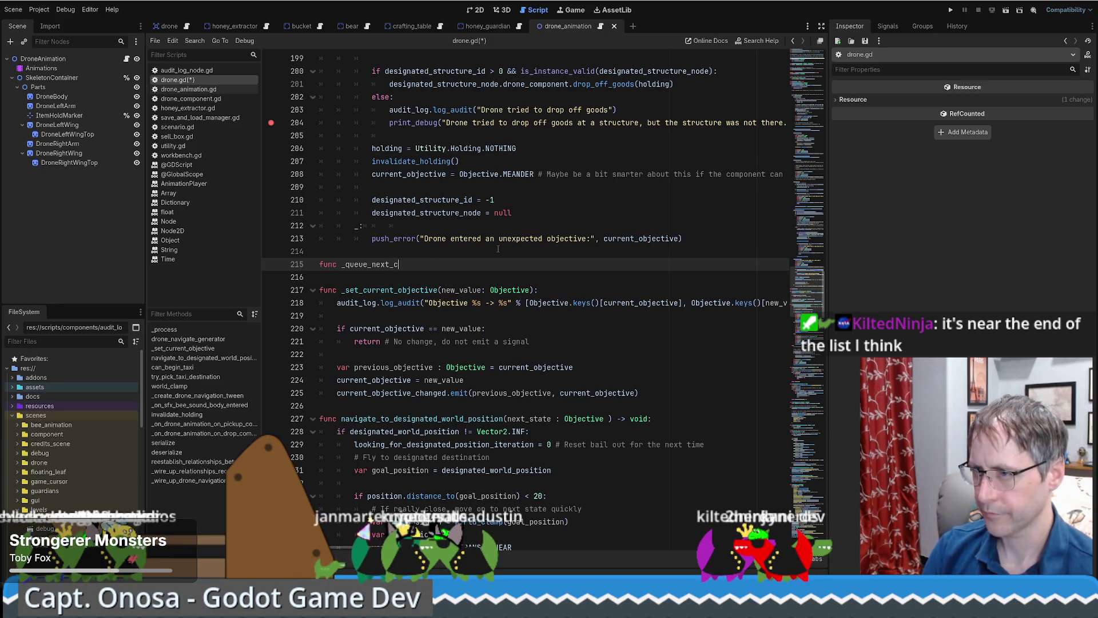
{"action": "type", "text": "ctive(new_value: Ob"}
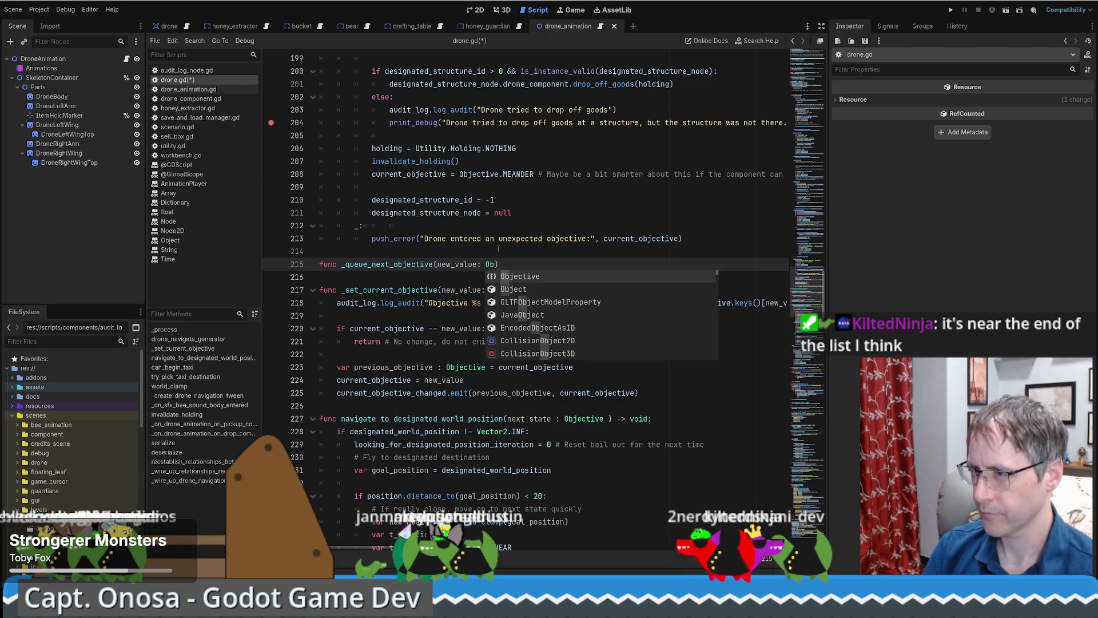
{"action": "key", "text": "Return"}
{"action": "key", "text": "Return"}
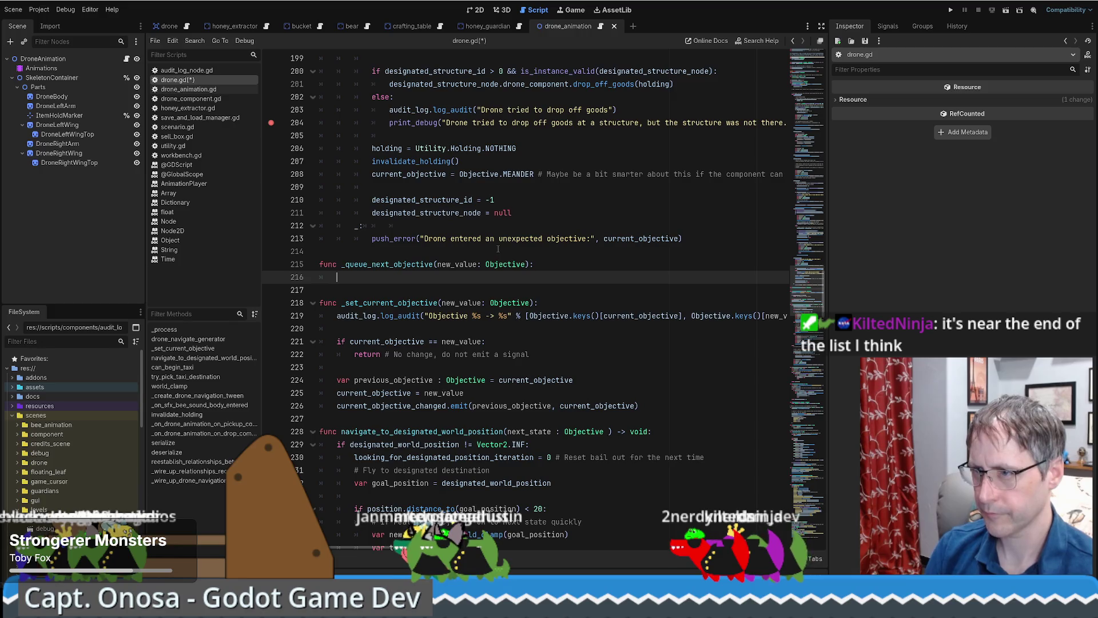
{"action": "type", "text": "_next_objective"}
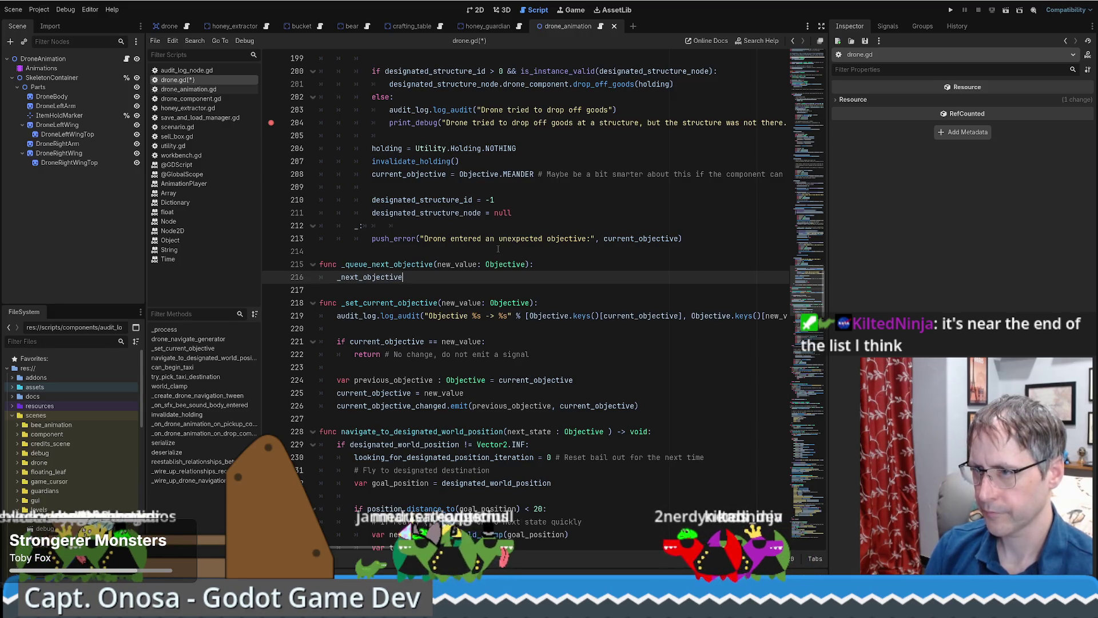
{"action": "type", "text": " = n"}
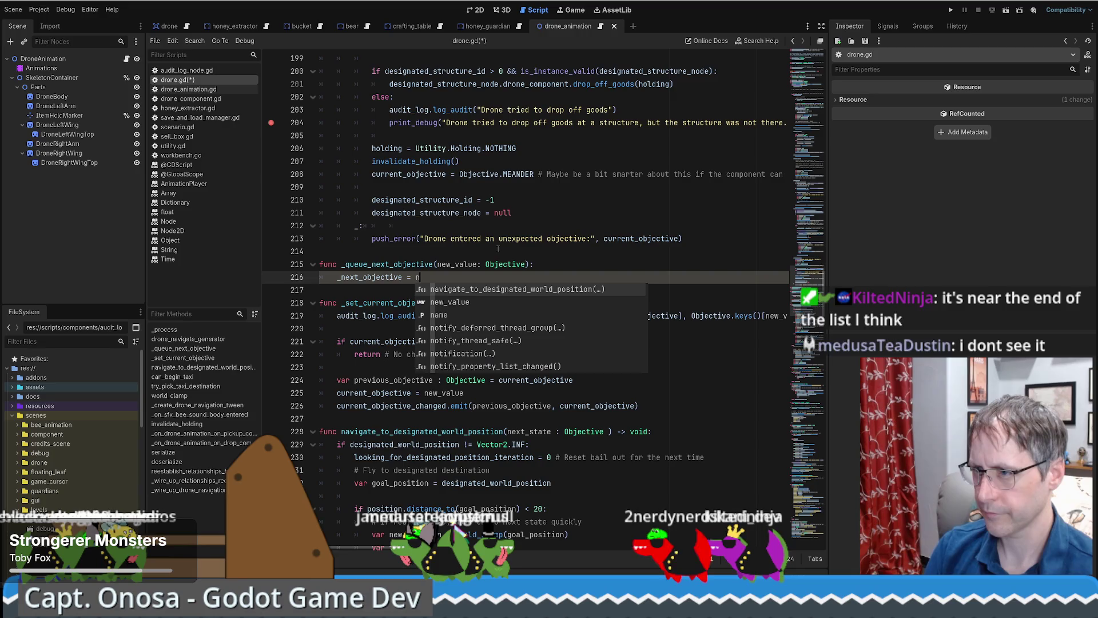
{"action": "key", "text": "Return"}
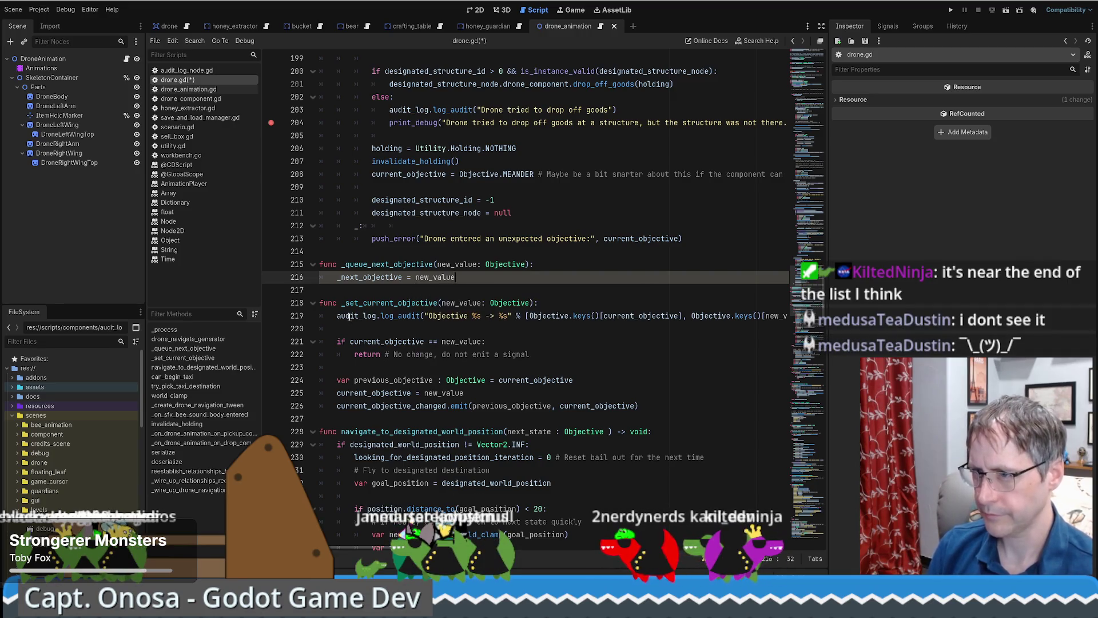
Step: Copy the setter's log_audit line into the new function and reword it to 'Queued %s -> %s'
{"action": "triple_click", "coordinate": [338, 316]}
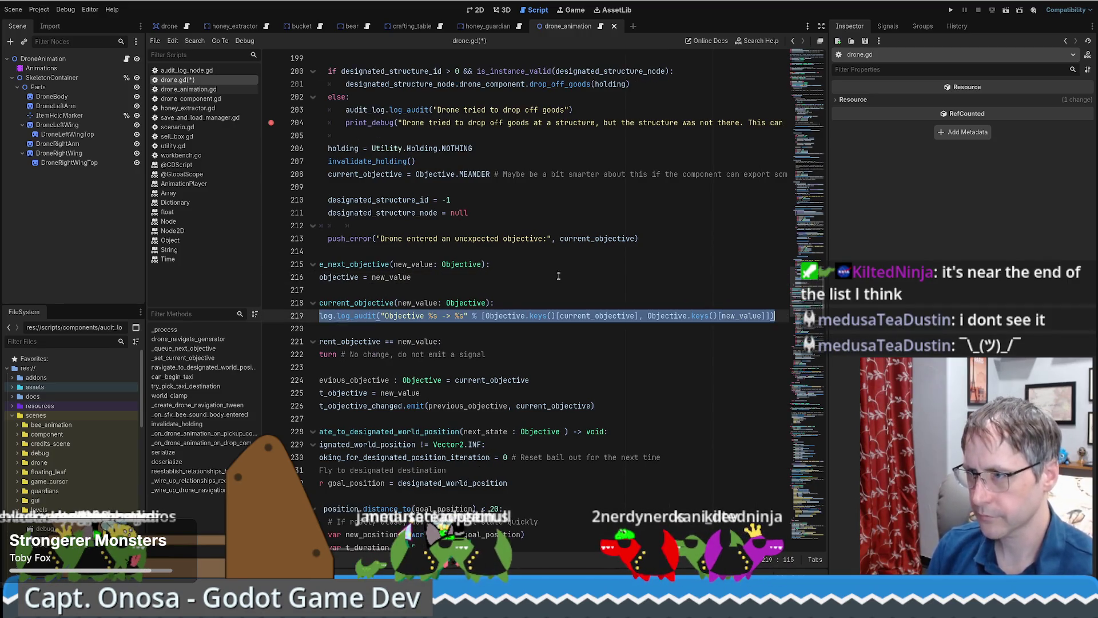
{"action": "key", "text": "ctrl+c"}
{"action": "left_click", "coordinate": [545, 263]}
{"action": "key", "text": "Return"}
{"action": "key", "text": "ctrl+v"}
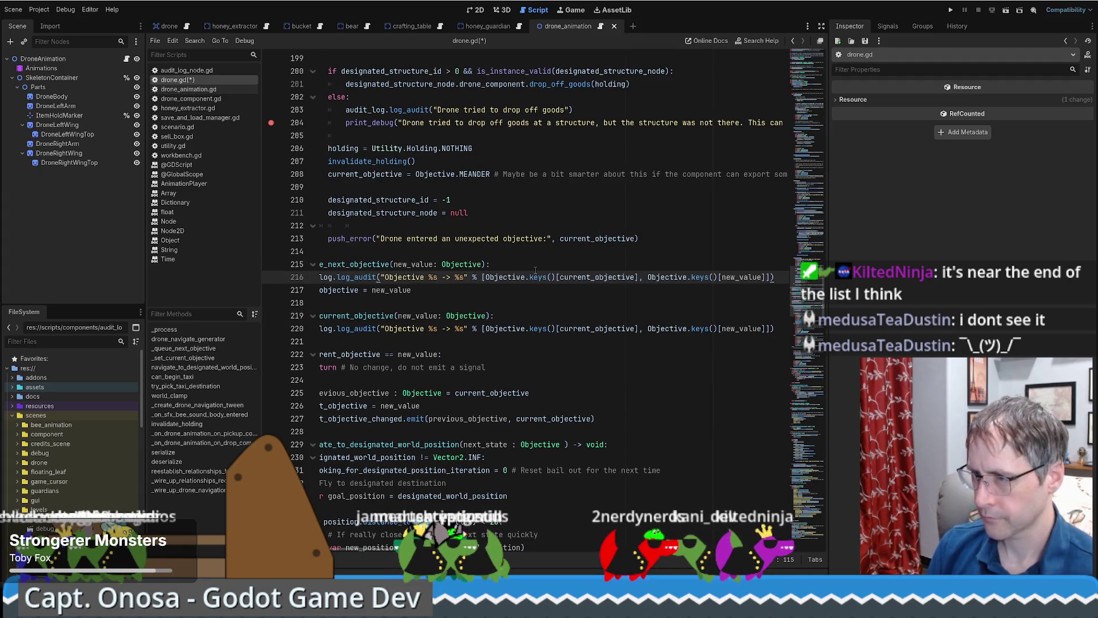
{"action": "key", "text": "Home"}
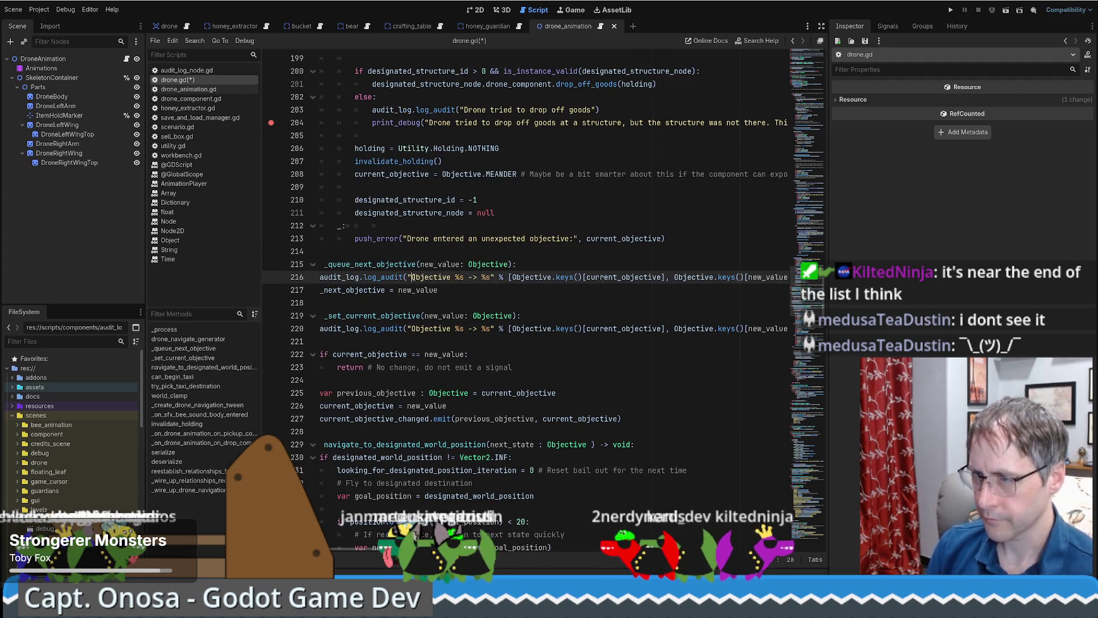
{"action": "type", "text": "Queued"}
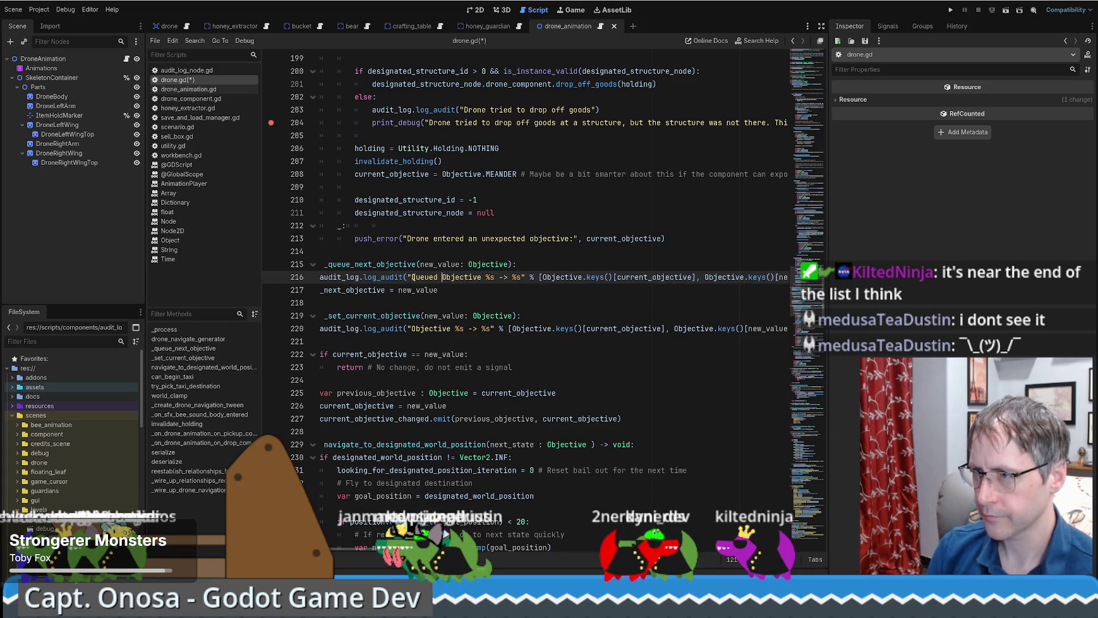
{"action": "key", "text": "Delete"}
{"action": "key", "text": "Delete"}
{"action": "key", "text": "Delete"}
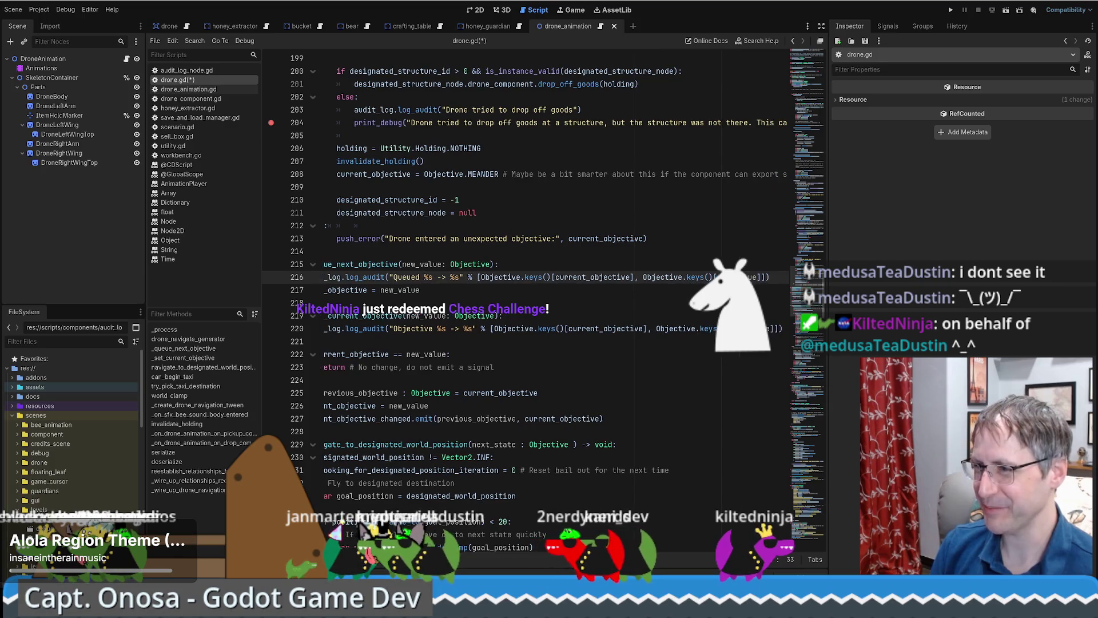
{"action": "key", "text": "End"}
{"action": "key", "text": "Home"}
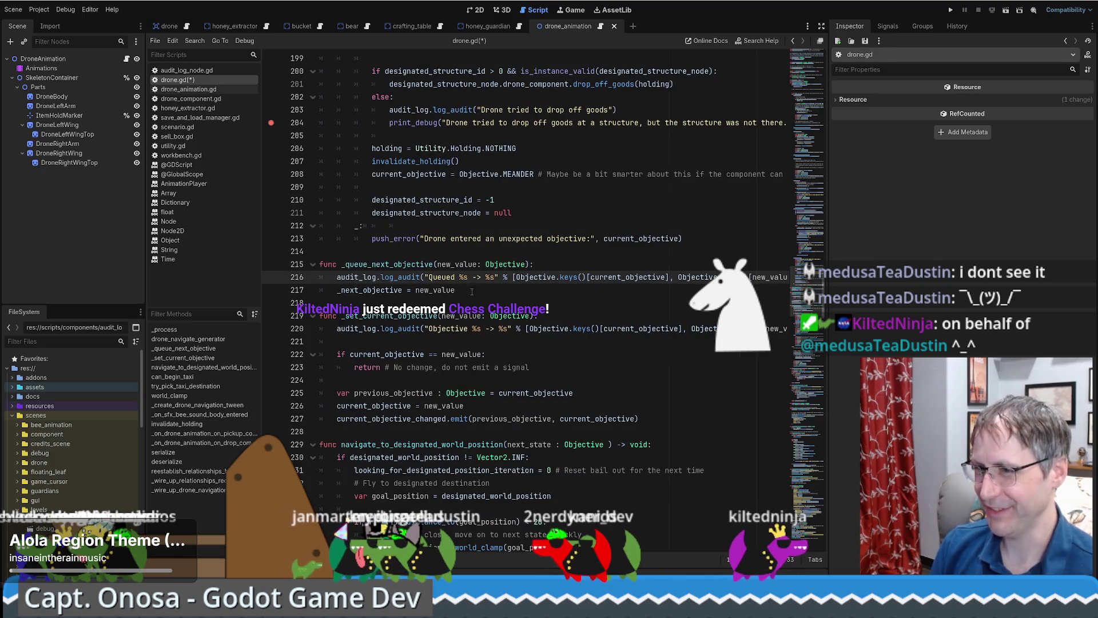
{"action": "key", "text": "Down"}
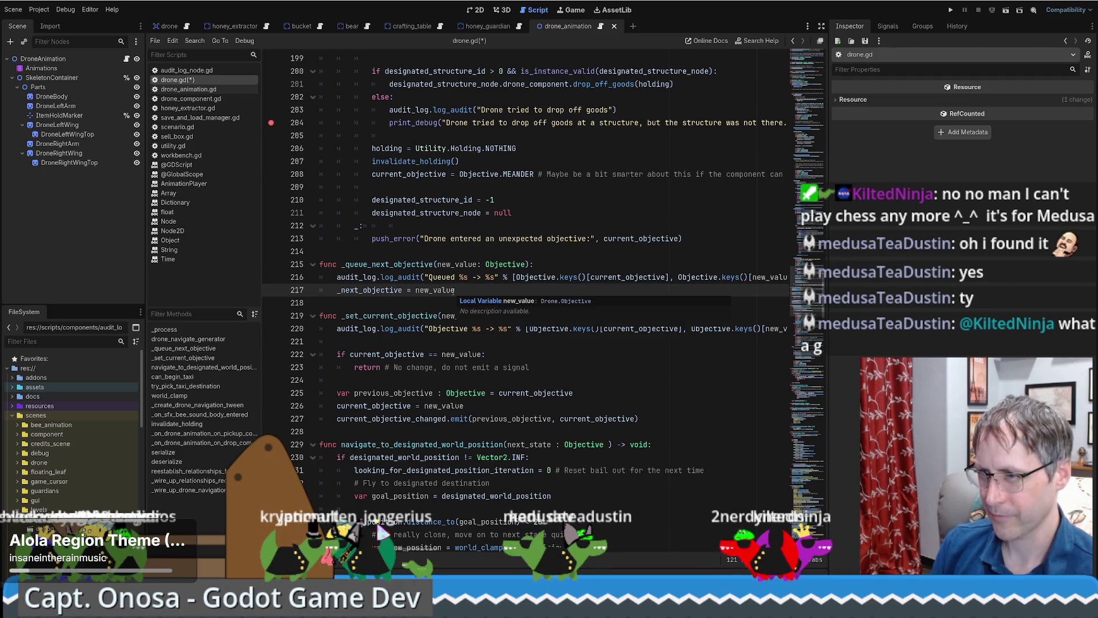
Step: Change line 38 to set = _queue_next_objective and jump to that function's definition
{"action": "double_click", "coordinate": [405, 316]}
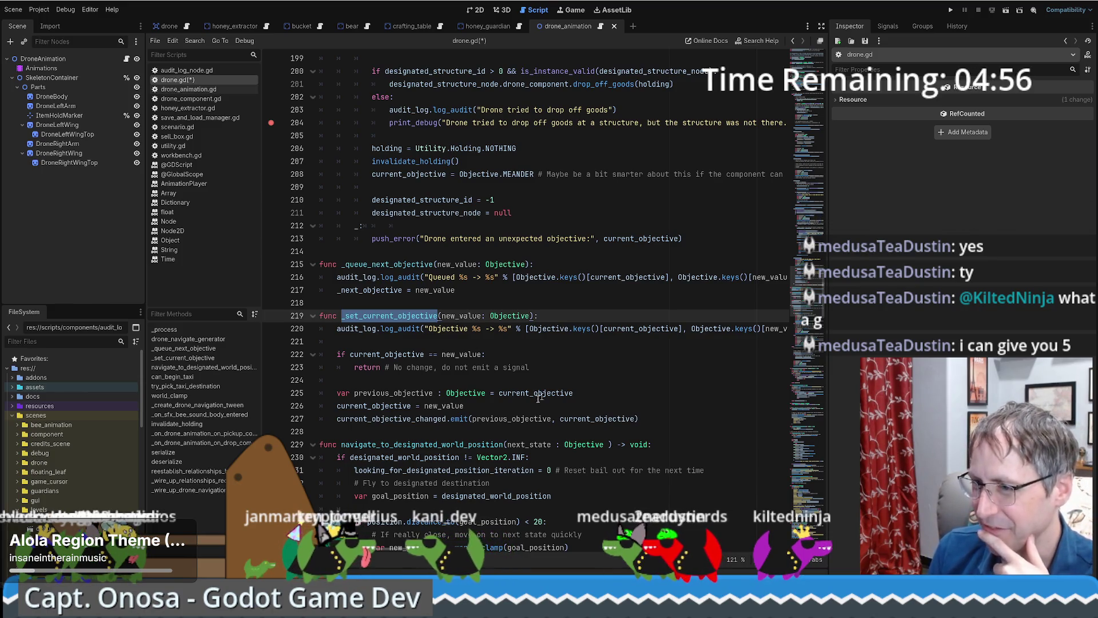
{"action": "mouse_move", "coordinate": [444, 547]}
{"action": "left_mouse_down"}
{"action": "mouse_move", "coordinate": [501, 546]}
{"action": "mouse_move", "coordinate": [343, 561]}
{"action": "left_mouse_up"}
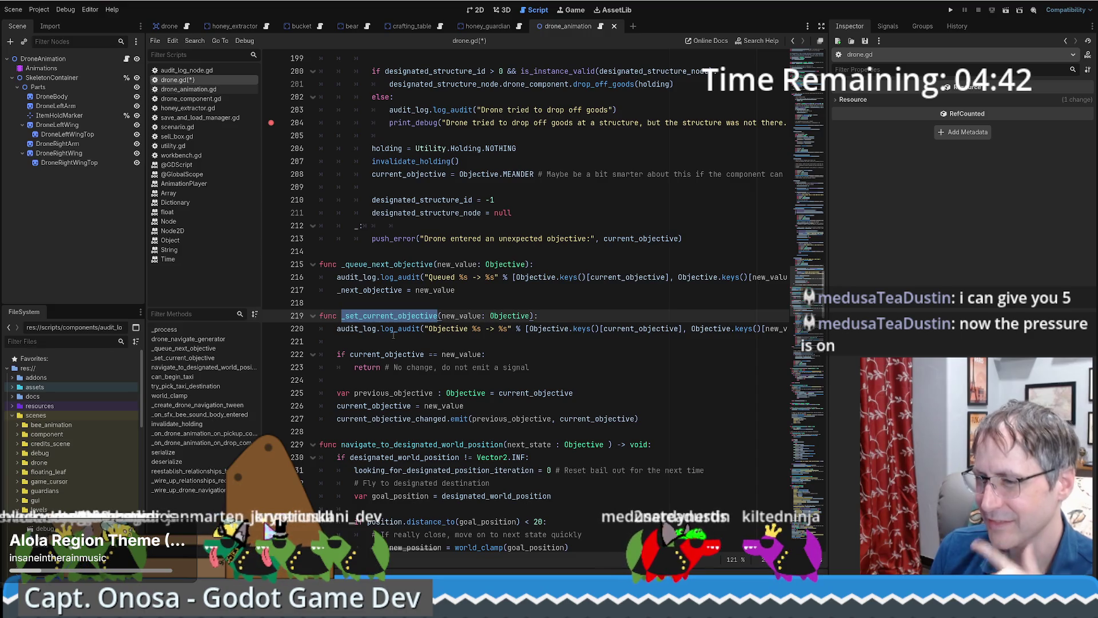
{"action": "double_click", "coordinate": [389, 263]}
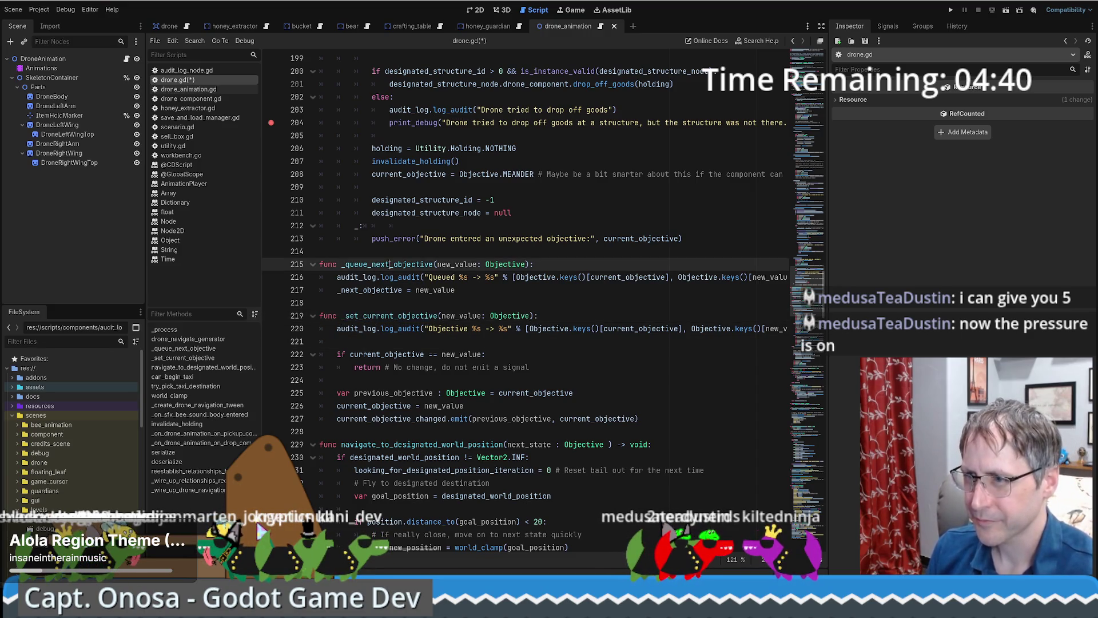
{"action": "left_click", "coordinate": [800, 116]}
{"action": "scroll", "coordinate": [800, 116], "scroll_direction": "up", "scroll_amount": 9}
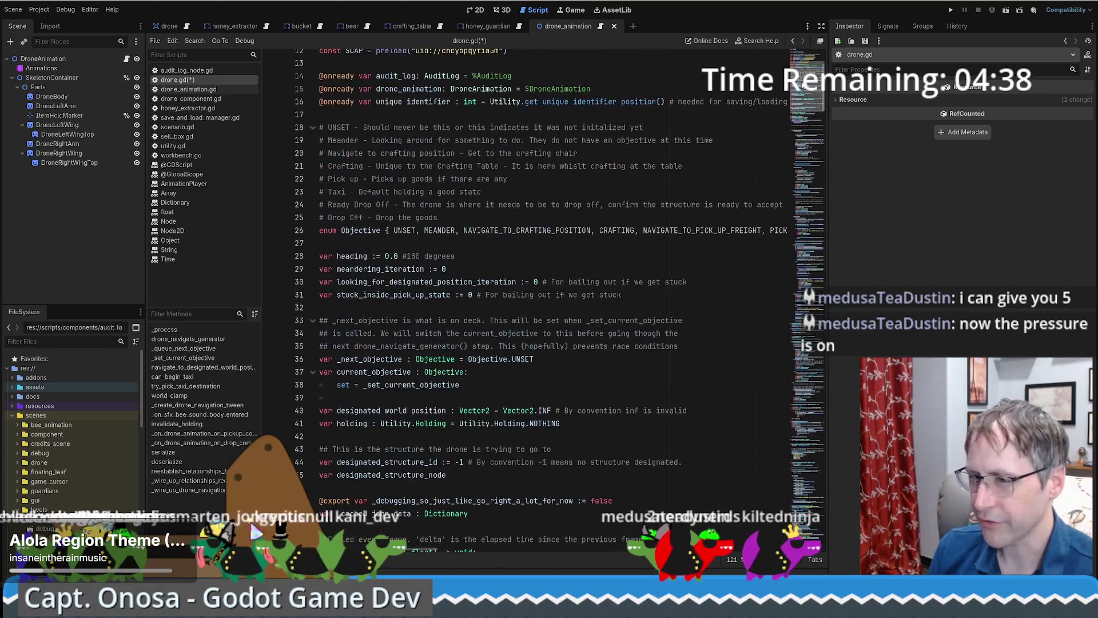
{"action": "left_click", "coordinate": [404, 385]}
{"action": "key", "text": "ctrl+v"}
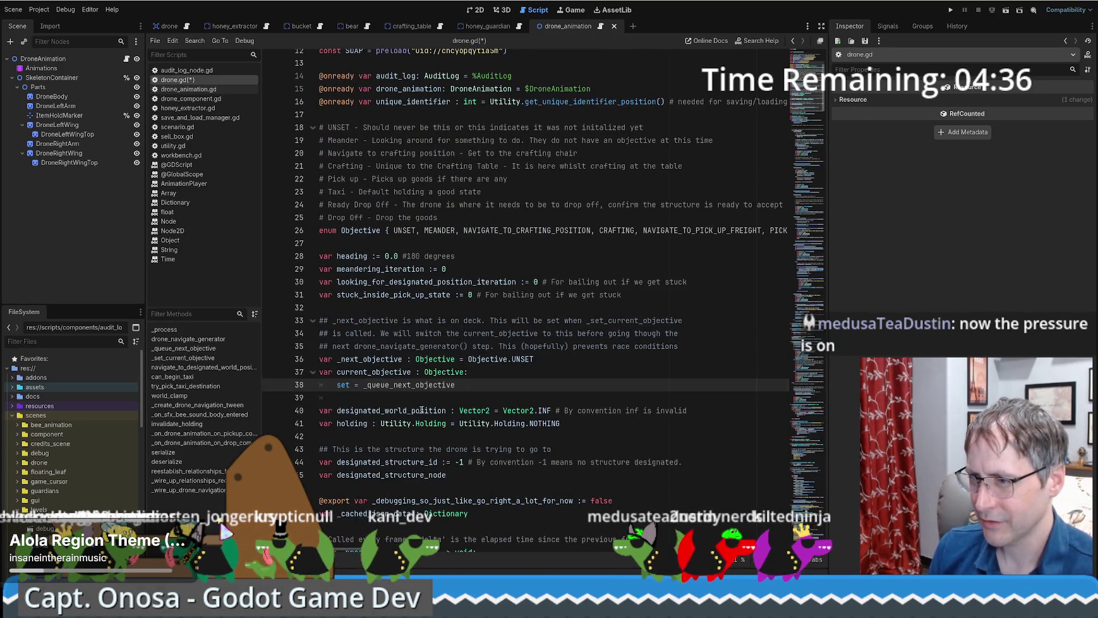
{"action": "left_click", "coordinate": [404, 386], "text": "ctrl"}
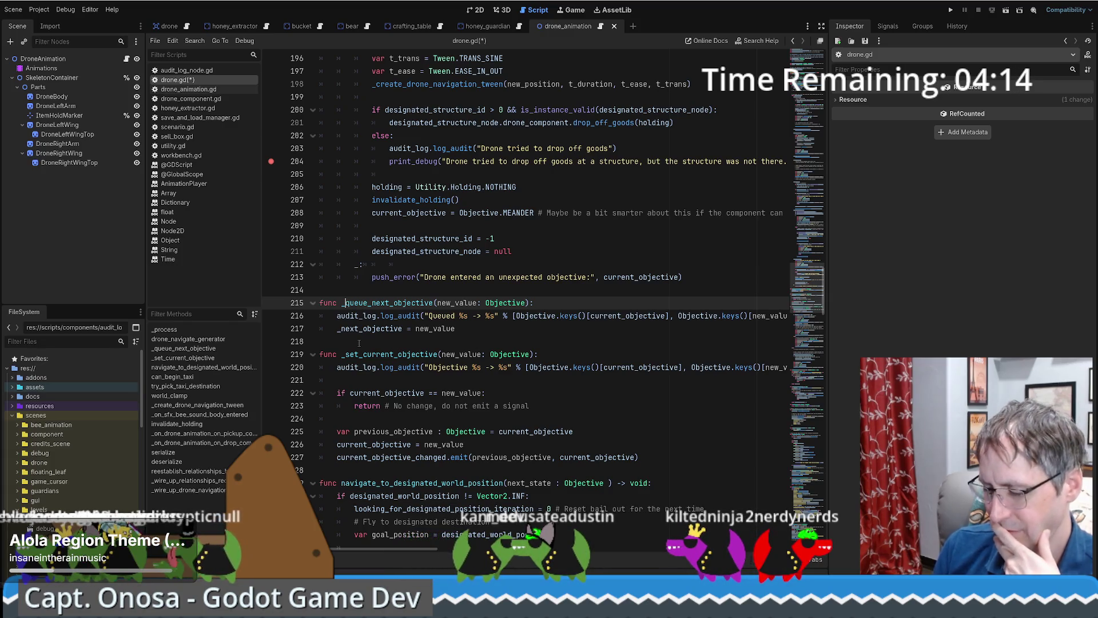
{"action": "key", "text": "BackSpace"}
{"action": "double_click", "coordinate": [399, 303]}
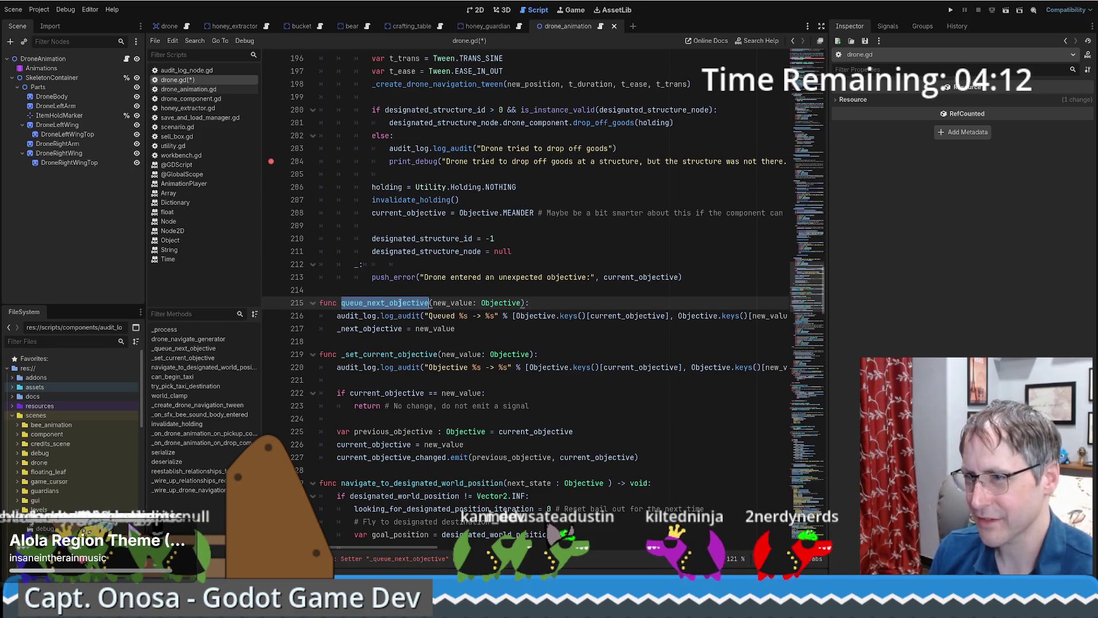
{"action": "key", "text": "alt+Left"}
{"action": "left_click_drag", "start_coordinate": [368, 304], "coordinate": [390, 303]}
{"action": "type", "text": "set"}
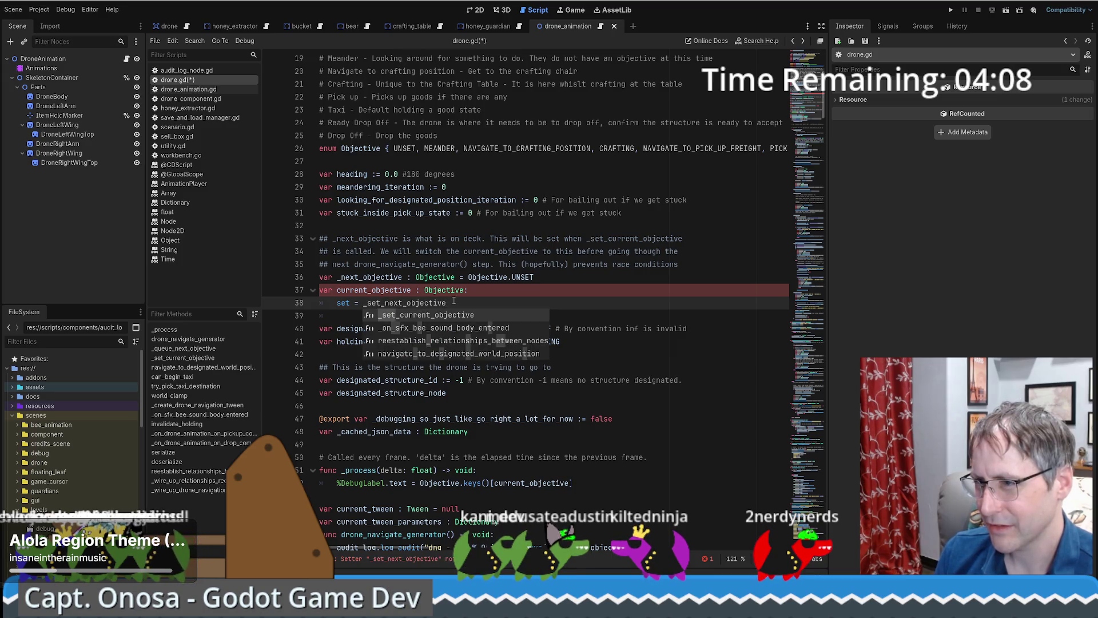
{"action": "key", "text": "Return"}
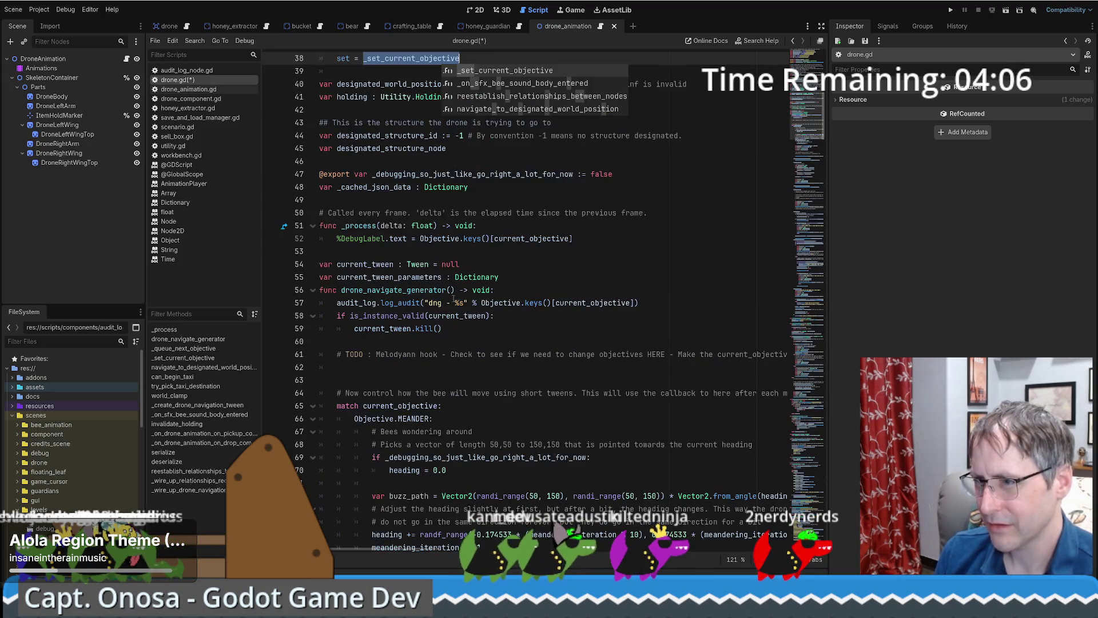
{"action": "left_click", "coordinate": [183, 357]}
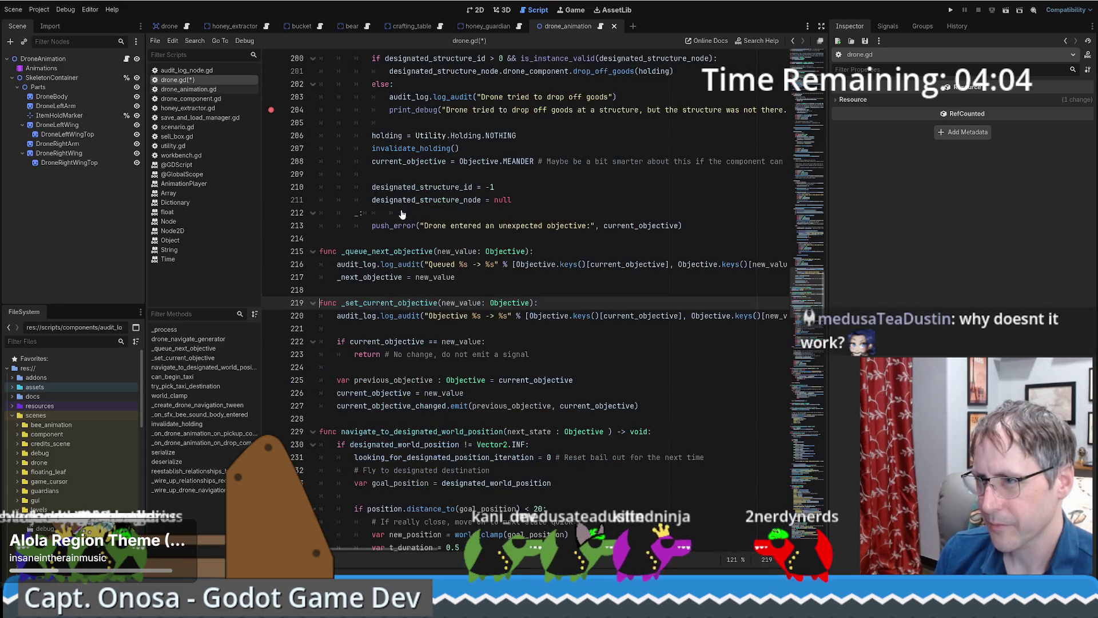
{"action": "left_click", "coordinate": [344, 251]}
{"action": "key", "text": "BackSpace"}
{"action": "double_click", "coordinate": [355, 251]}
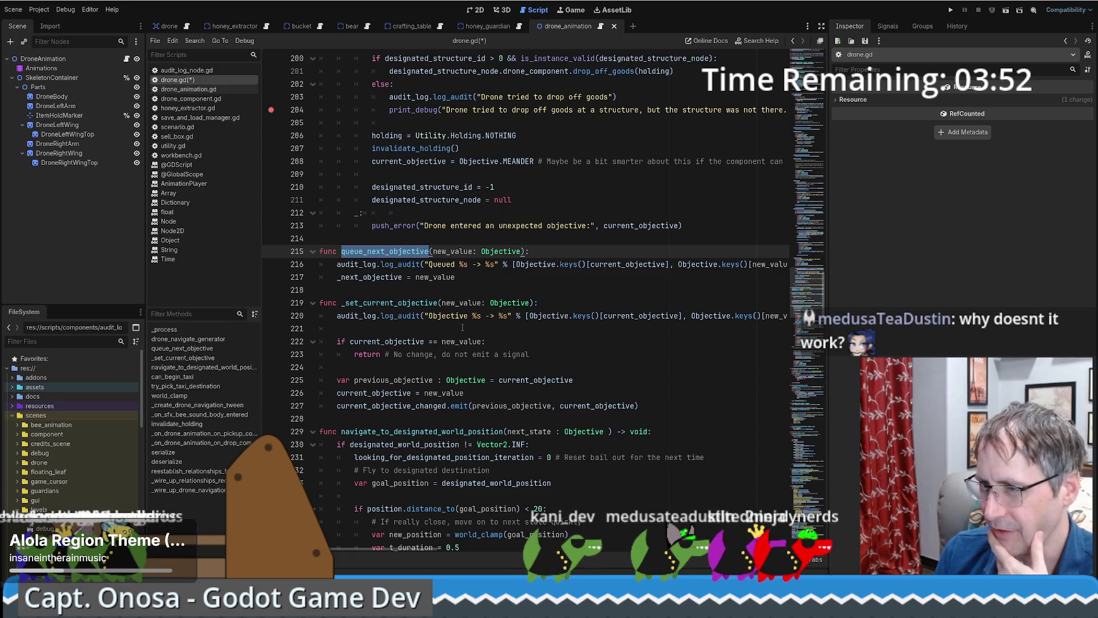
{"action": "double_click", "coordinate": [391, 303]}
{"action": "double_click", "coordinate": [387, 252]}
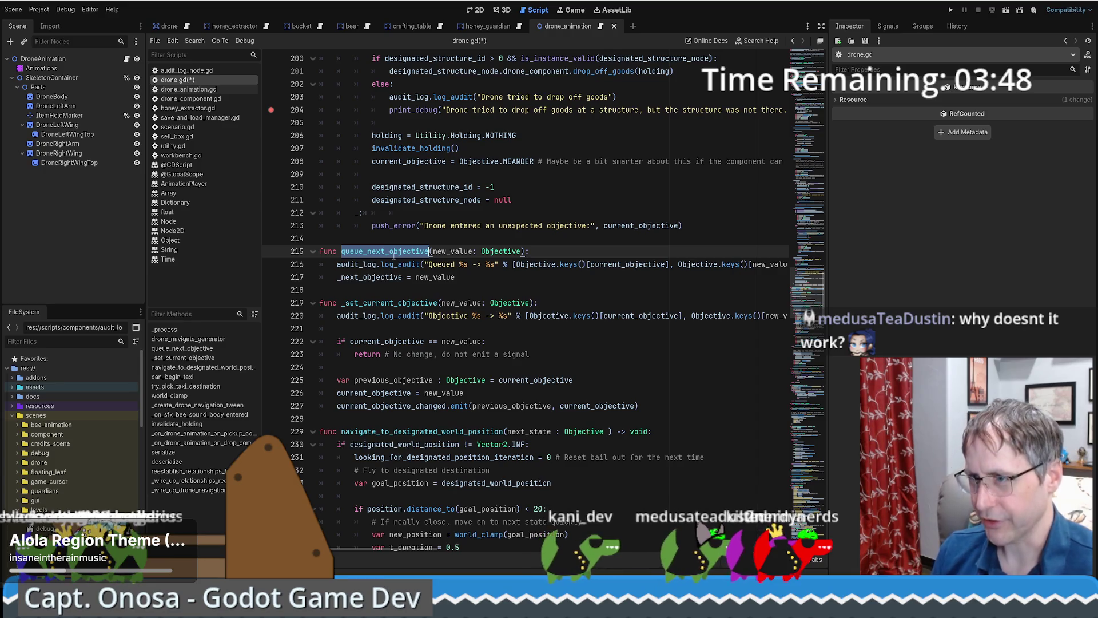
{"action": "key", "text": "ctrl+z"}
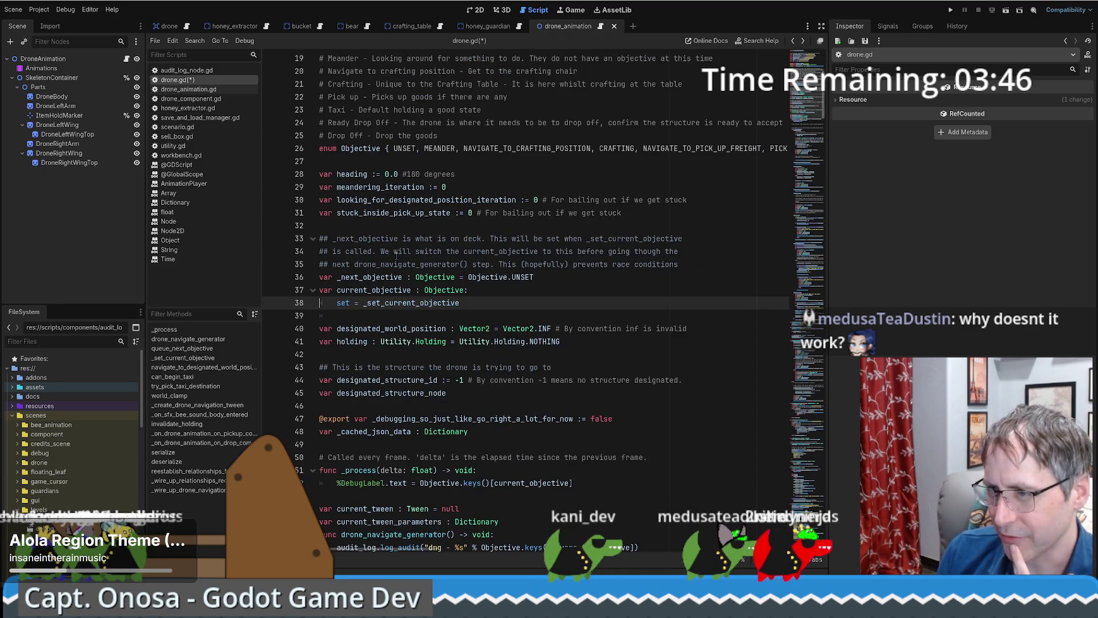
{"action": "double_click", "coordinate": [389, 303]}
{"action": "double_click", "coordinate": [373, 290]}
{"action": "scroll", "coordinate": [460, 318], "scroll_direction": "down", "scroll_amount": 1}
{"action": "scroll", "coordinate": [461, 318], "scroll_direction": "down", "scroll_amount": 6}
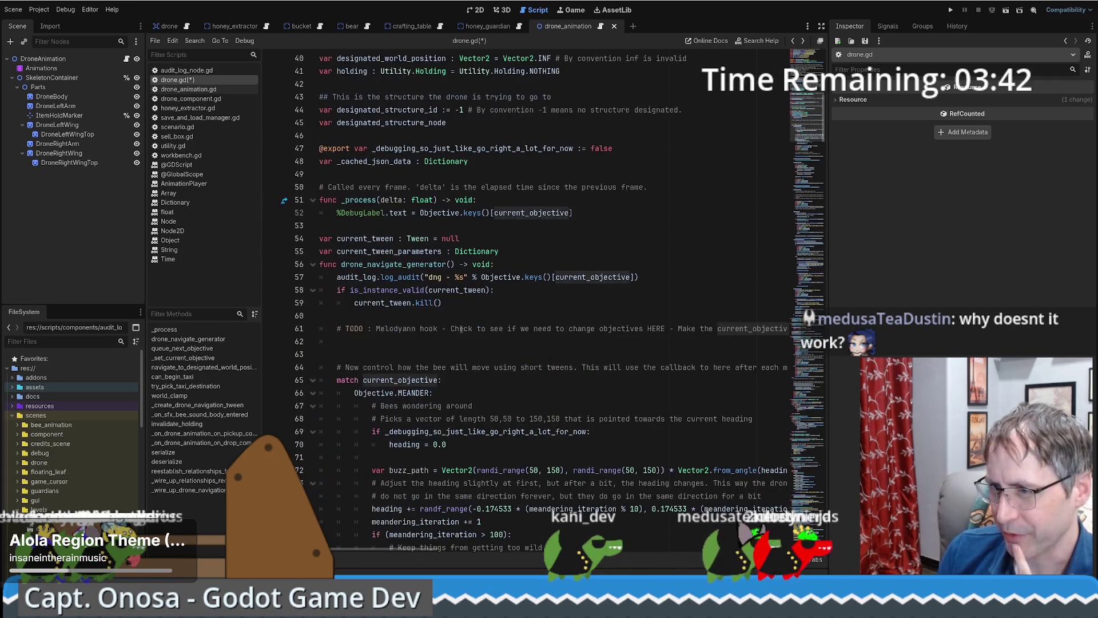
{"action": "scroll", "coordinate": [418, 281], "scroll_direction": "up", "scroll_amount": 5}
{"action": "left_click", "coordinate": [339, 212]}
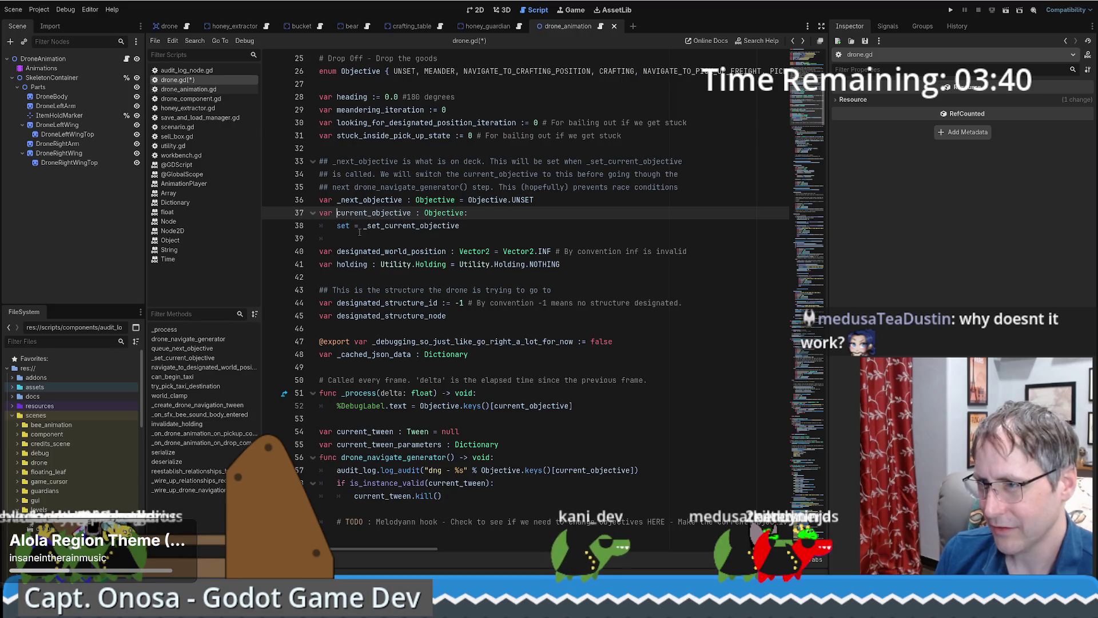
Step: Replace all 28 occurrences of current_objective with _current_objective in drone.gd
{"action": "type", "text": "_"}
{"action": "left_click", "coordinate": [465, 205]}
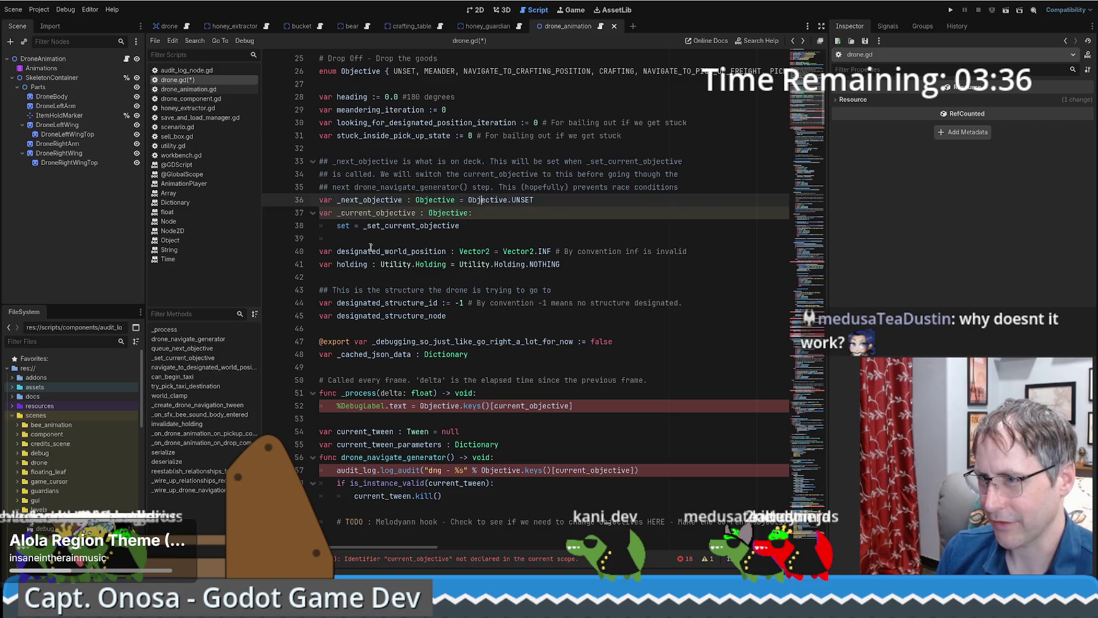
{"action": "left_click", "coordinate": [341, 213]}
{"action": "key", "text": "BackSpace"}
{"action": "double_click", "coordinate": [354, 212]}
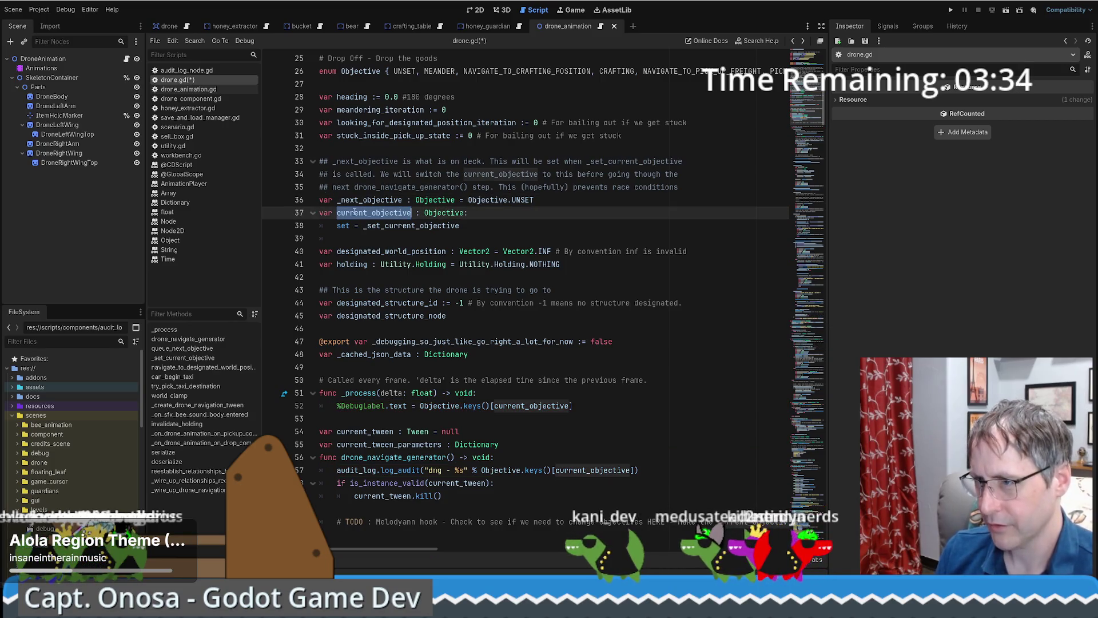
{"action": "key", "text": "ctrl+r"}
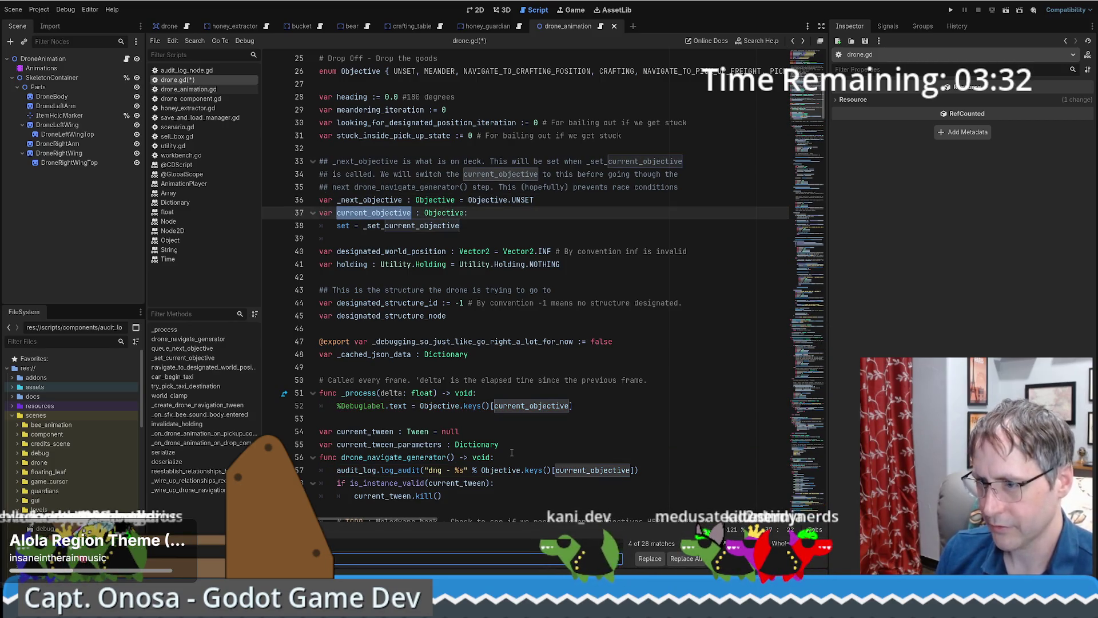
{"action": "left_click", "coordinate": [337, 200]}
{"action": "left_click", "coordinate": [337, 213]}
{"action": "type", "text": "_"}
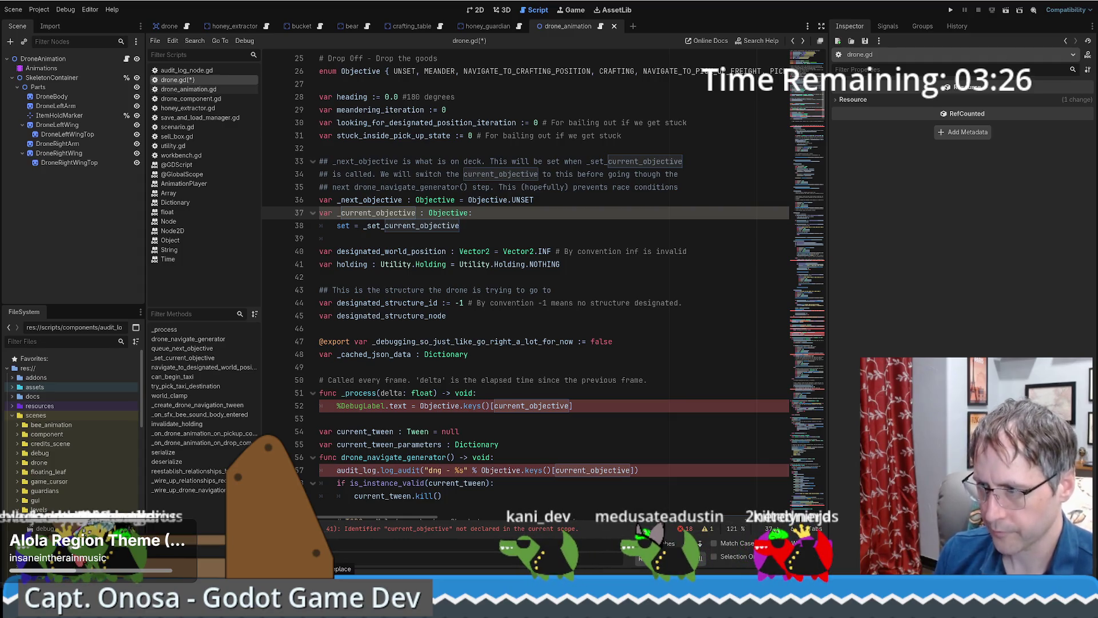
{"action": "left_click", "coordinate": [699, 559]}
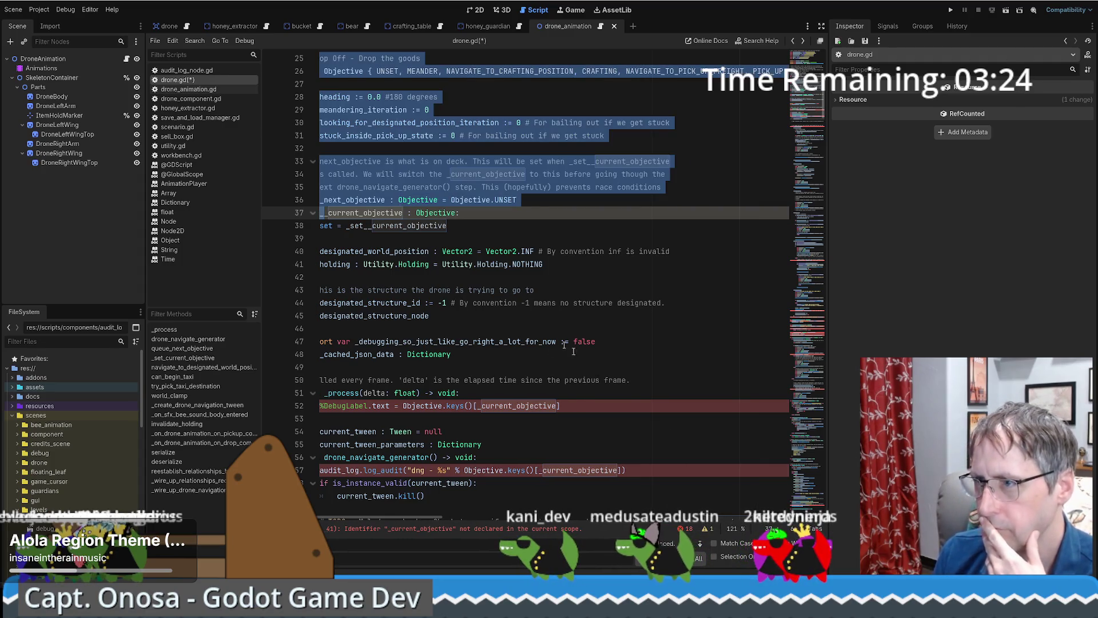
Step: Save drone.gd and bring up the undeclared _current_objective error on the declaration line
{"action": "left_click", "coordinate": [550, 340]}
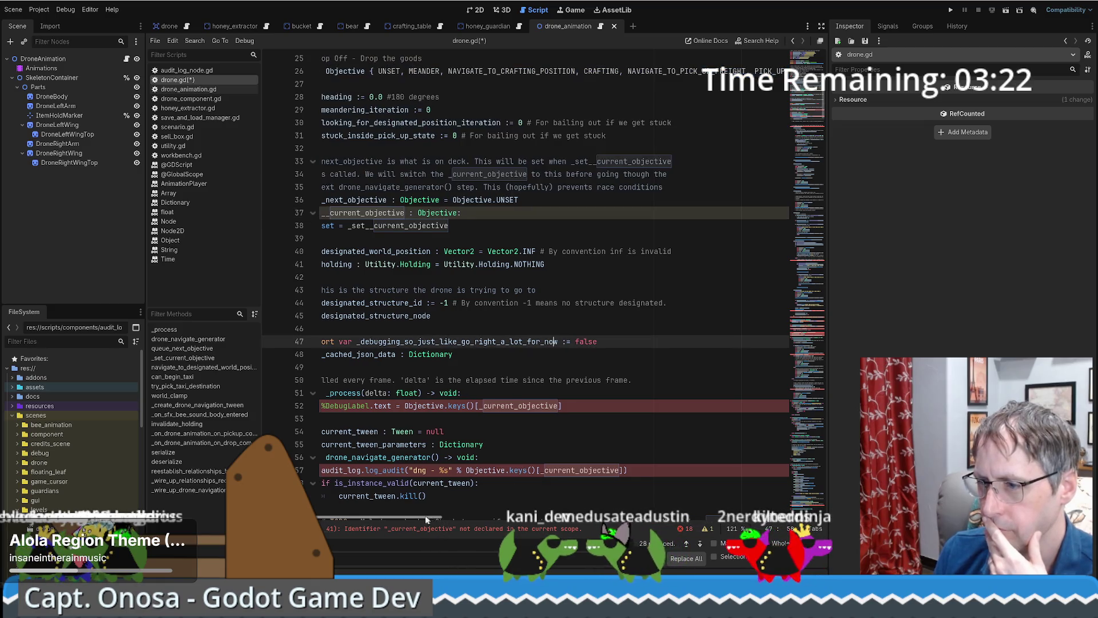
{"action": "scroll", "coordinate": [496, 293], "scroll_direction": "left", "scroll_amount": 1}
{"action": "left_click", "coordinate": [497, 293]}
{"action": "scroll", "coordinate": [497, 292], "scroll_direction": "down", "scroll_amount": 3}
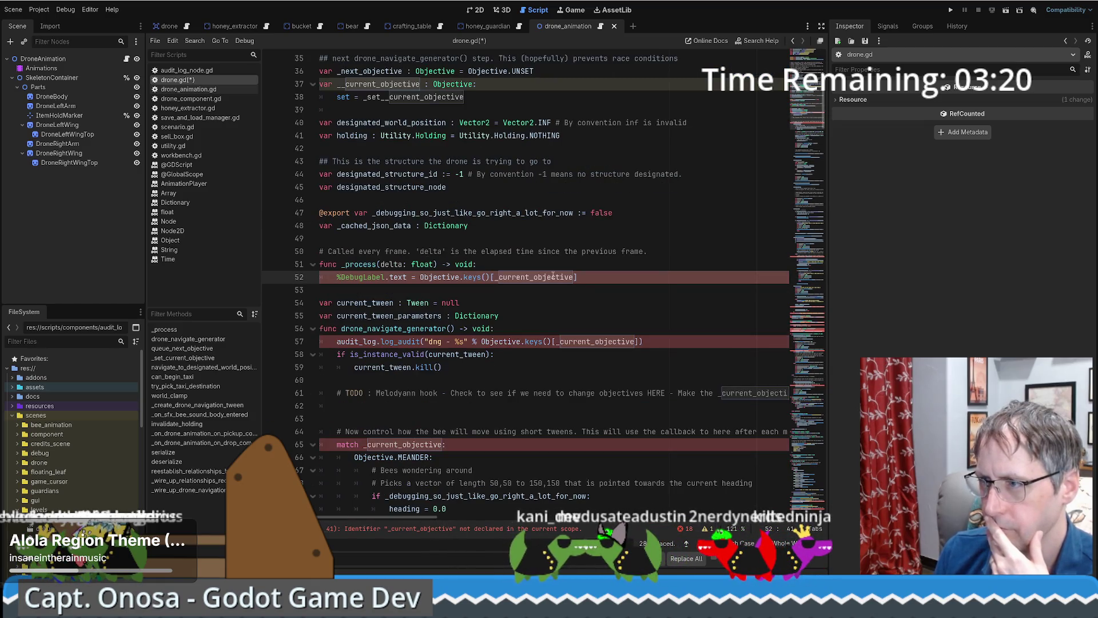
{"action": "left_click", "coordinate": [497, 290]}
{"action": "key", "text": "ctrl+s"}
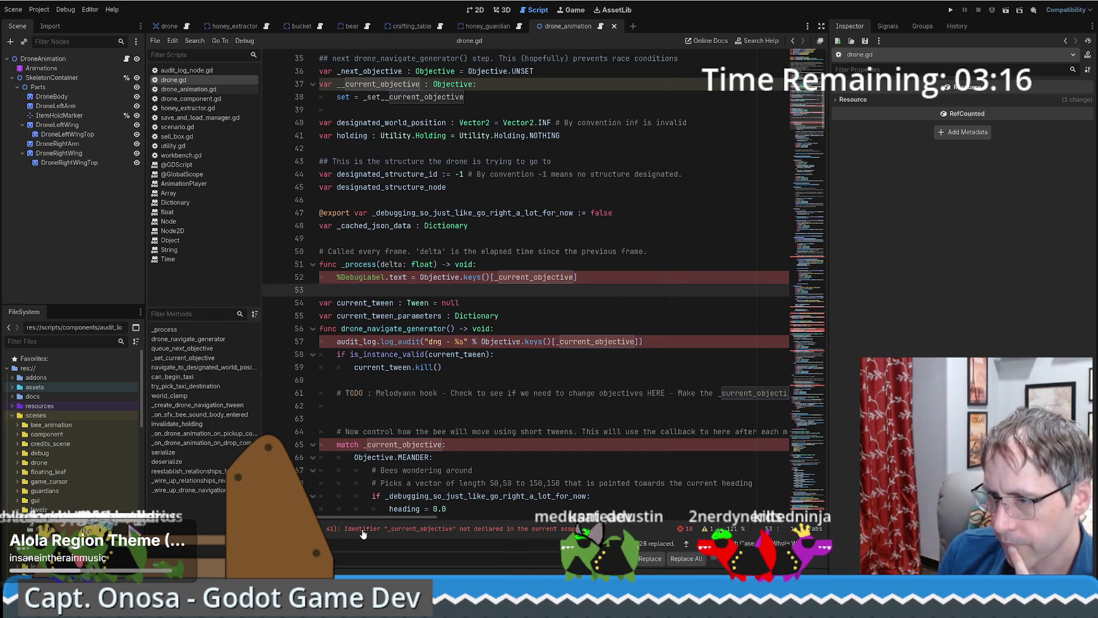
{"action": "left_click", "coordinate": [501, 278]}
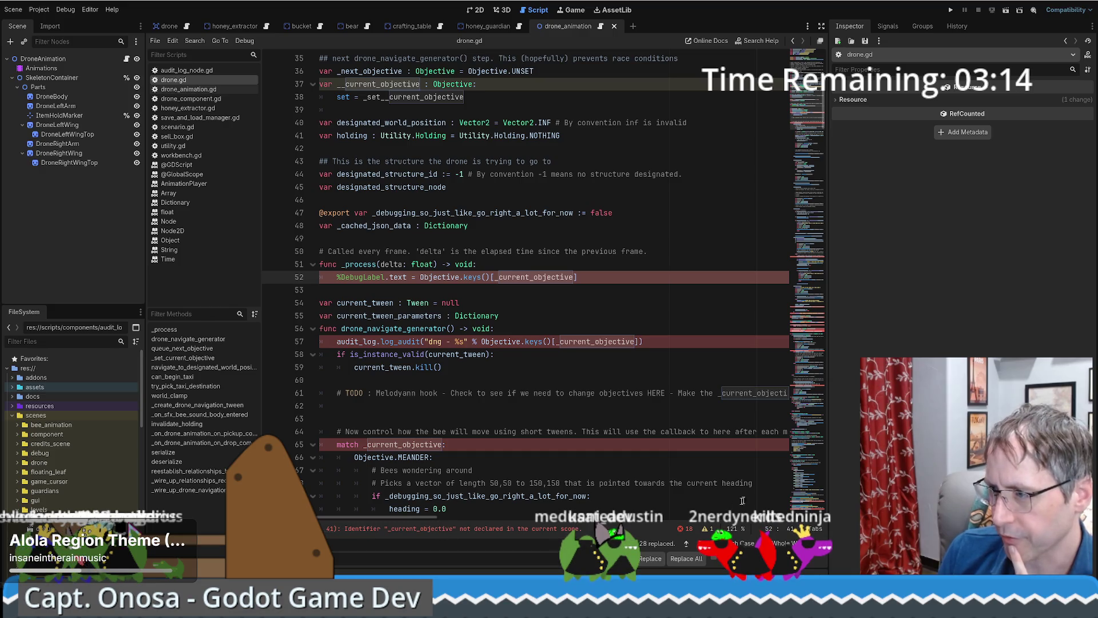
{"action": "left_click", "coordinate": [452, 529]}
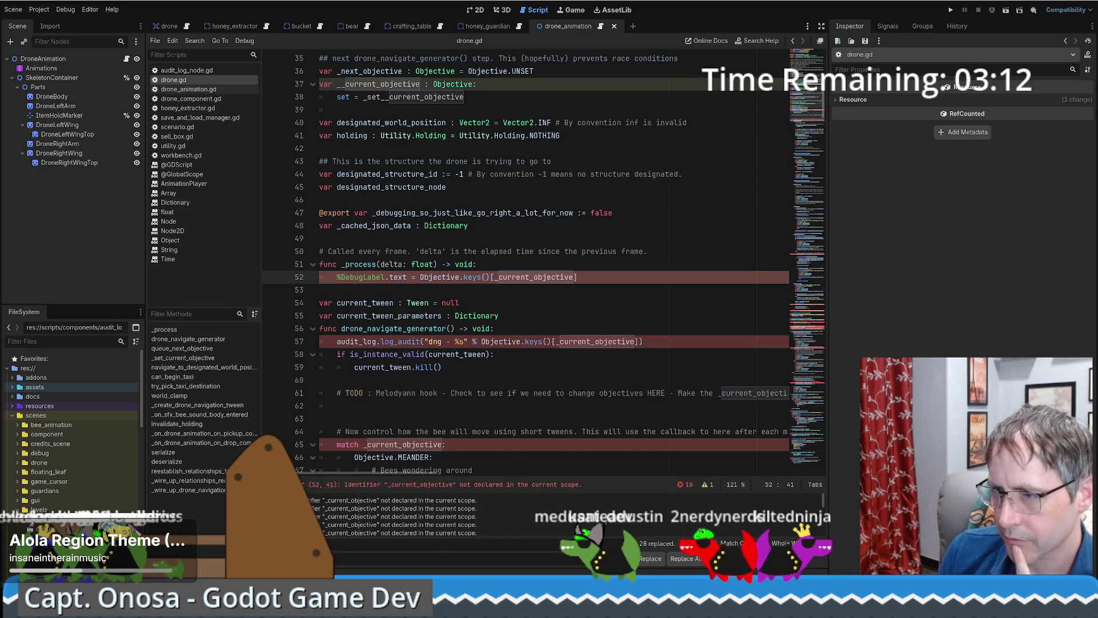
{"action": "left_click", "coordinate": [475, 308], "text": "ctrl"}
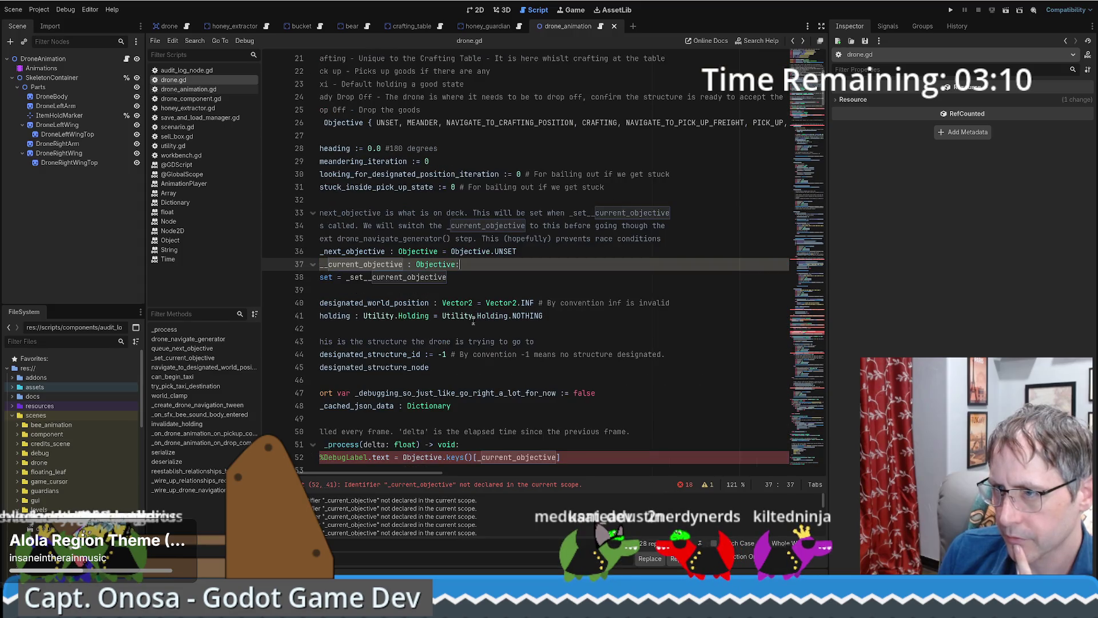
{"action": "scroll", "coordinate": [343, 269], "scroll_direction": "left", "scroll_amount": 1}
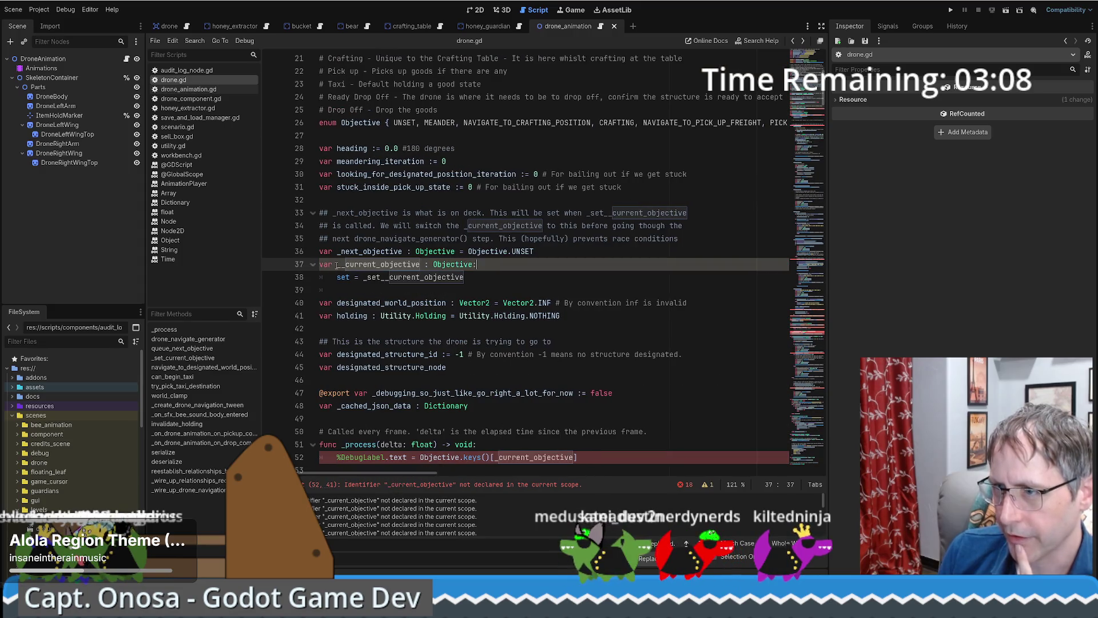
Step: Remove the doubled underscores on lines 37–38 and save drone.gd
{"action": "key", "text": "Delete"}
{"action": "key", "text": "Delete"}
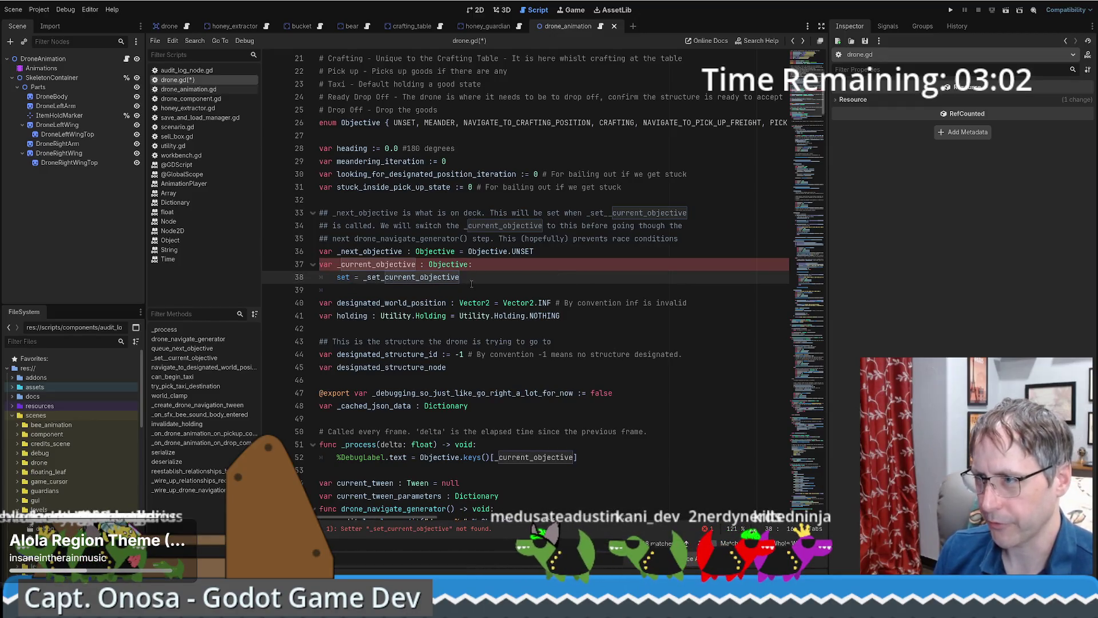
{"action": "key", "text": "Up"}
{"action": "key", "text": "ctrl+s"}
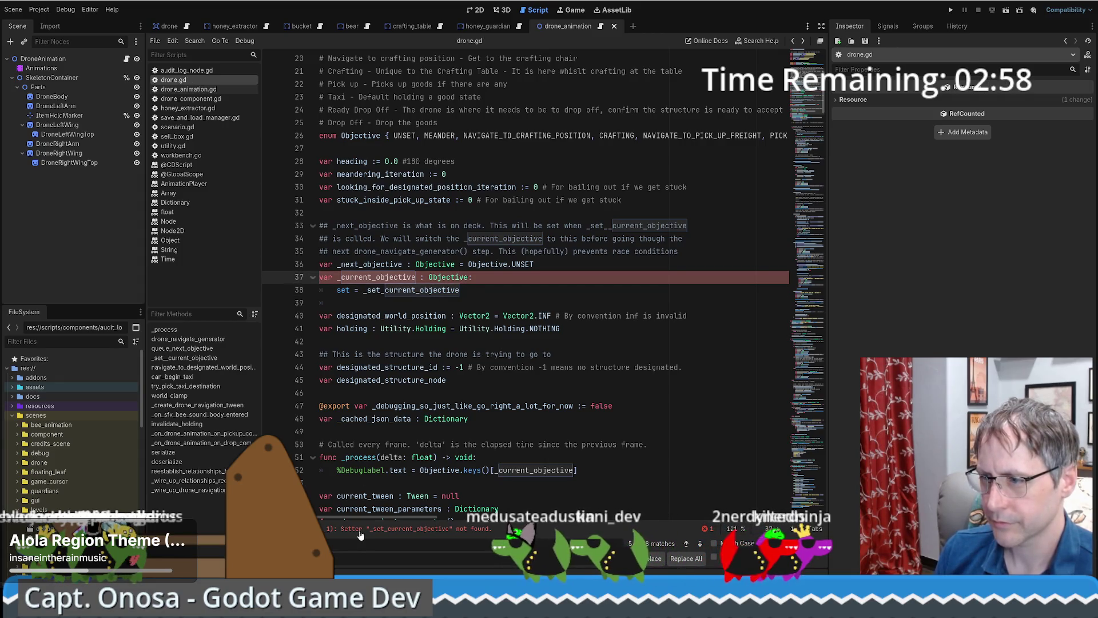
Step: Fix the extra underscore in the _set_current_objective definition and close the find bar
{"action": "left_click", "coordinate": [377, 289]}
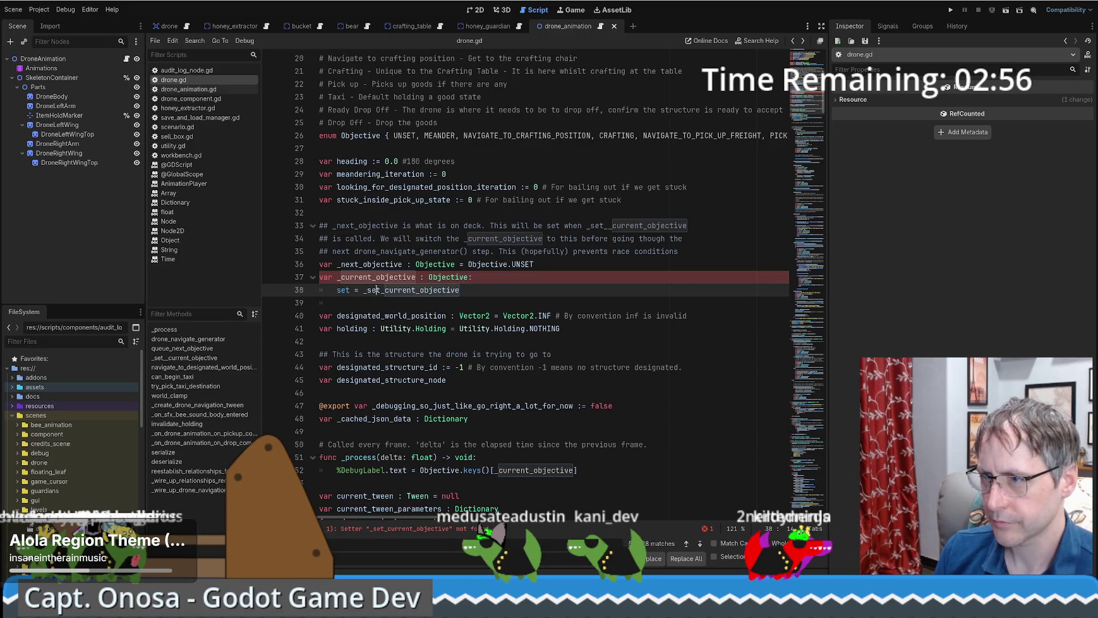
{"action": "left_click", "coordinate": [376, 290], "text": "ctrl"}
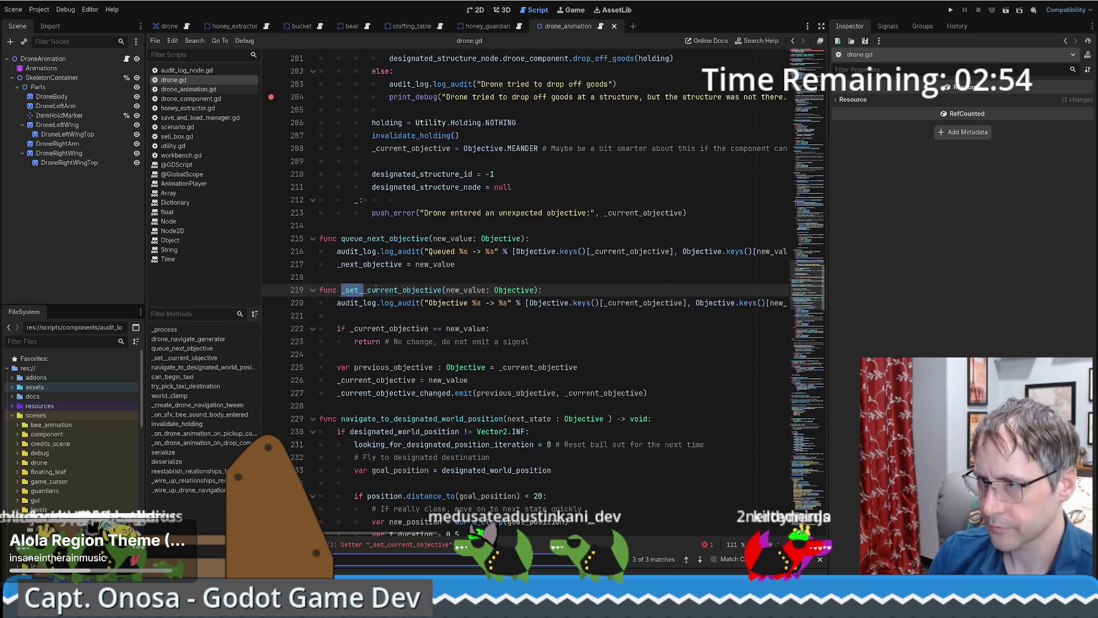
{"action": "key", "text": "Left"}
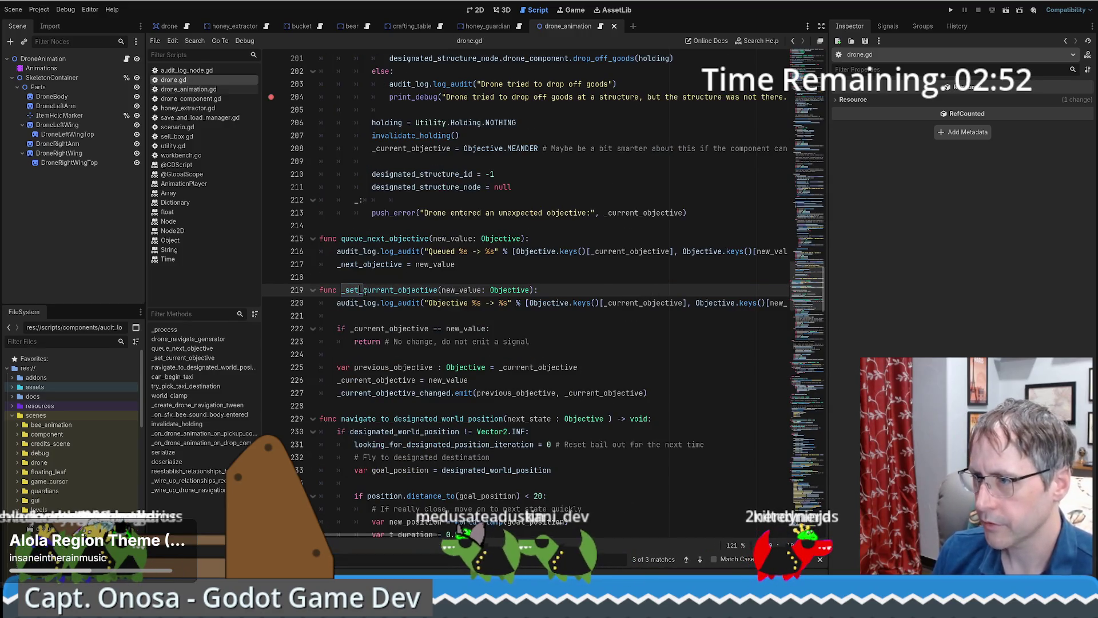
{"action": "left_click", "coordinate": [820, 563]}
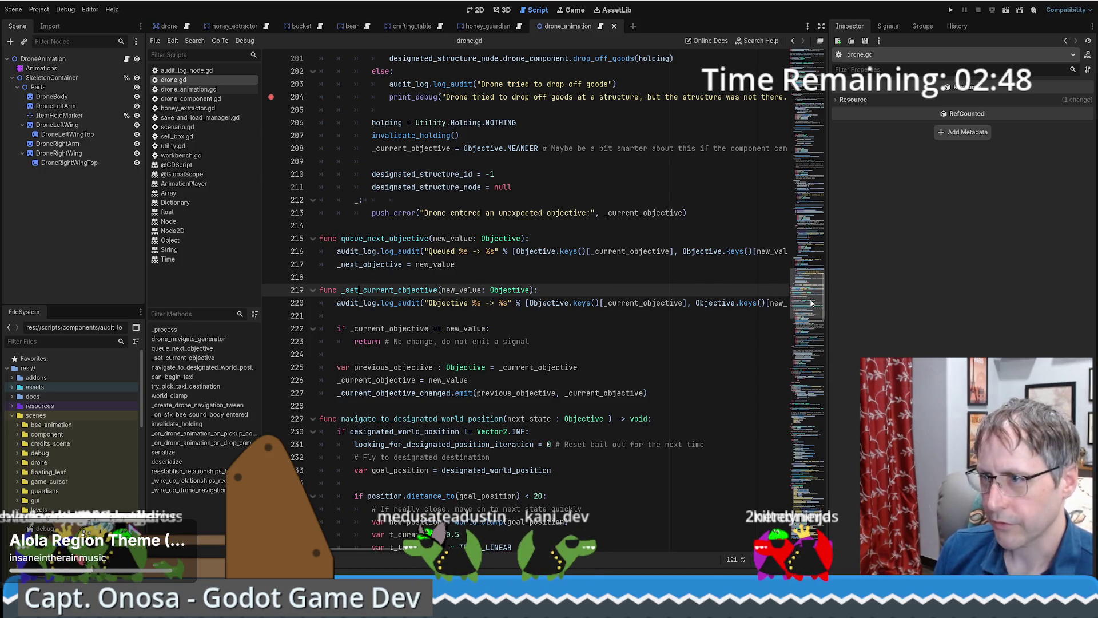
{"action": "mouse_move", "coordinate": [807, 291]}
{"action": "left_mouse_down"}
{"action": "mouse_move", "coordinate": [789, 40]}
{"action": "mouse_move", "coordinate": [787, 142]}
{"action": "left_mouse_up"}
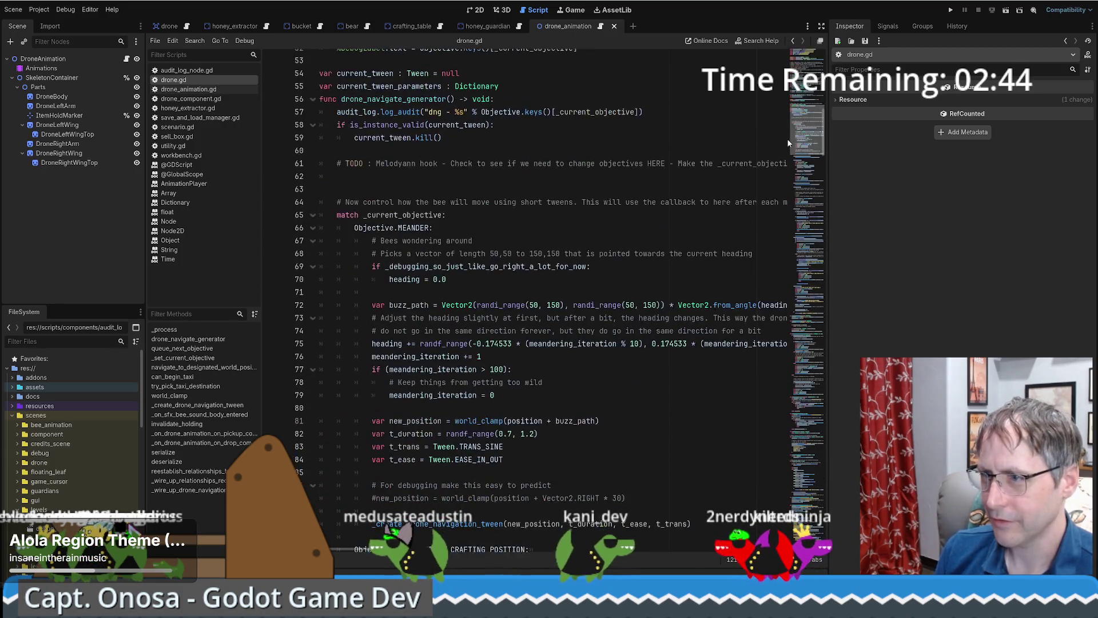
{"action": "scroll", "coordinate": [787, 140], "scroll_direction": "up", "scroll_amount": 3}
{"action": "left_click", "coordinate": [435, 288]}
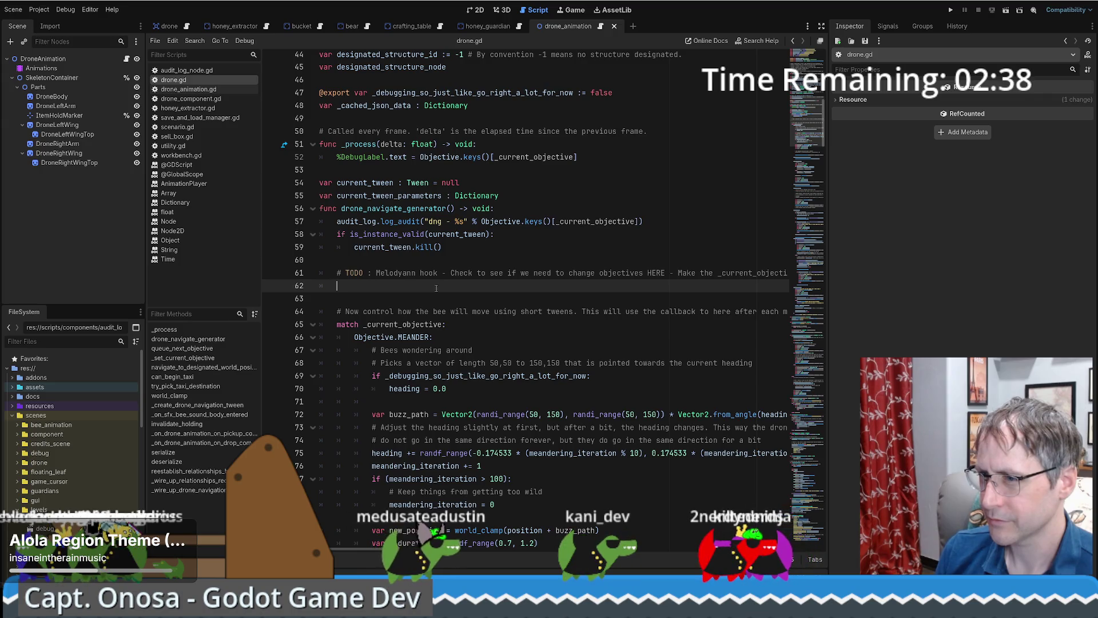
Step: Replace the TODO comment with 'if _next_objective != Objective.UNSET:' in drone_navigate_generator
{"action": "mouse_move", "coordinate": [388, 550]}
{"action": "left_mouse_down"}
{"action": "mouse_move", "coordinate": [549, 550]}
{"action": "mouse_move", "coordinate": [435, 531]}
{"action": "left_mouse_up"}
{"action": "scroll", "coordinate": [435, 531], "scroll_direction": "left", "scroll_amount": 5}
{"action": "left_click_drag", "start_coordinate": [337, 272], "coordinate": [336, 286]}
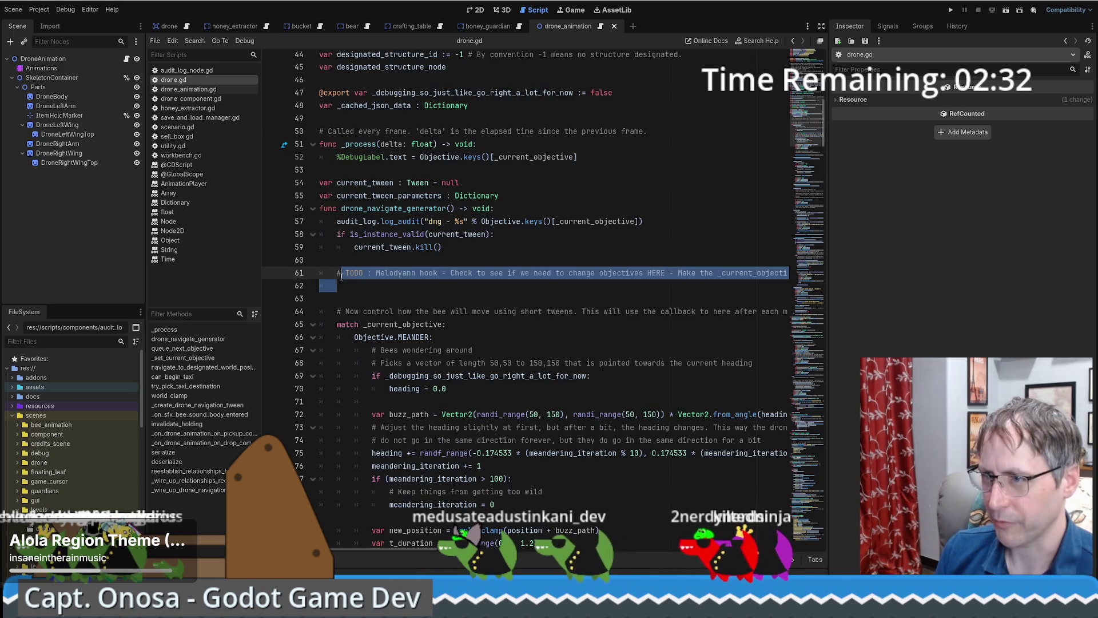
{"action": "key", "text": "BackSpace"}
{"action": "scroll", "coordinate": [354, 269], "scroll_direction": "up", "scroll_amount": 3}
{"action": "scroll", "coordinate": [372, 262], "scroll_direction": "down", "scroll_amount": 3}
{"action": "type", "text": "if "}
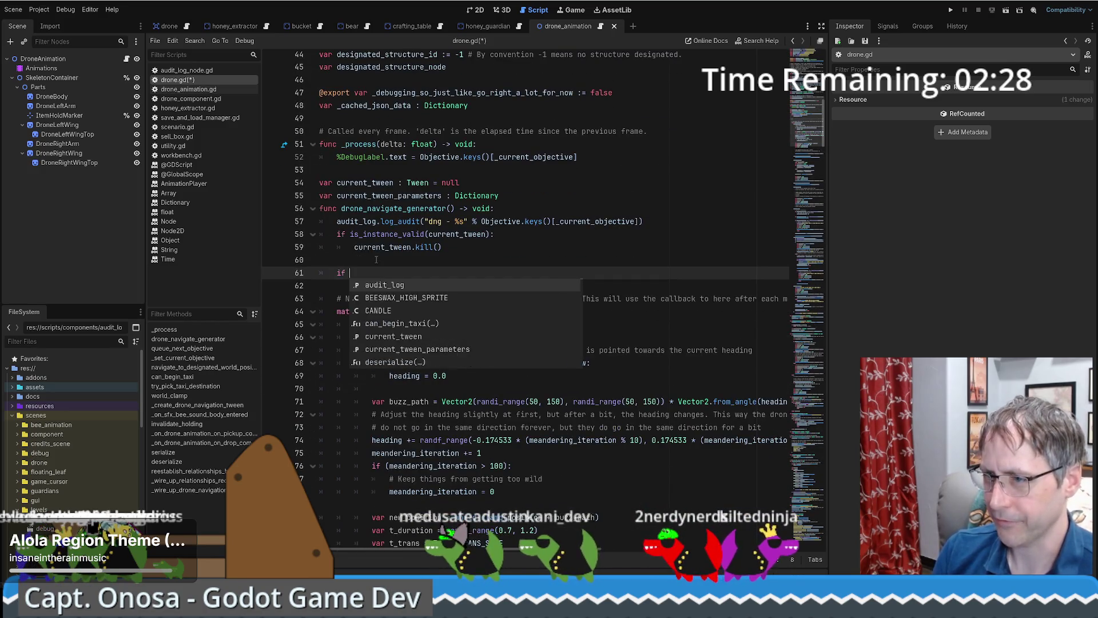
{"action": "type", "text": "_next_objective !"}
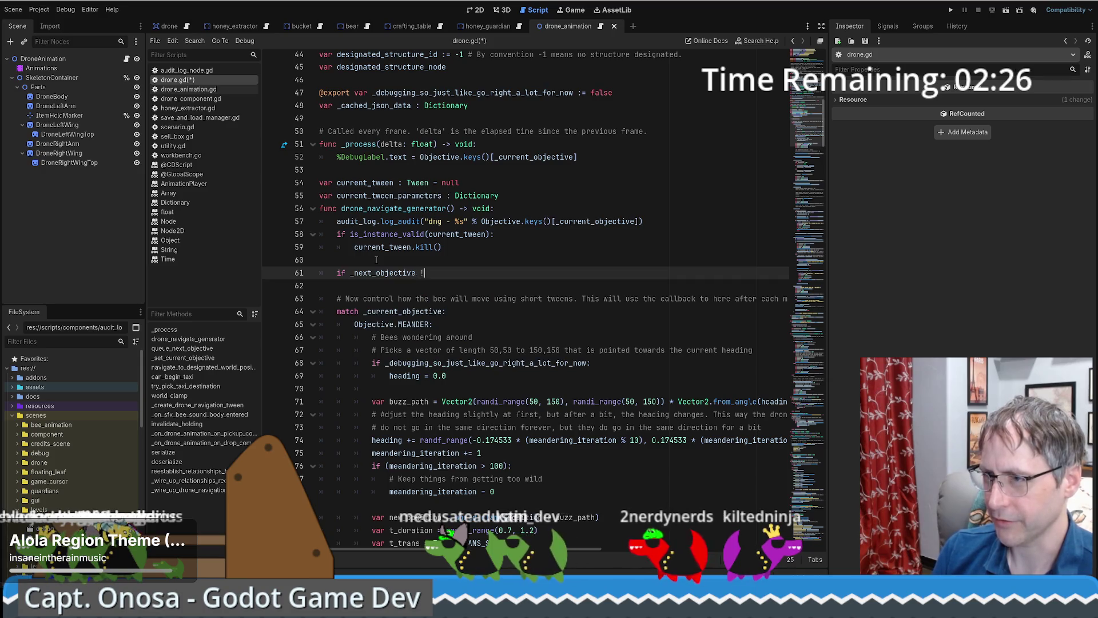
{"action": "type", "text": "= Objective.un"}
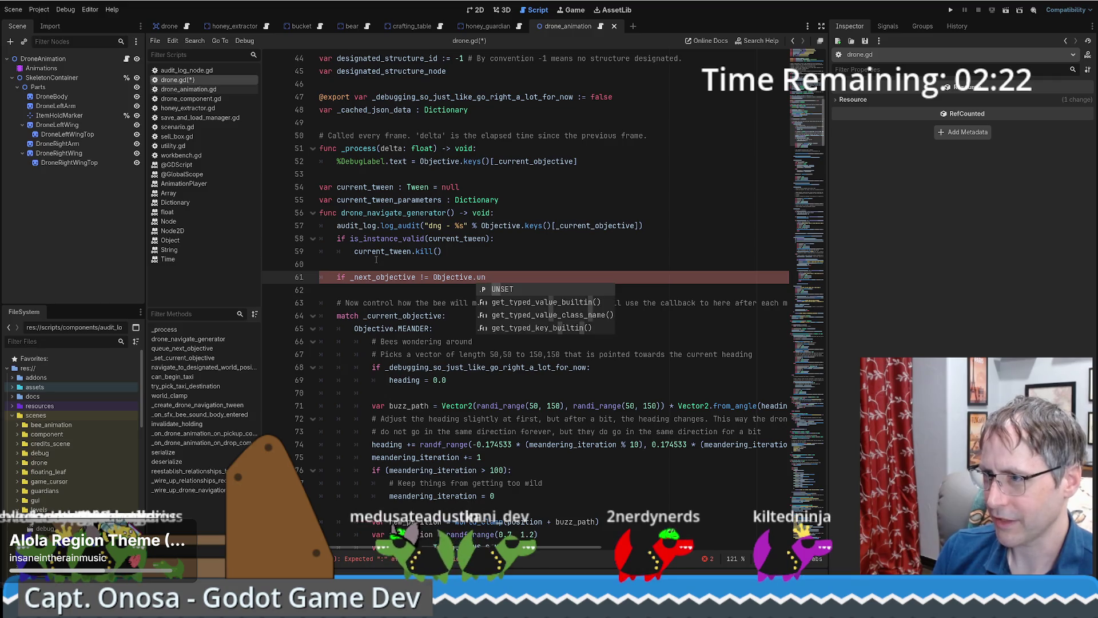
{"action": "key", "text": "Return"}
{"action": "type", "text": ":"}
{"action": "key", "text": "Return"}
Step: Inside the if block, write _current_objective = _next_objective on line 62
{"action": "scroll", "coordinate": [393, 256], "scroll_direction": "up", "scroll_amount": 1}
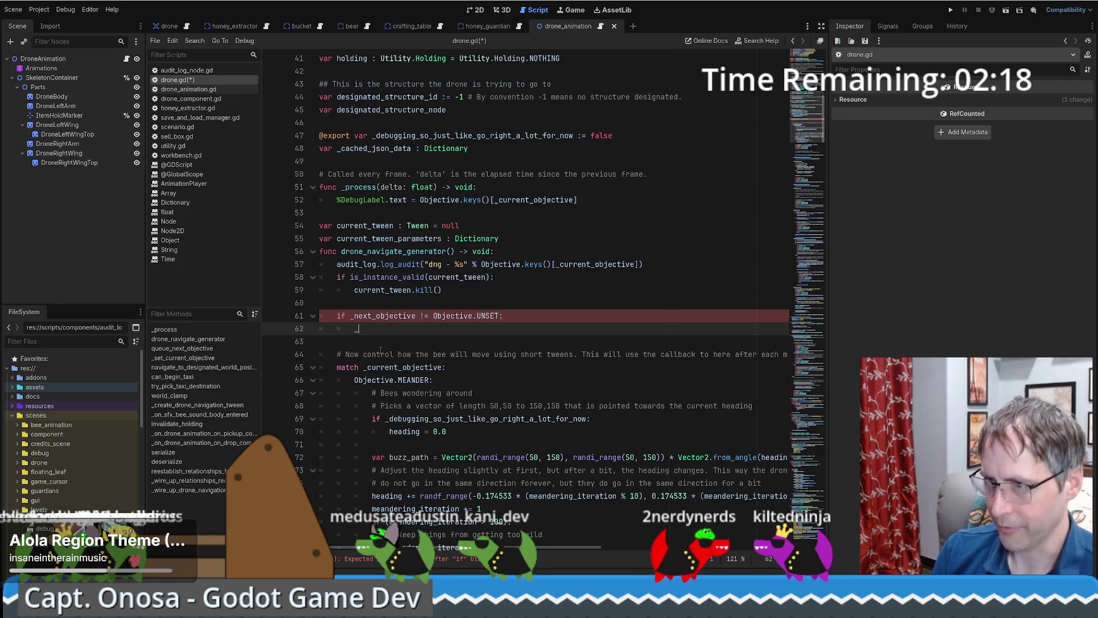
{"action": "type", "text": "cu"}
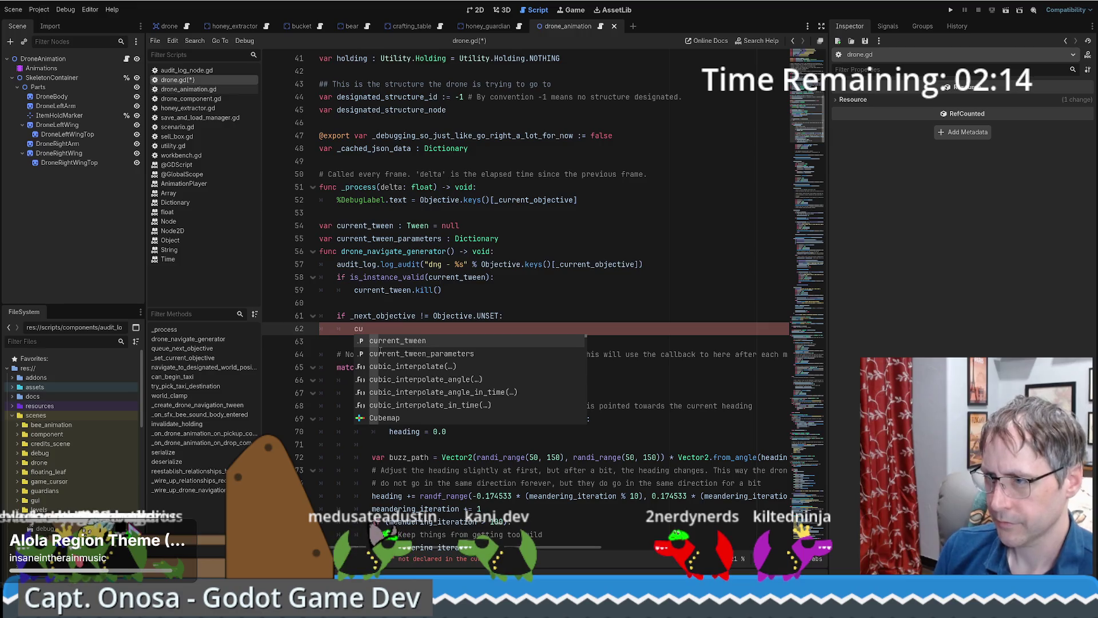
{"action": "key", "text": "BackSpace"}
{"action": "key", "text": "BackSpace"}
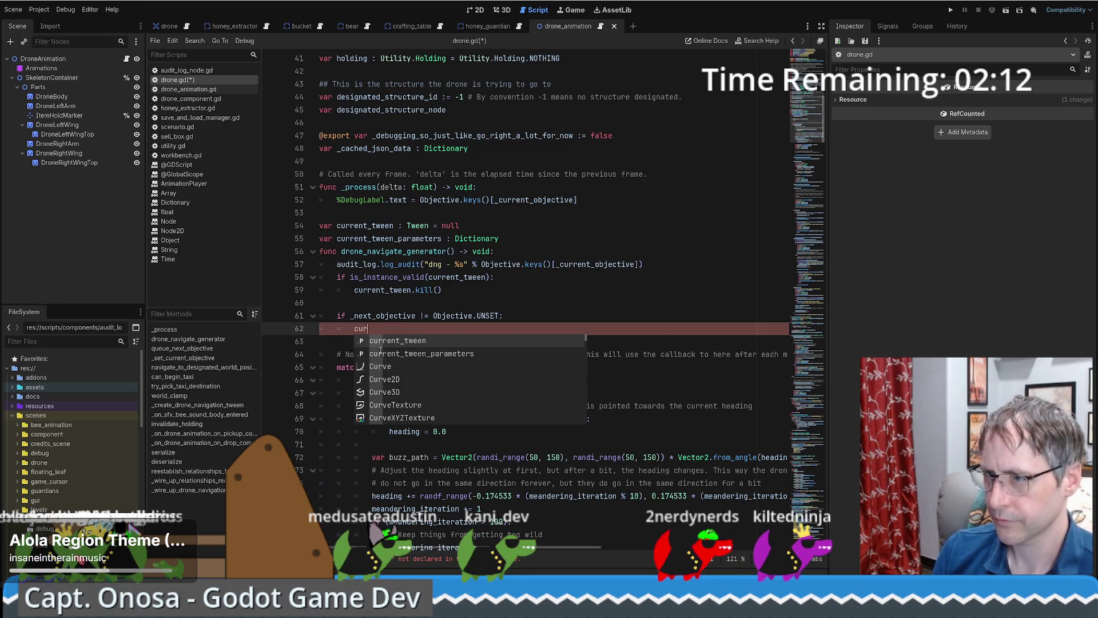
{"action": "key", "text": "Return"}
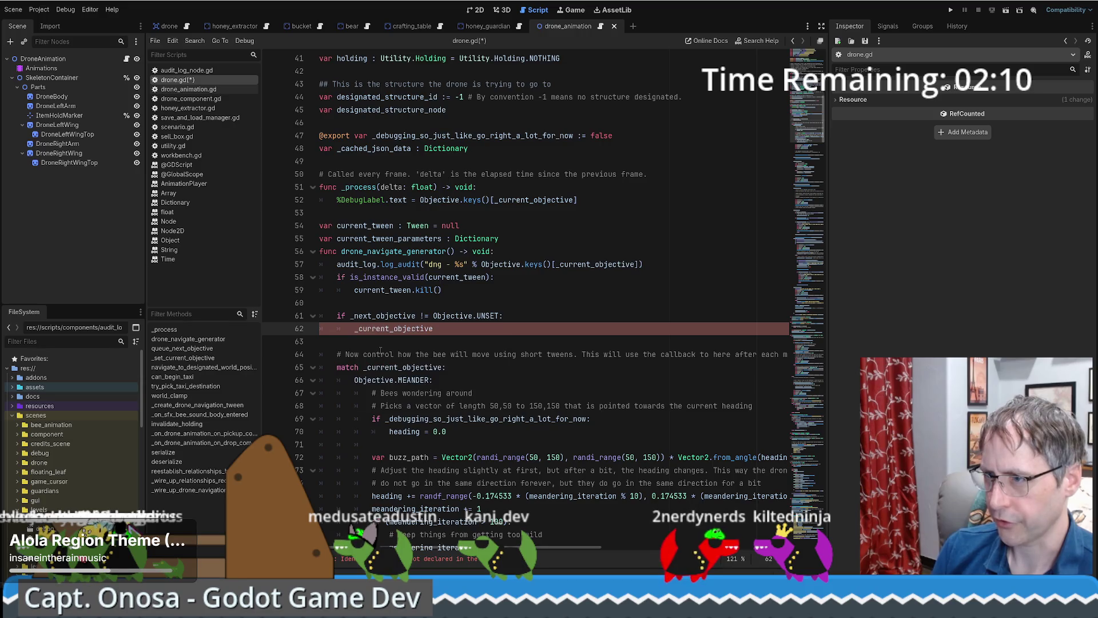
{"action": "type", "text": "_ne"}
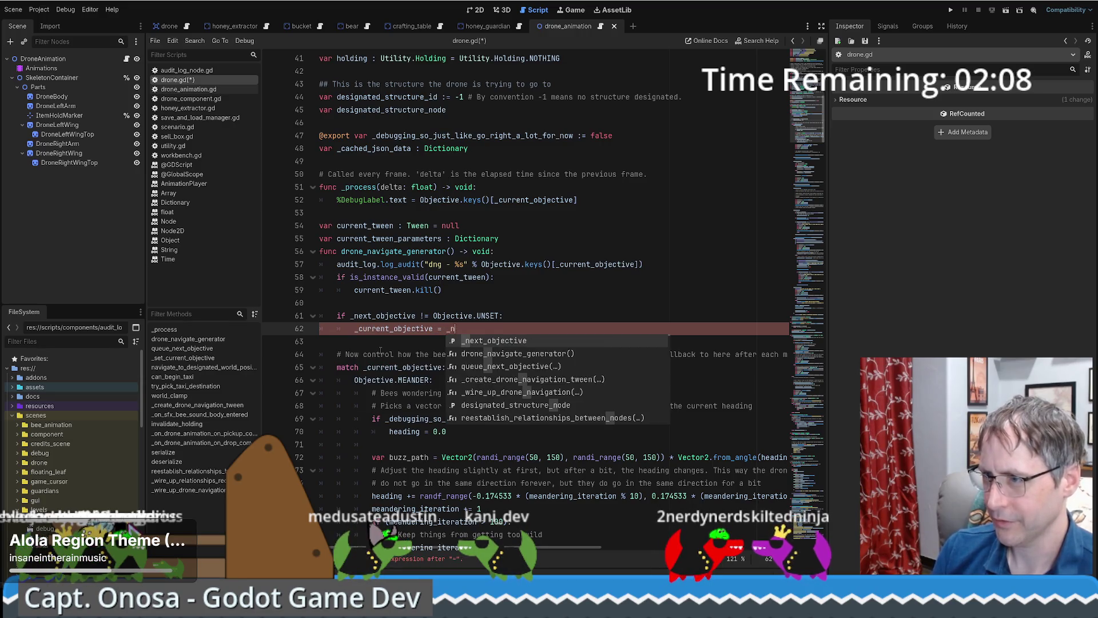
{"action": "key", "text": "Return"}
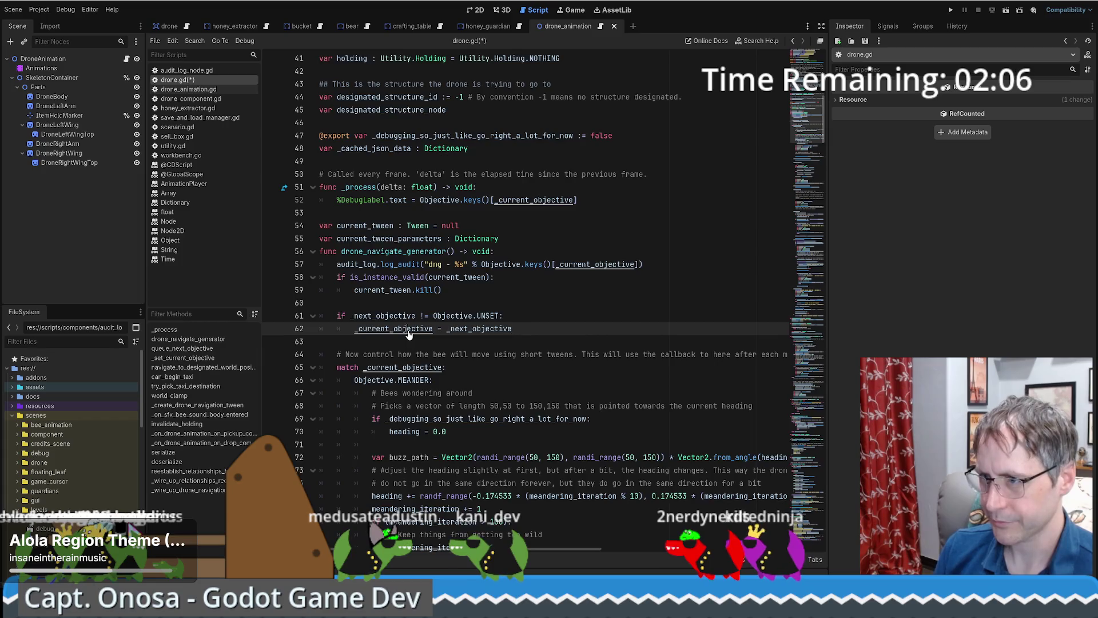
Step: Inspect the _set_current_objective setter, then return and review the new if block
{"action": "left_click", "coordinate": [409, 330], "text": "ctrl"}
{"action": "left_click", "coordinate": [443, 302], "text": "ctrl"}
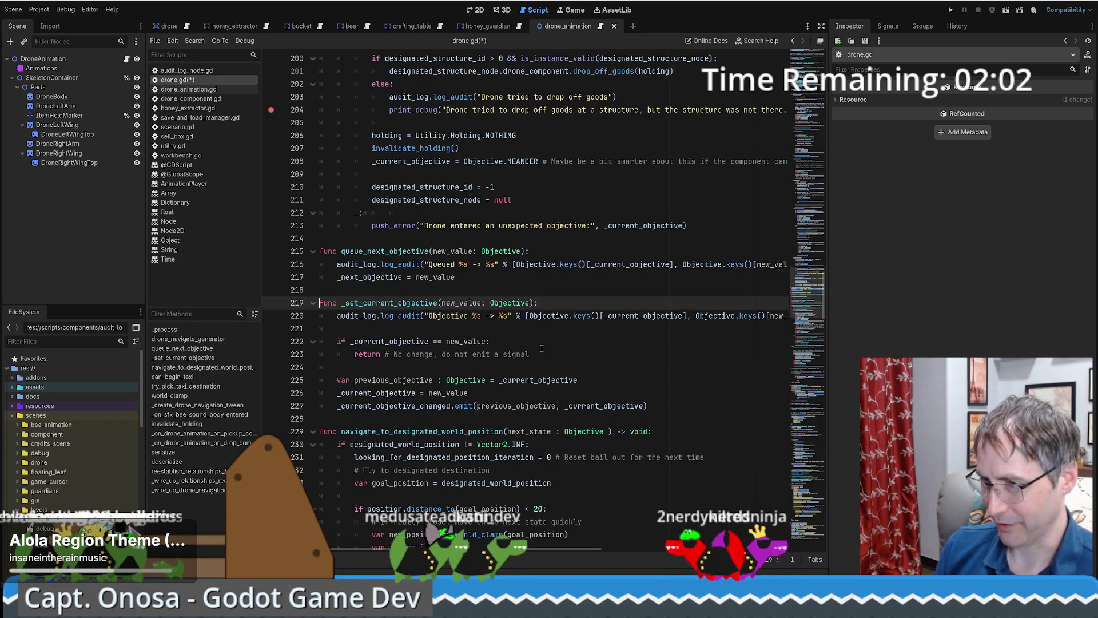
{"action": "key", "text": "alt+Left"}
{"action": "key", "text": "alt+Left"}
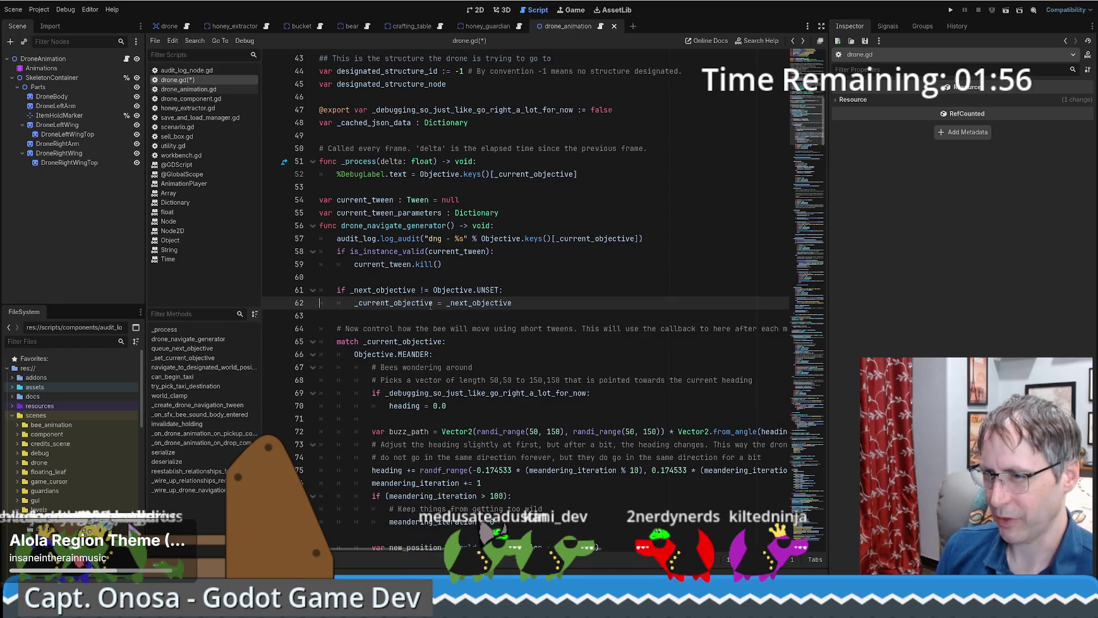
{"action": "left_click", "coordinate": [313, 343]}
{"action": "left_click", "coordinate": [313, 343]}
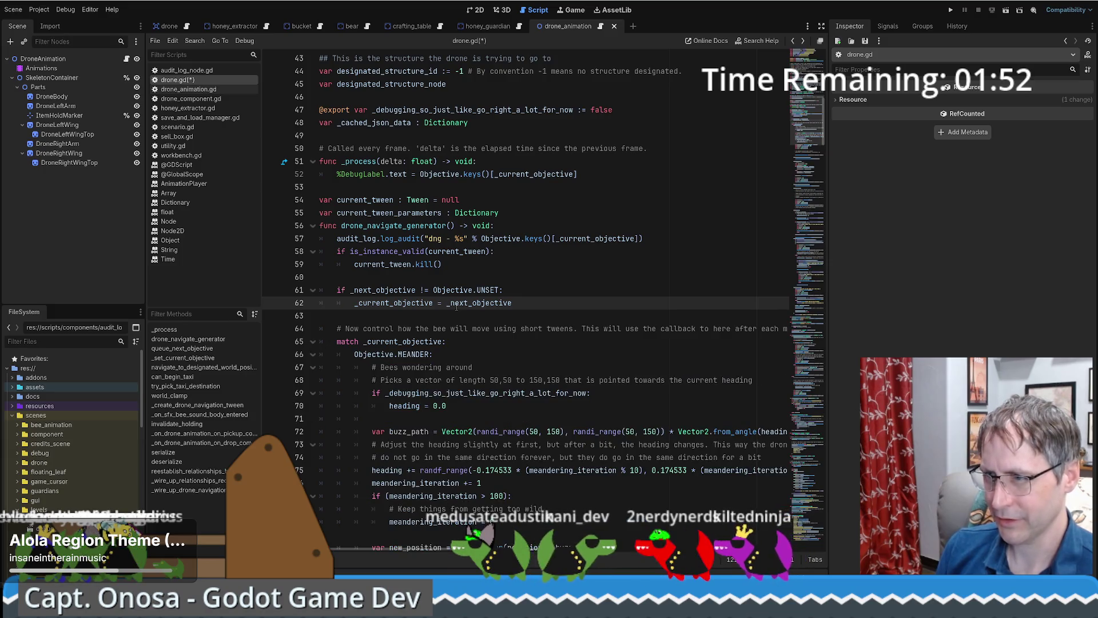
{"action": "scroll", "coordinate": [456, 307], "scroll_direction": "down", "scroll_amount": 3}
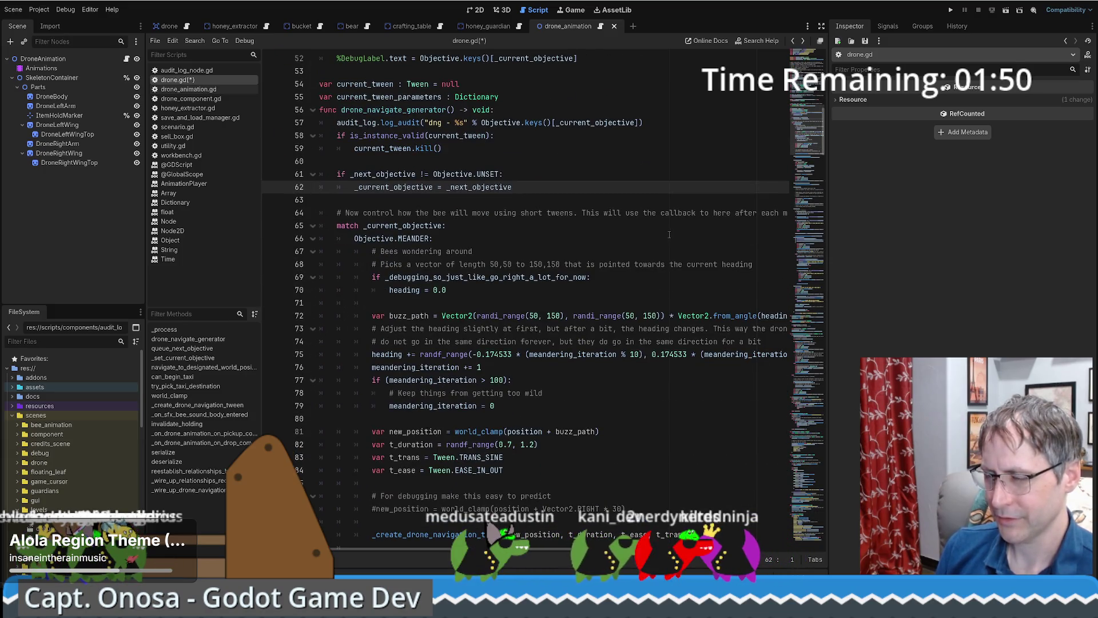
{"action": "scroll", "coordinate": [432, 204], "scroll_direction": "up", "scroll_amount": 1}
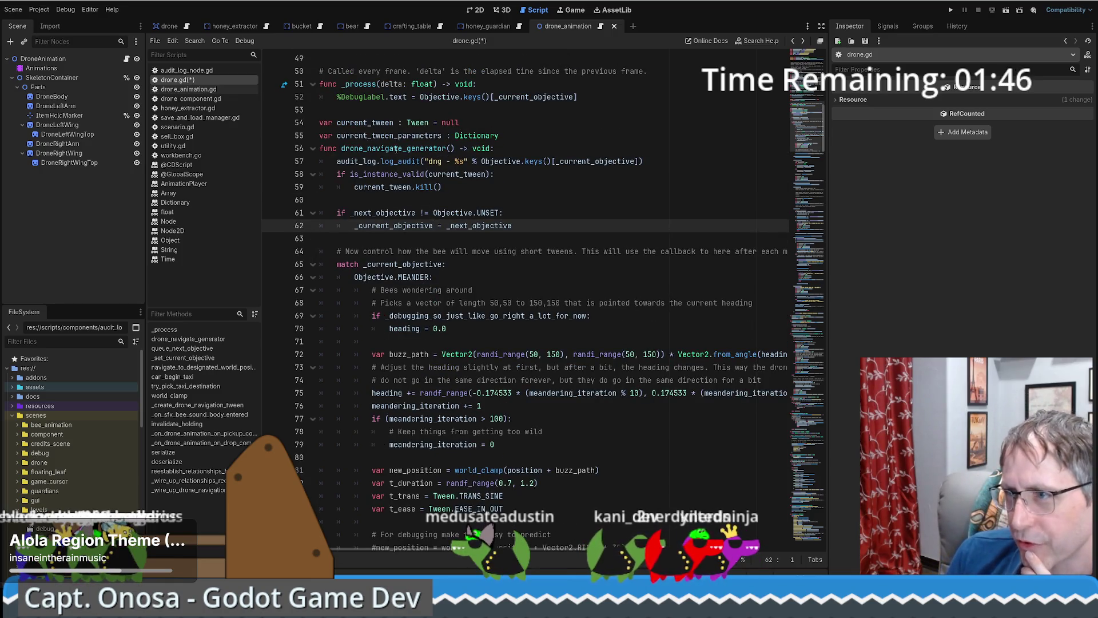
{"action": "left_click_drag", "start_coordinate": [511, 201], "coordinate": [526, 225]}
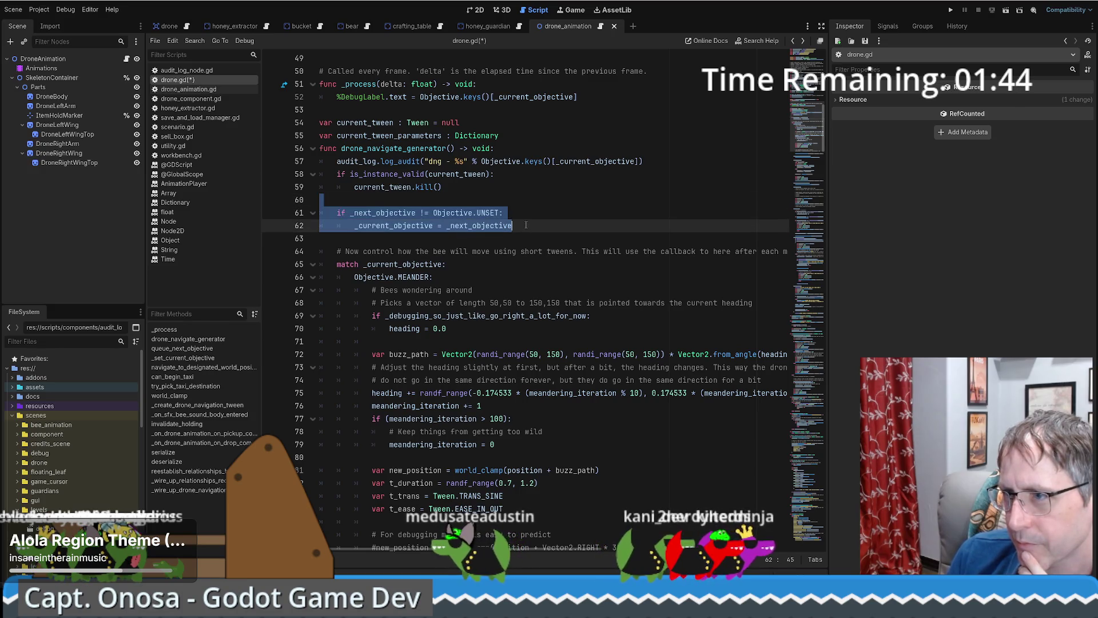
Step: Move the pending-objective if block above the audit log call and nest the log call inside it
{"action": "key", "text": "alt+Up"}
{"action": "key", "text": "alt+Up"}
{"action": "key", "text": "alt+Up"}
{"action": "left_click", "coordinate": [524, 175]}
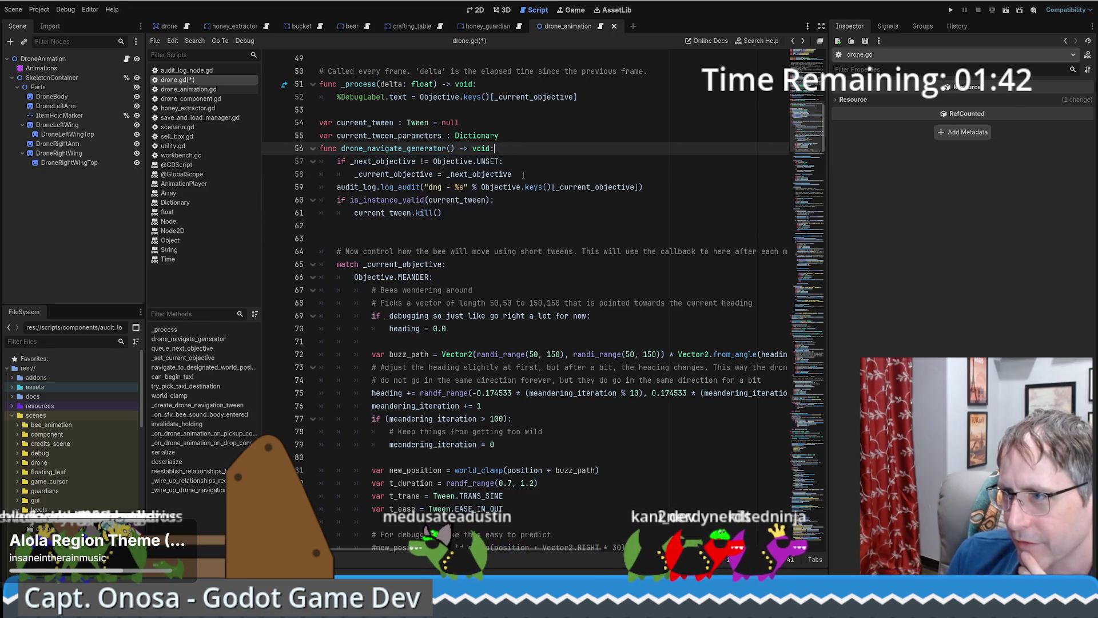
{"action": "key", "text": "Return"}
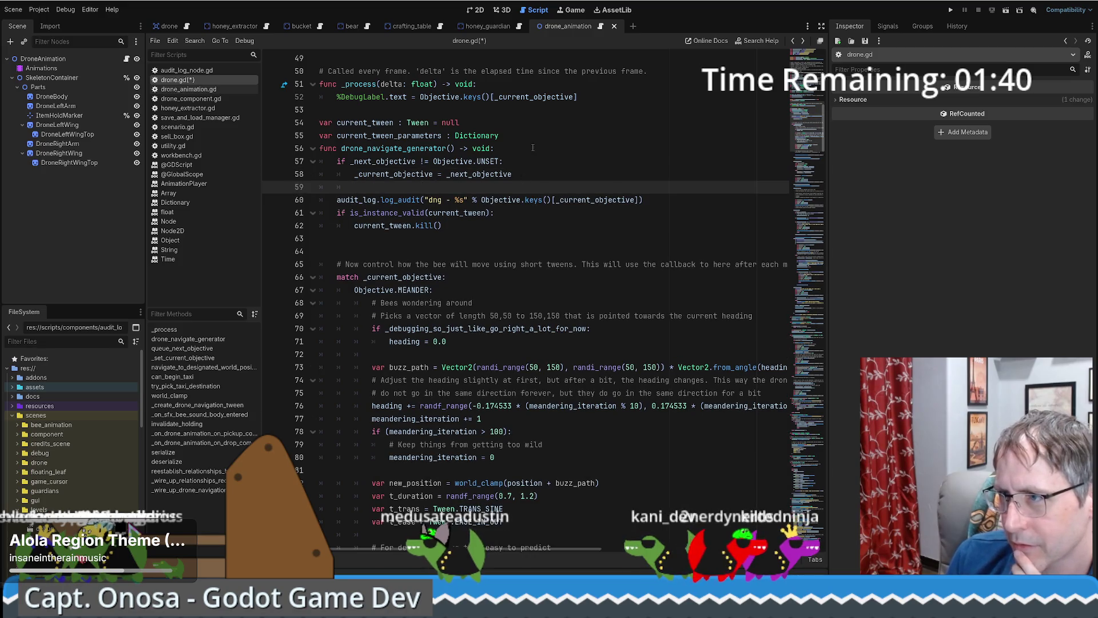
{"action": "left_click", "coordinate": [532, 148]}
{"action": "key", "text": "Return"}
{"action": "left_click", "coordinate": [518, 169]}
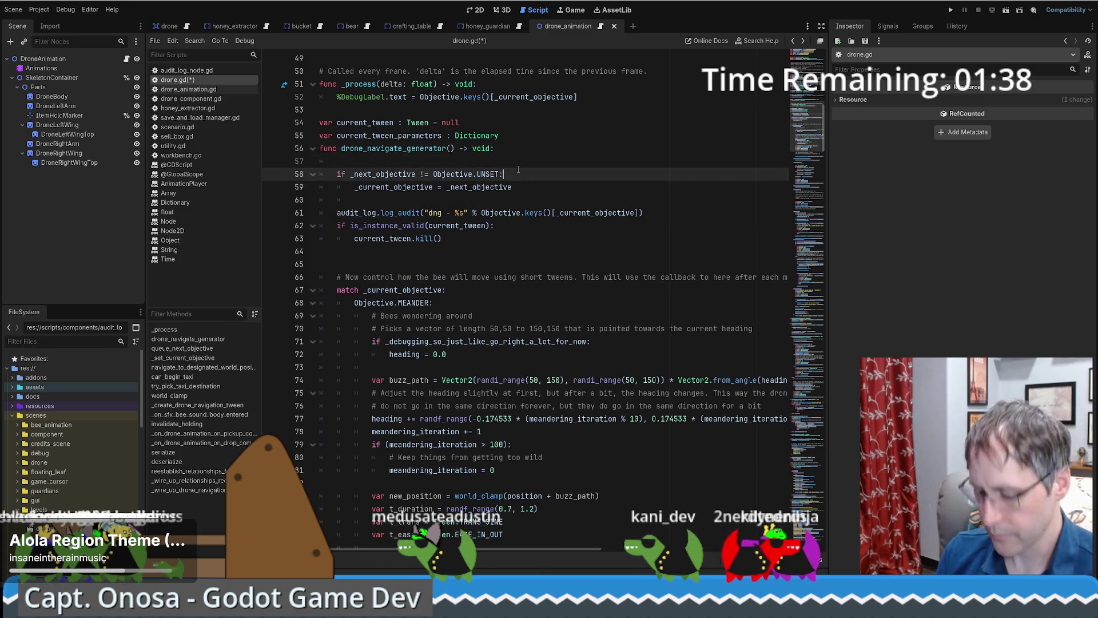
{"action": "key", "text": "Return"}
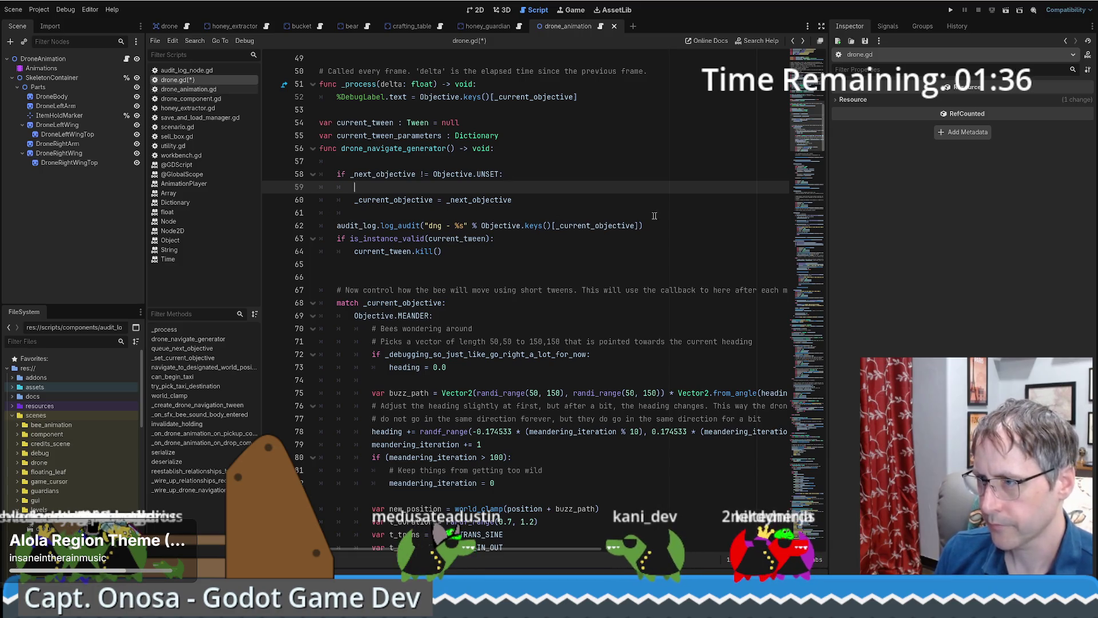
{"action": "left_click", "coordinate": [655, 225]}
{"action": "key", "text": "ctrl+x"}
{"action": "left_click", "coordinate": [525, 178]}
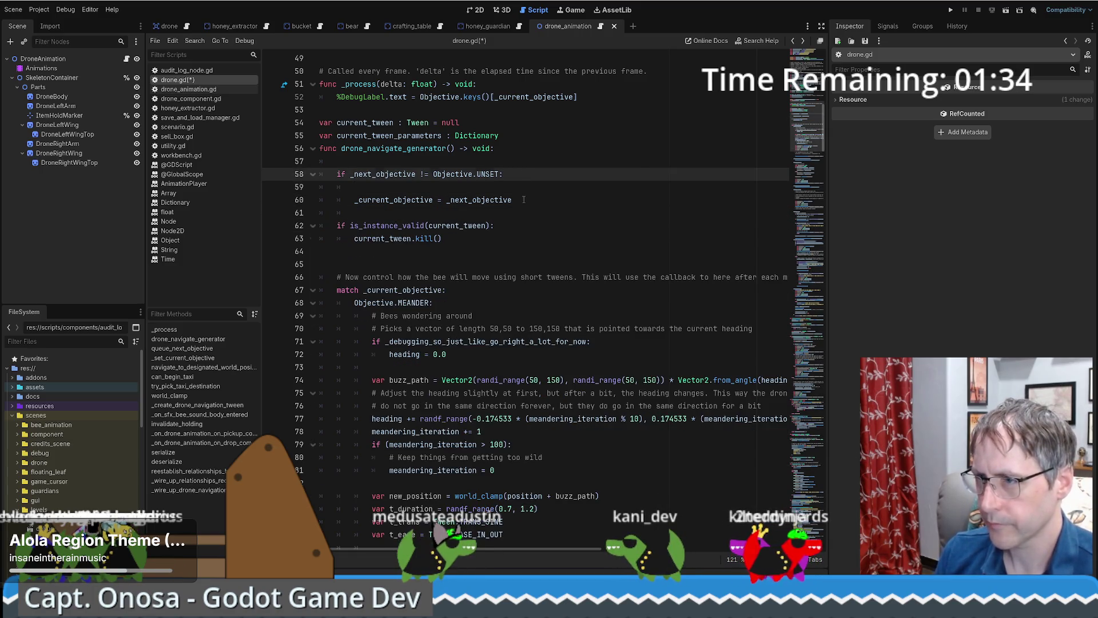
{"action": "key", "text": "ctrl+v"}
{"action": "key", "text": "Tab"}
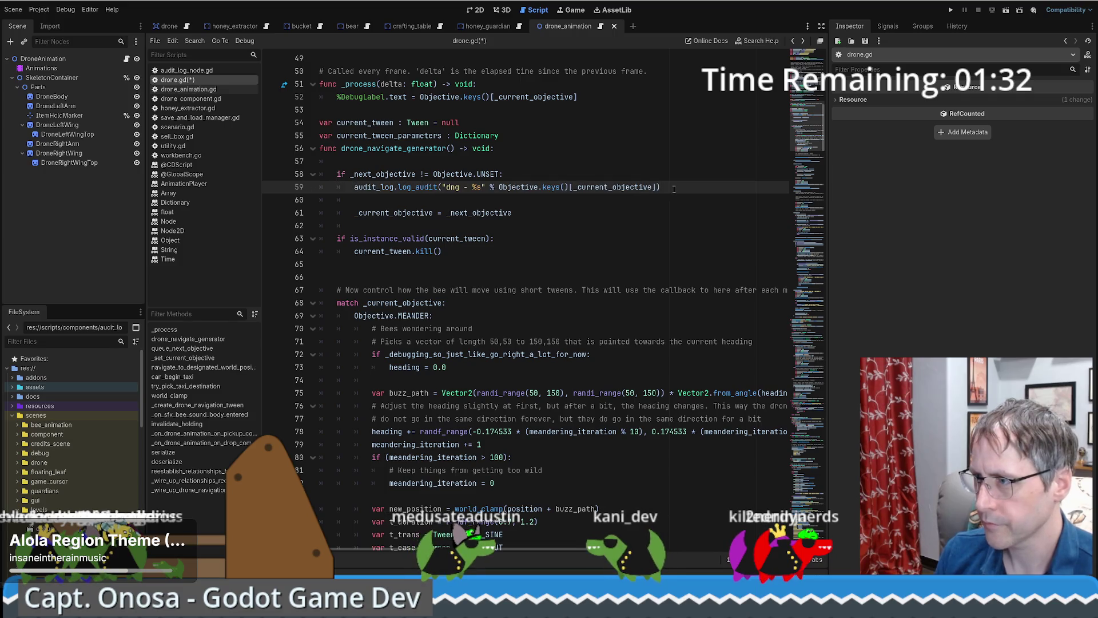
{"action": "key", "text": "Delete"}
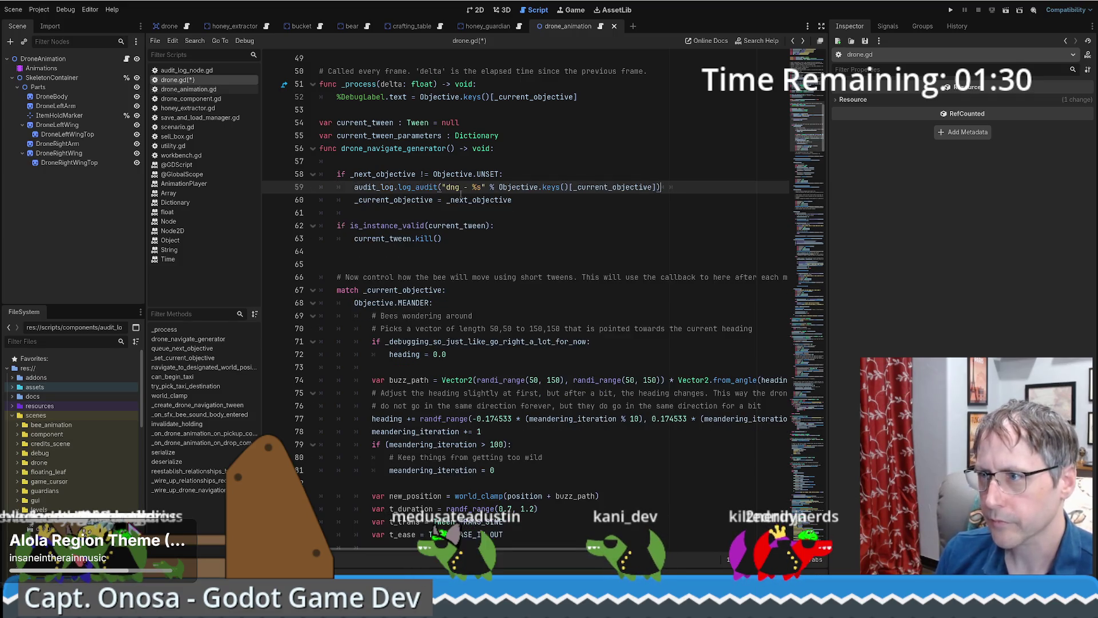
Step: Delete the log_audit call and the leftover blank lines in drone_navigate_generator
{"action": "left_click_drag", "start_coordinate": [648, 169], "coordinate": [677, 189]}
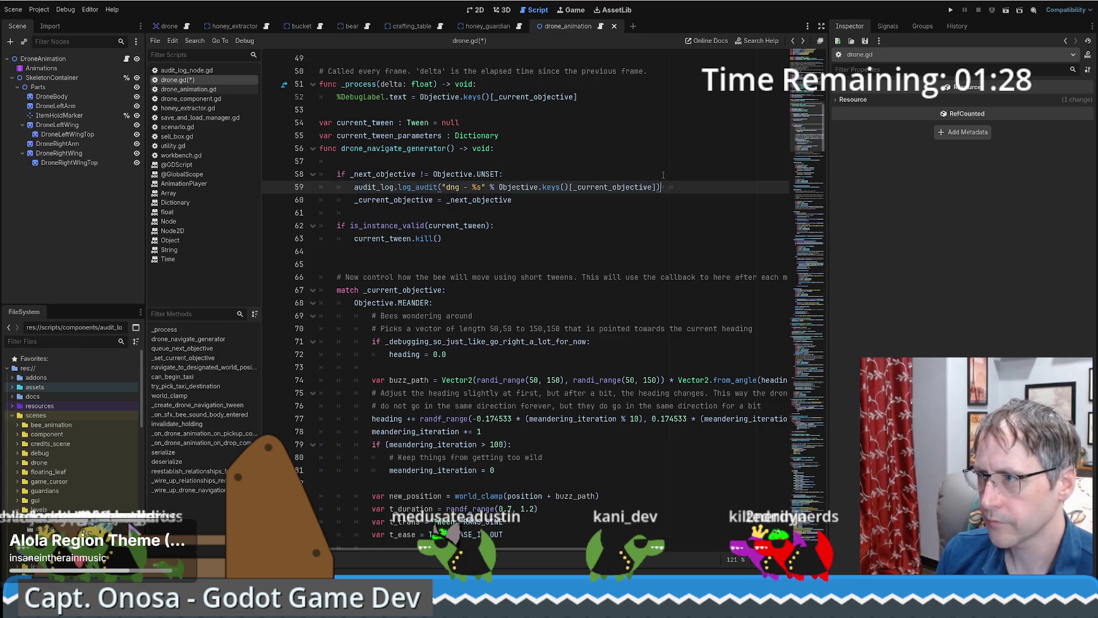
{"action": "key", "text": "BackSpace"}
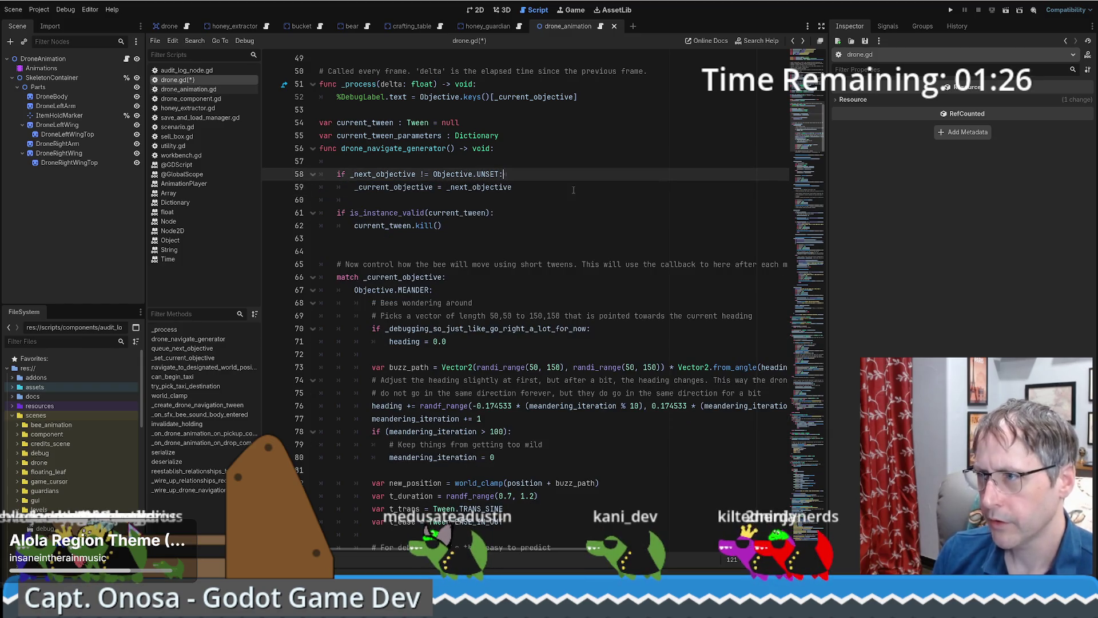
{"action": "left_click", "coordinate": [456, 227]}
{"action": "key", "text": "Delete"}
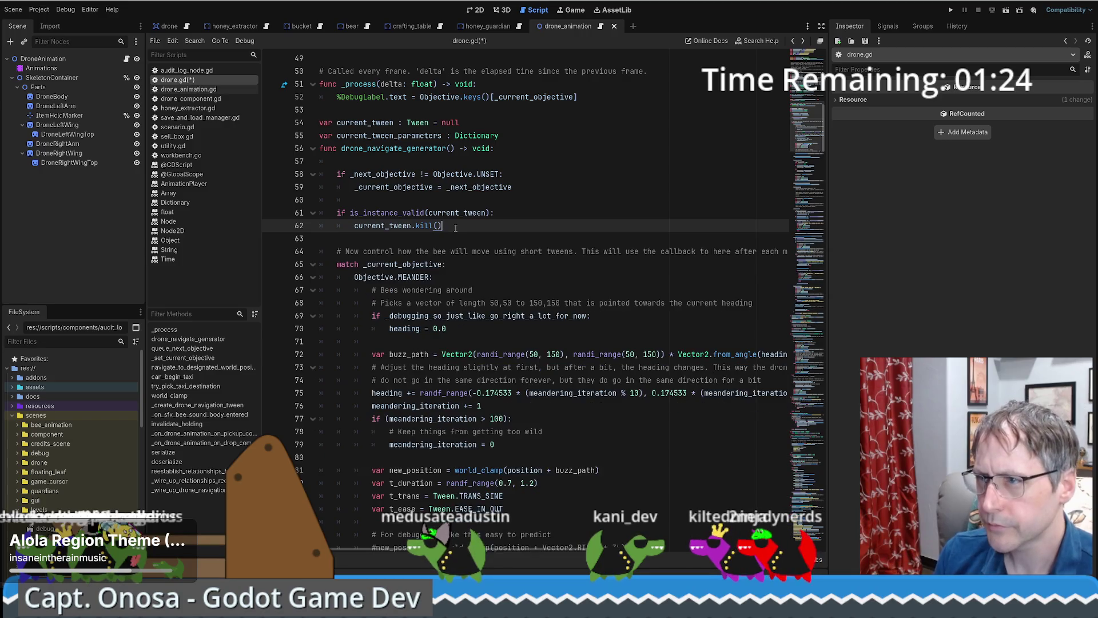
{"action": "left_click", "coordinate": [549, 149]}
{"action": "key", "text": "Delete"}
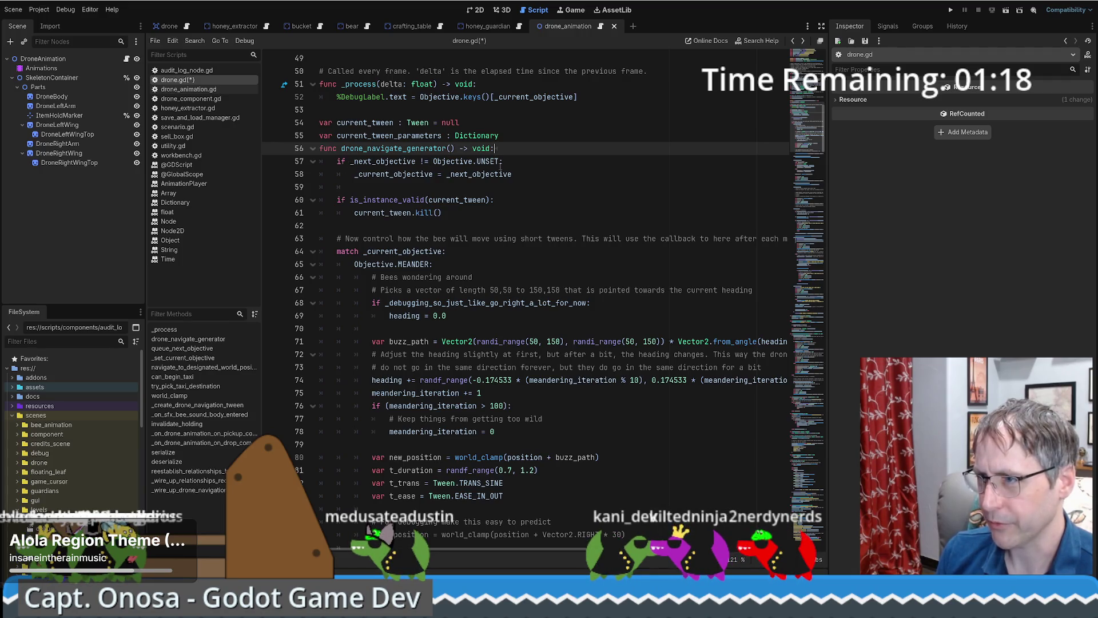
Step: Add `_next_objective = Objective.UNSET` below the _current_objective assignment on line 58
{"action": "double_click", "coordinate": [390, 175]}
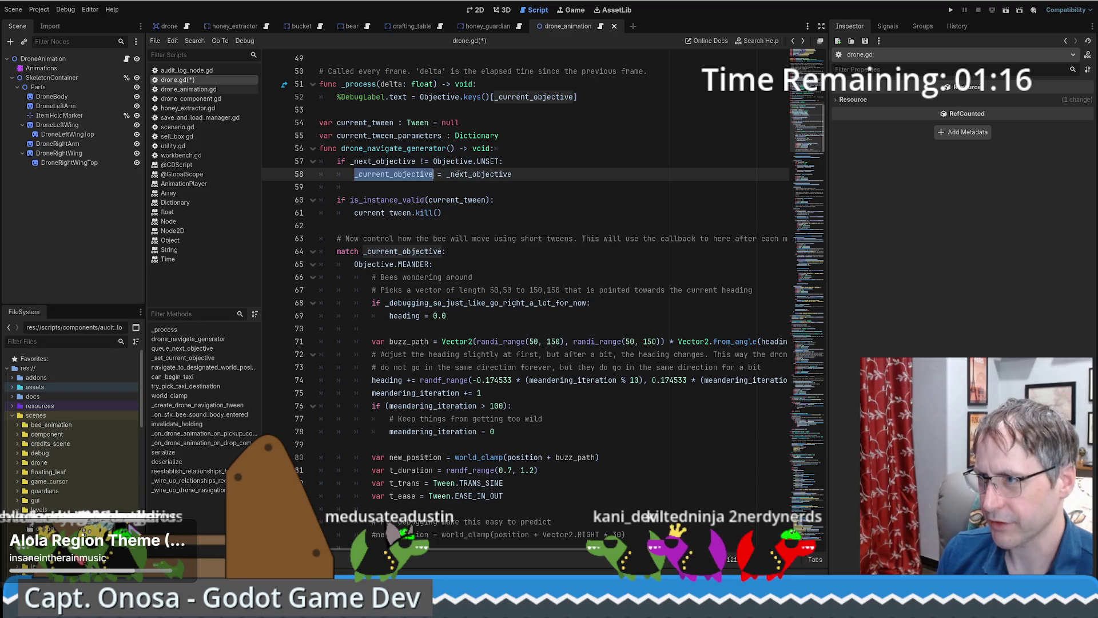
{"action": "double_click", "coordinate": [483, 173]}
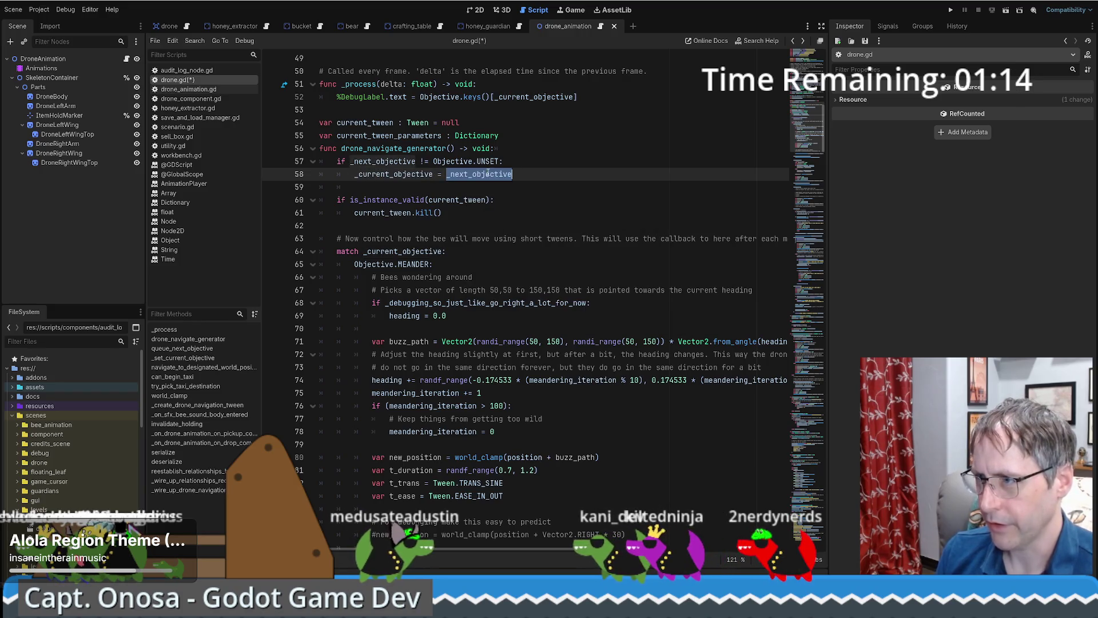
{"action": "key", "text": "ctrl+c"}
{"action": "left_click", "coordinate": [529, 173]}
{"action": "key", "text": "Return"}
{"action": "key", "text": "ctrl+v"}
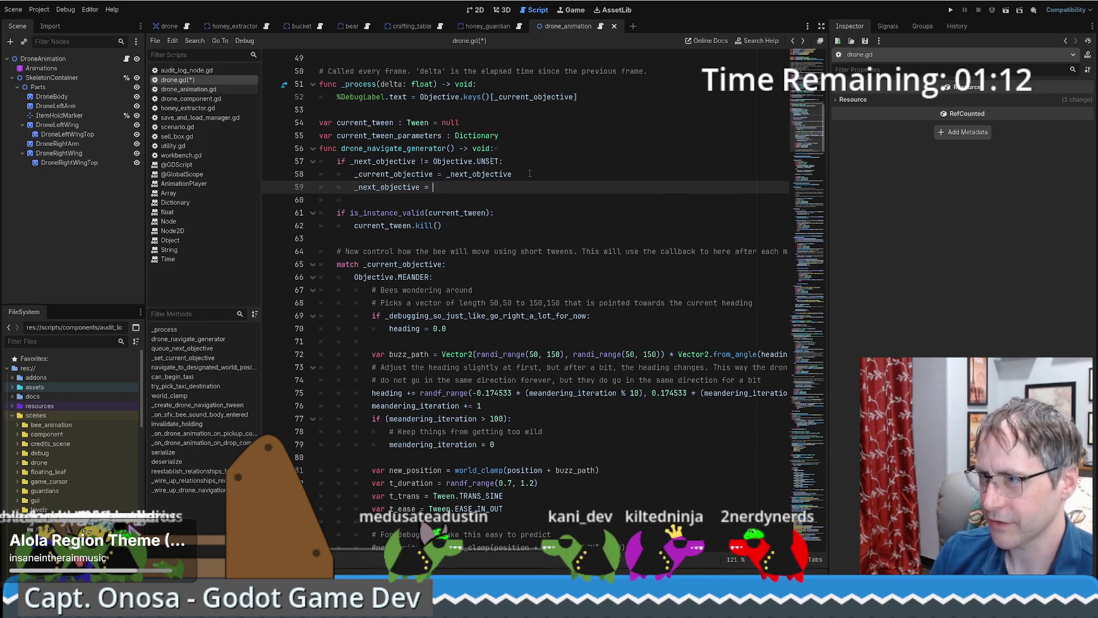
{"action": "type", "text": "Objective.UNSET"}
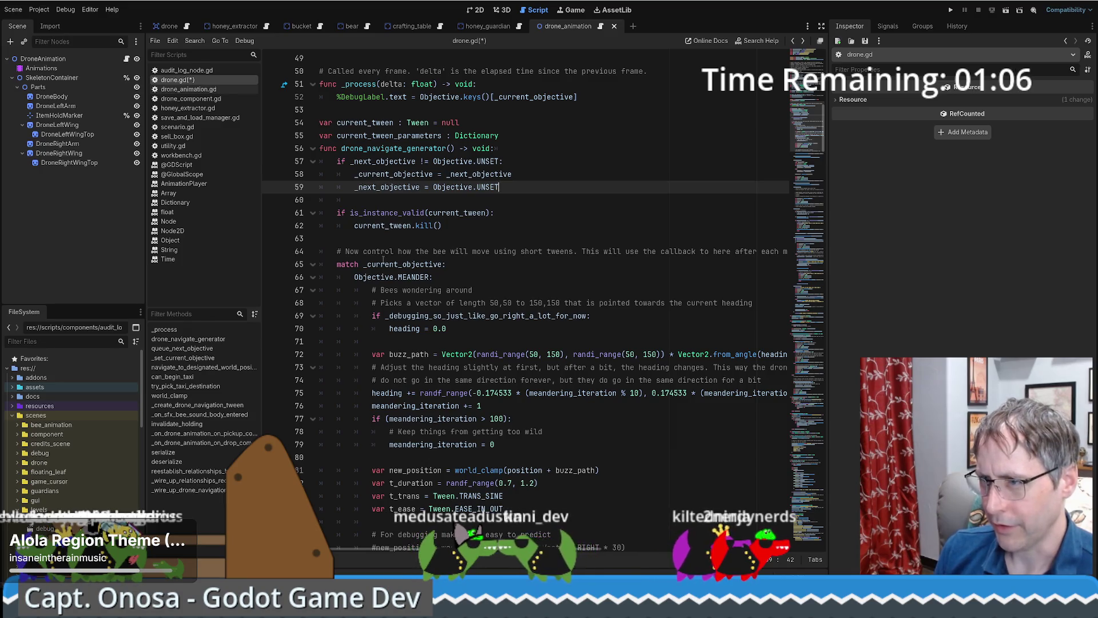
{"action": "scroll", "coordinate": [386, 258], "scroll_direction": "down", "scroll_amount": 2}
{"action": "scroll", "coordinate": [554, 213], "scroll_direction": "down", "scroll_amount": 3}
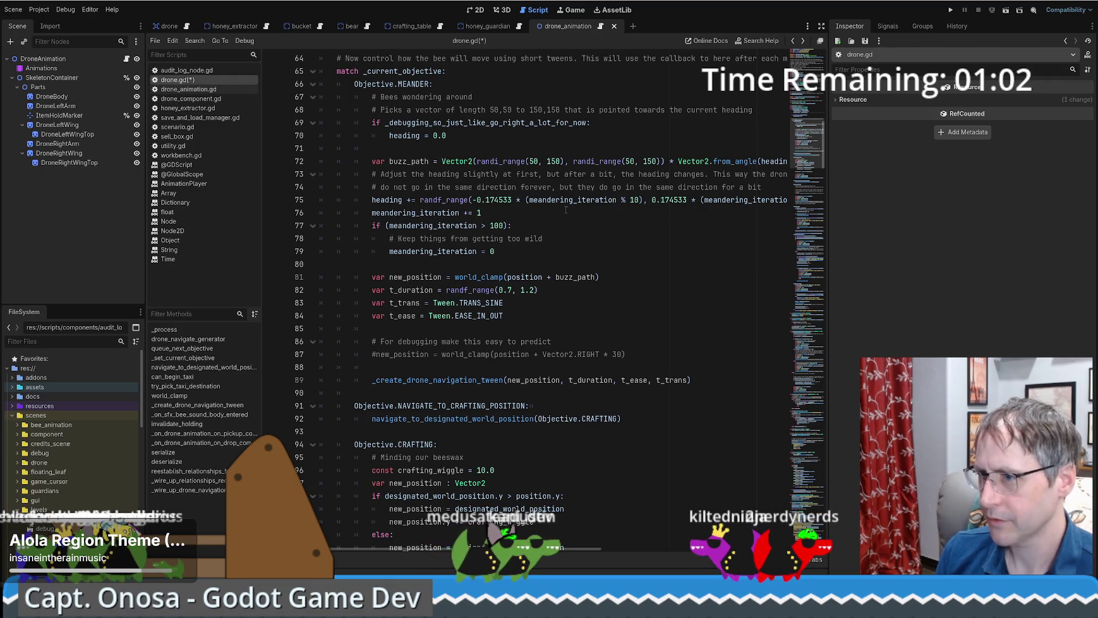
{"action": "scroll", "coordinate": [499, 250], "scroll_direction": "up", "scroll_amount": 2}
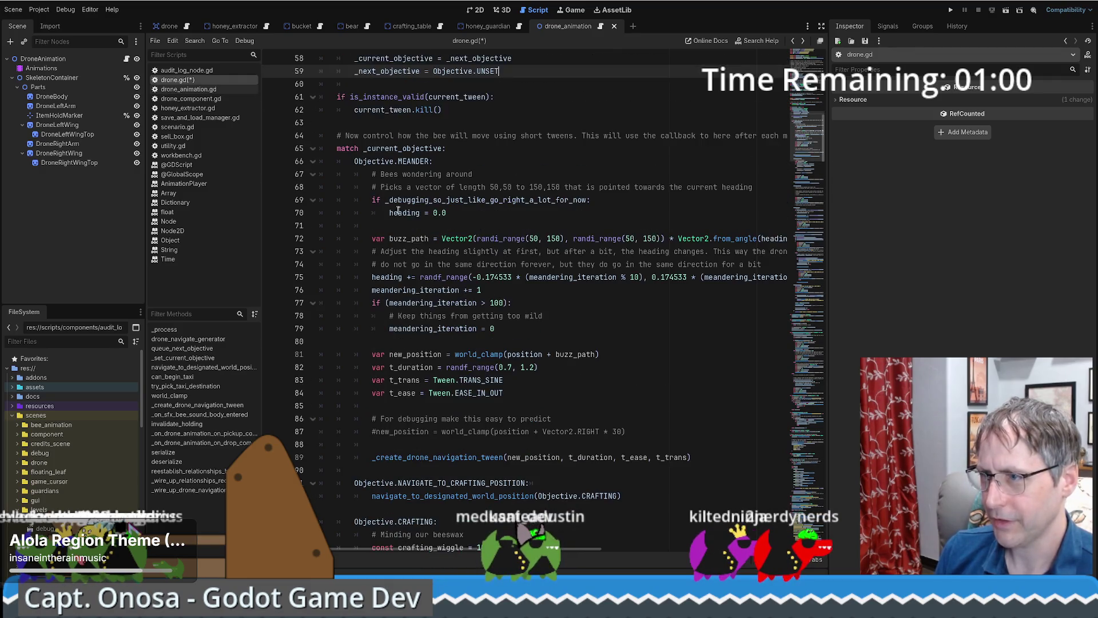
{"action": "double_click", "coordinate": [394, 153]}
{"action": "scroll", "coordinate": [537, 257], "scroll_direction": "down", "scroll_amount": 14}
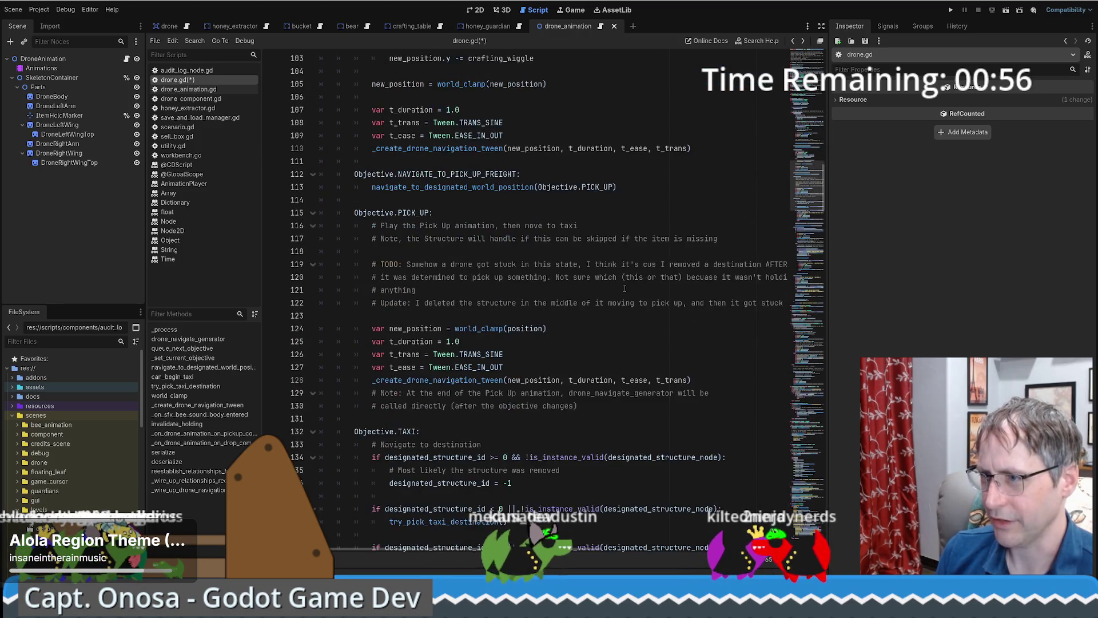
{"action": "scroll", "coordinate": [629, 280], "scroll_direction": "up", "scroll_amount": 7}
{"action": "scroll", "coordinate": [610, 276], "scroll_direction": "down", "scroll_amount": 20}
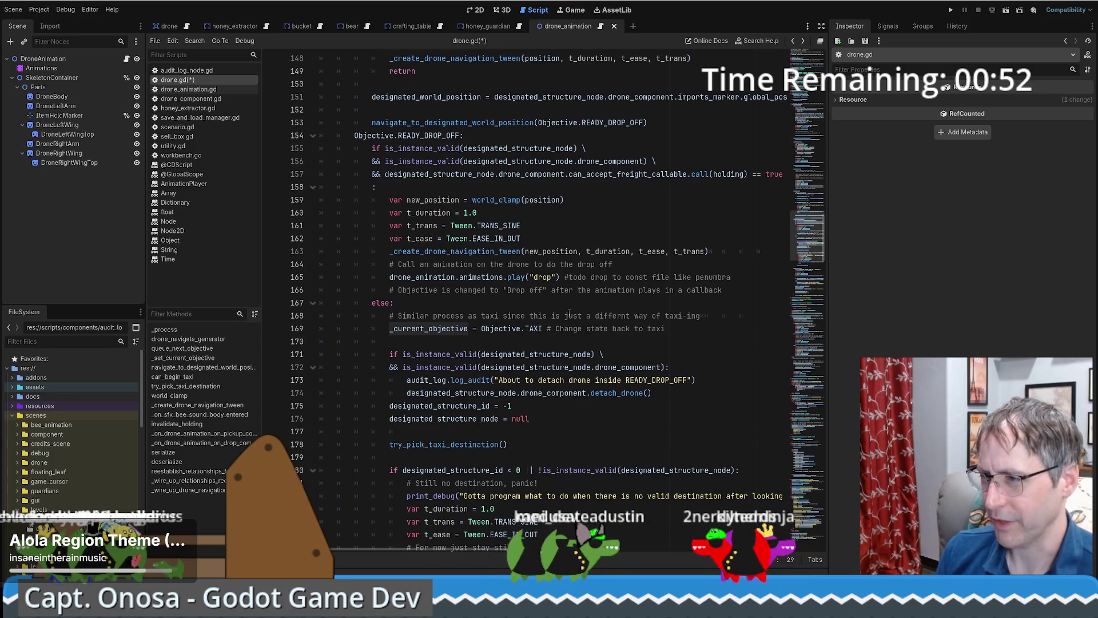
{"action": "scroll", "coordinate": [570, 313], "scroll_direction": "down", "scroll_amount": 1}
{"action": "scroll", "coordinate": [491, 291], "scroll_direction": "down", "scroll_amount": 6}
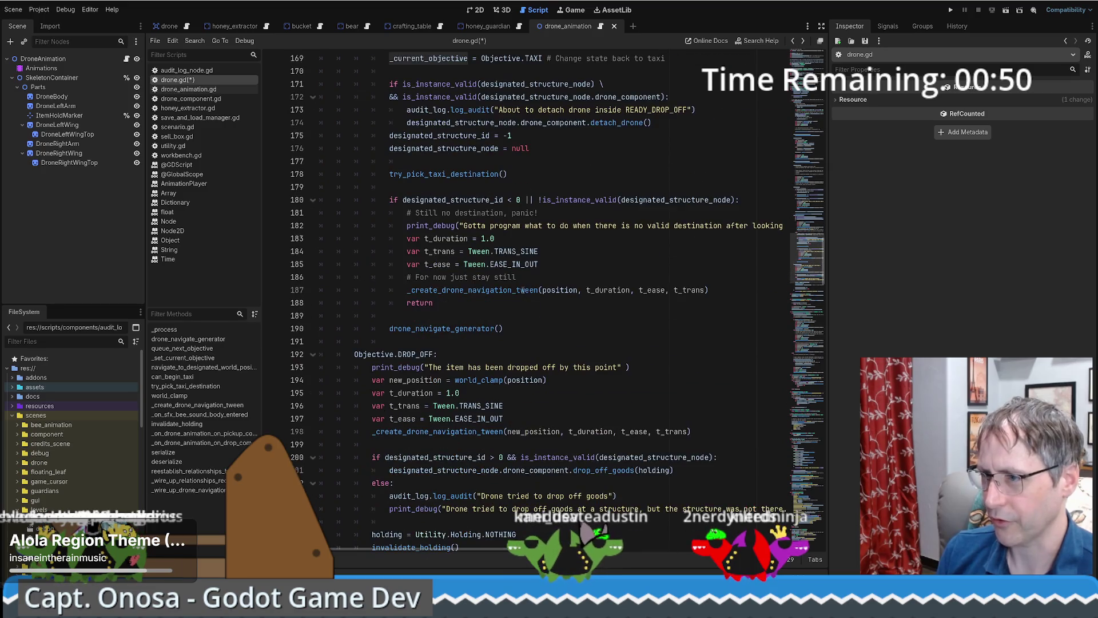
{"action": "scroll", "coordinate": [531, 288], "scroll_direction": "down", "scroll_amount": 1}
{"action": "scroll", "coordinate": [532, 297], "scroll_direction": "up", "scroll_amount": 20}
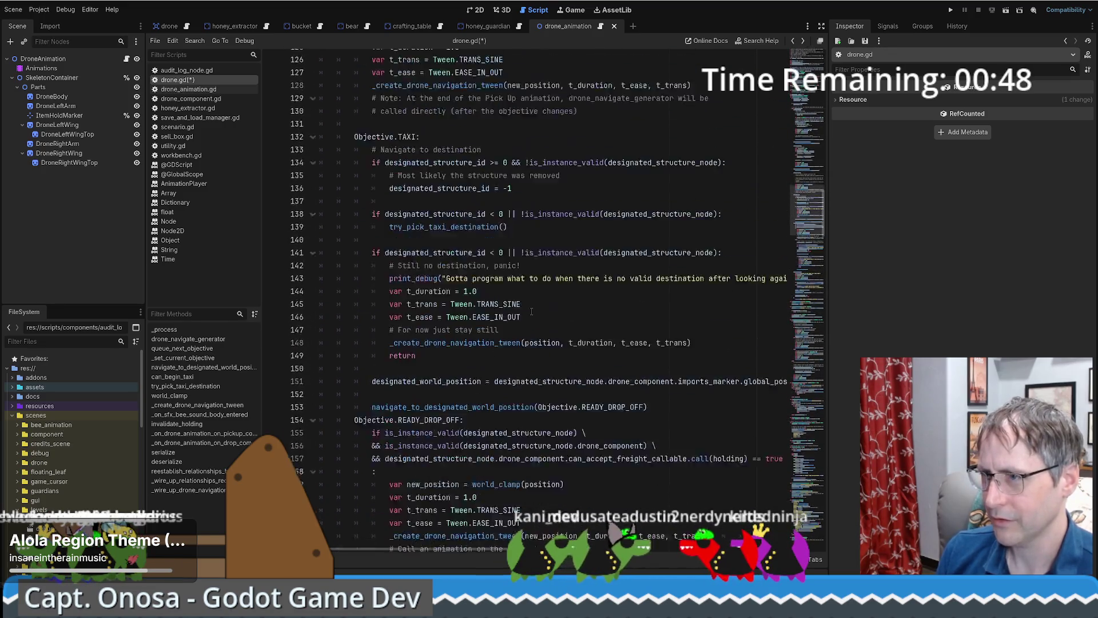
{"action": "scroll", "coordinate": [533, 310], "scroll_direction": "up", "scroll_amount": 7}
{"action": "scroll", "coordinate": [533, 310], "scroll_direction": "up", "scroll_amount": 8}
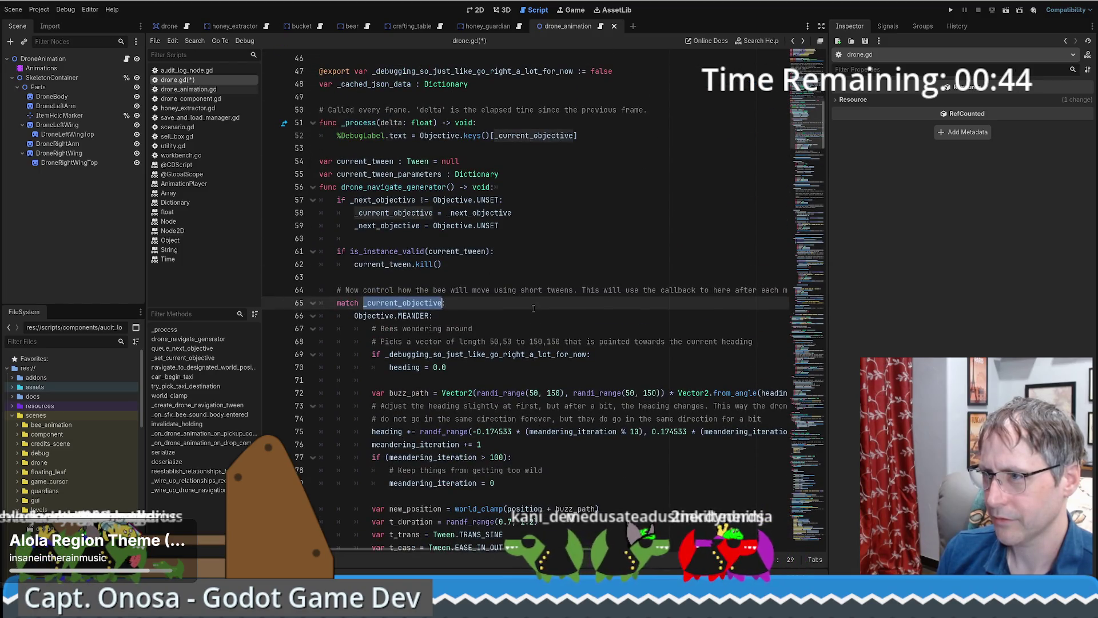
{"action": "scroll", "coordinate": [534, 308], "scroll_direction": "up", "scroll_amount": 5}
{"action": "scroll", "coordinate": [539, 306], "scroll_direction": "up", "scroll_amount": 6}
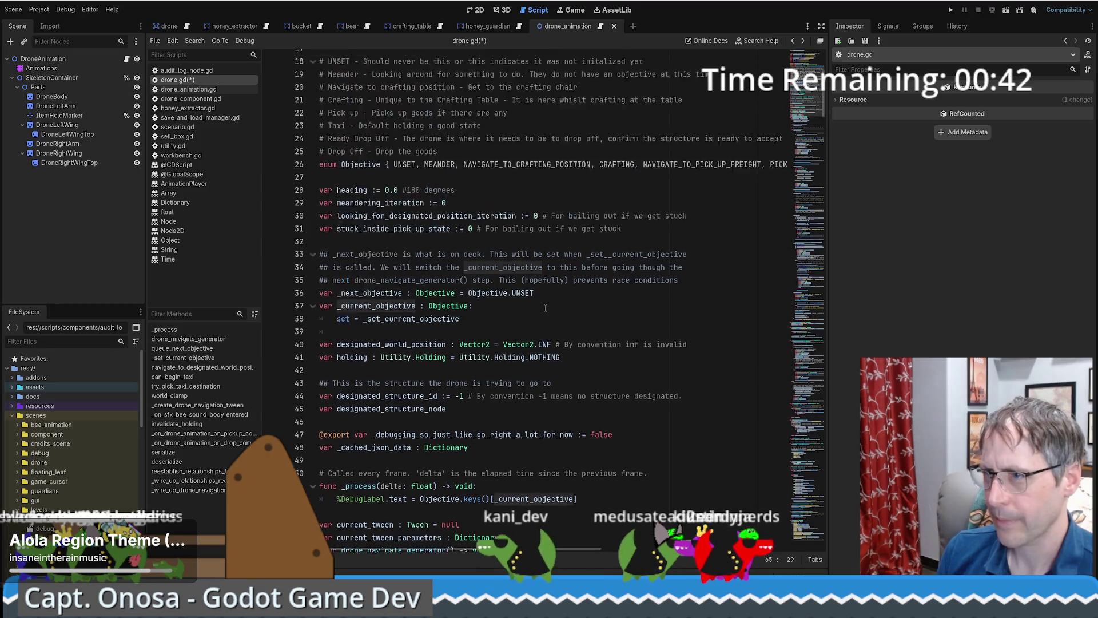
{"action": "scroll", "coordinate": [431, 353], "scroll_direction": "down", "scroll_amount": 7}
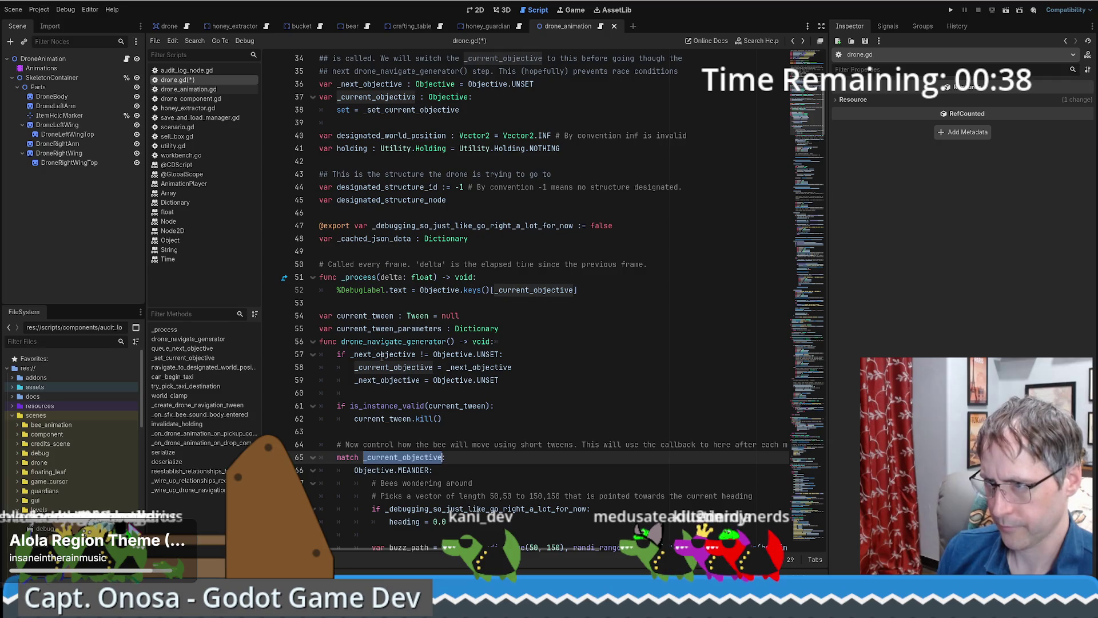
{"action": "scroll", "coordinate": [382, 355], "scroll_direction": "up", "scroll_amount": 5}
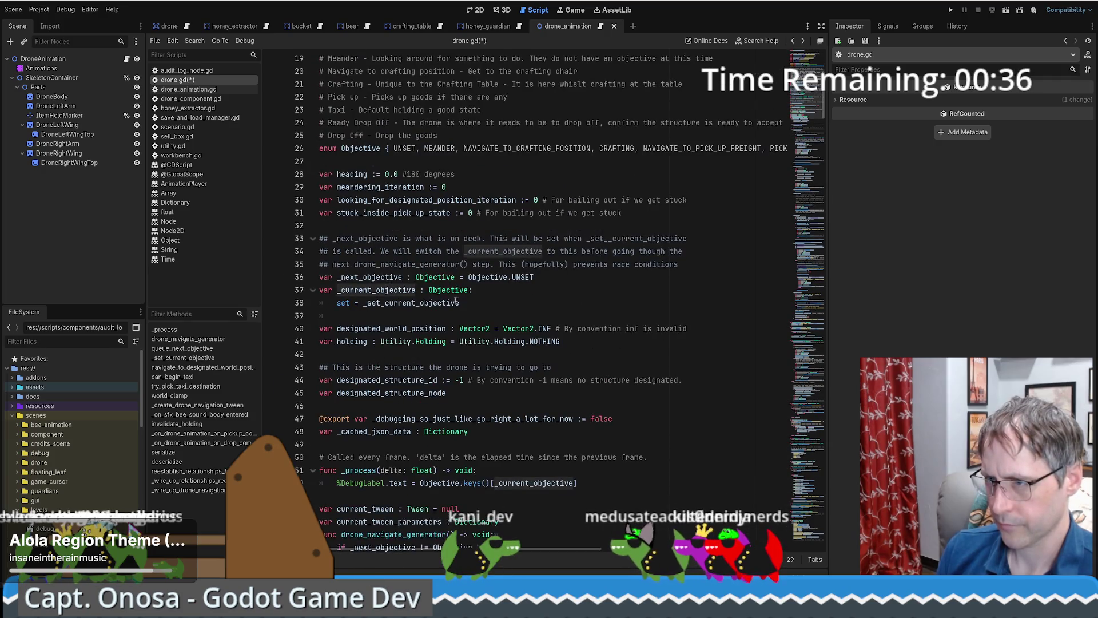
{"action": "scroll", "coordinate": [450, 301], "scroll_direction": "up", "scroll_amount": 6}
{"action": "scroll", "coordinate": [450, 302], "scroll_direction": "down", "scroll_amount": 7}
{"action": "left_click", "coordinate": [398, 251]}
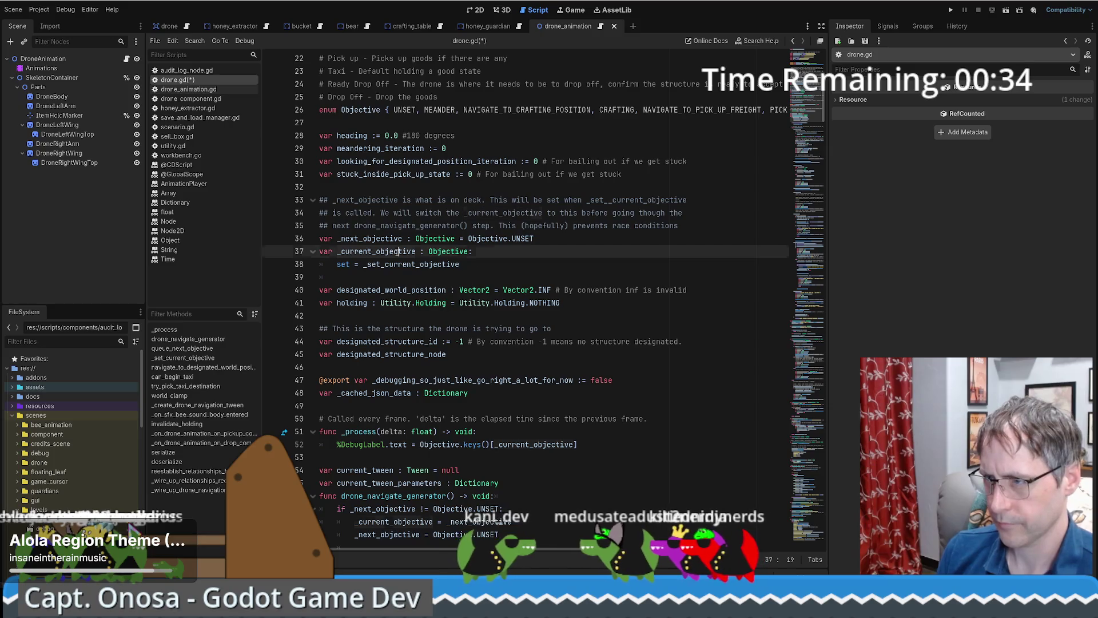
{"action": "double_click", "coordinate": [373, 252]}
Step: Search the whole project for _current_objective, then for current_objective without the underscore
{"action": "key", "text": "ctrl+shift+f"}
{"action": "key", "text": "Return"}
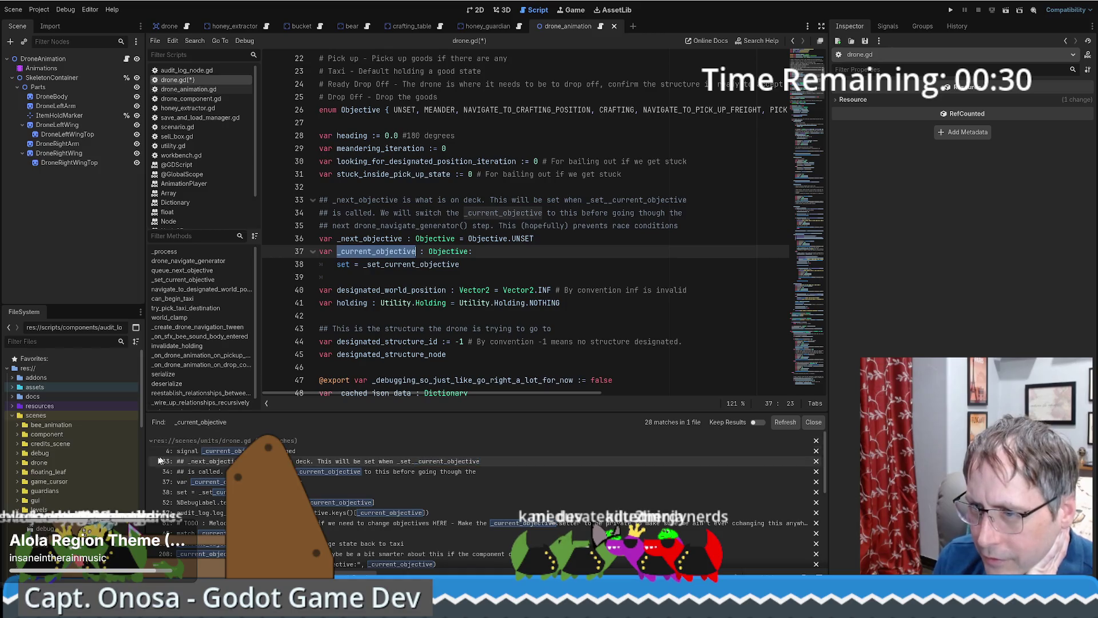
{"action": "left_click", "coordinate": [152, 441]}
{"action": "left_click", "coordinate": [151, 441]}
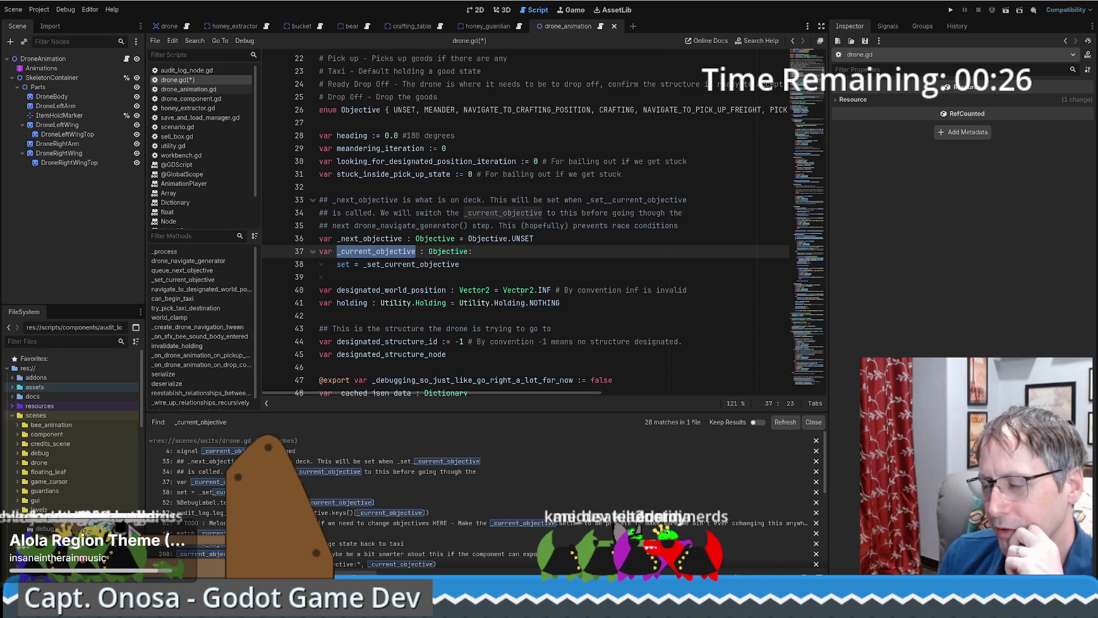
{"action": "mouse_move", "coordinate": [513, 283]}
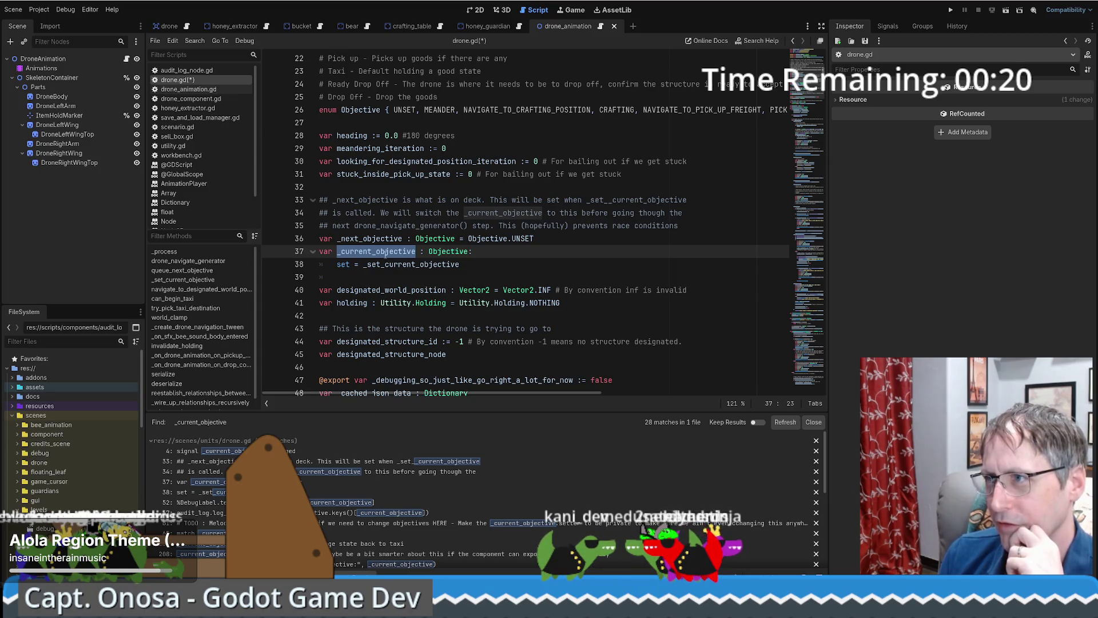
{"action": "left_click_drag", "start_coordinate": [342, 251], "coordinate": [408, 251]}
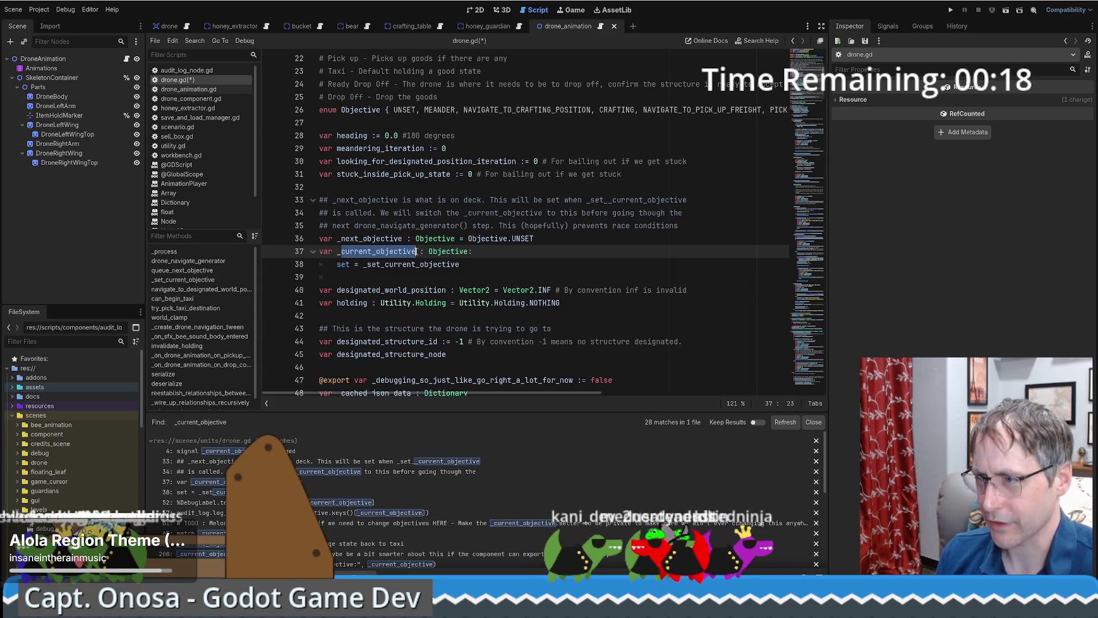
{"action": "key", "text": "ctrl+shift+f"}
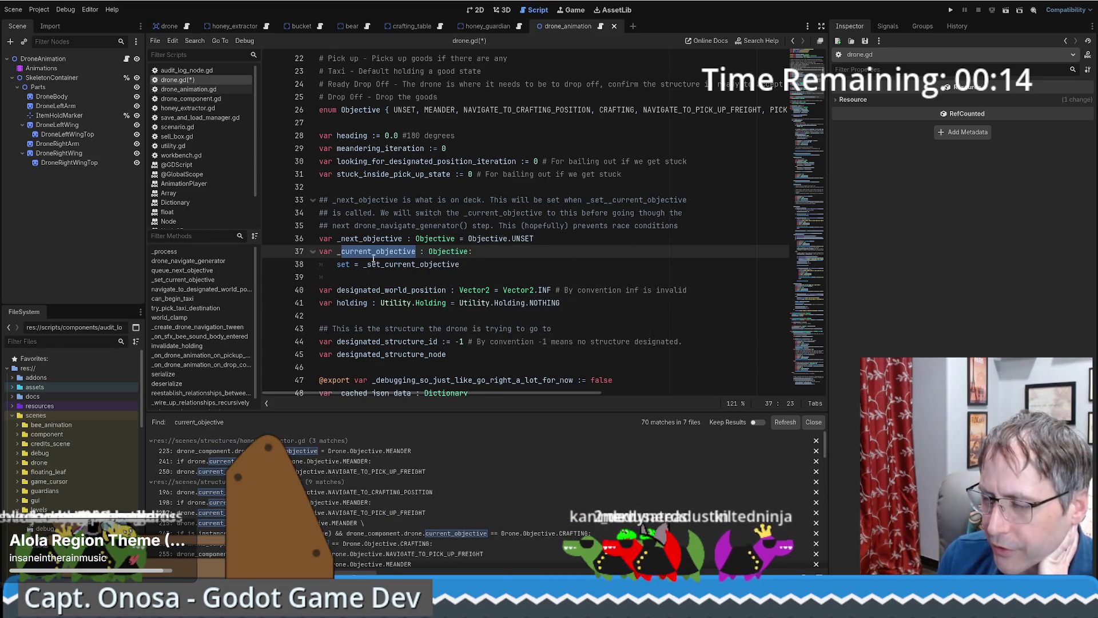
{"action": "scroll", "coordinate": [397, 245], "scroll_direction": "down", "scroll_amount": 4}
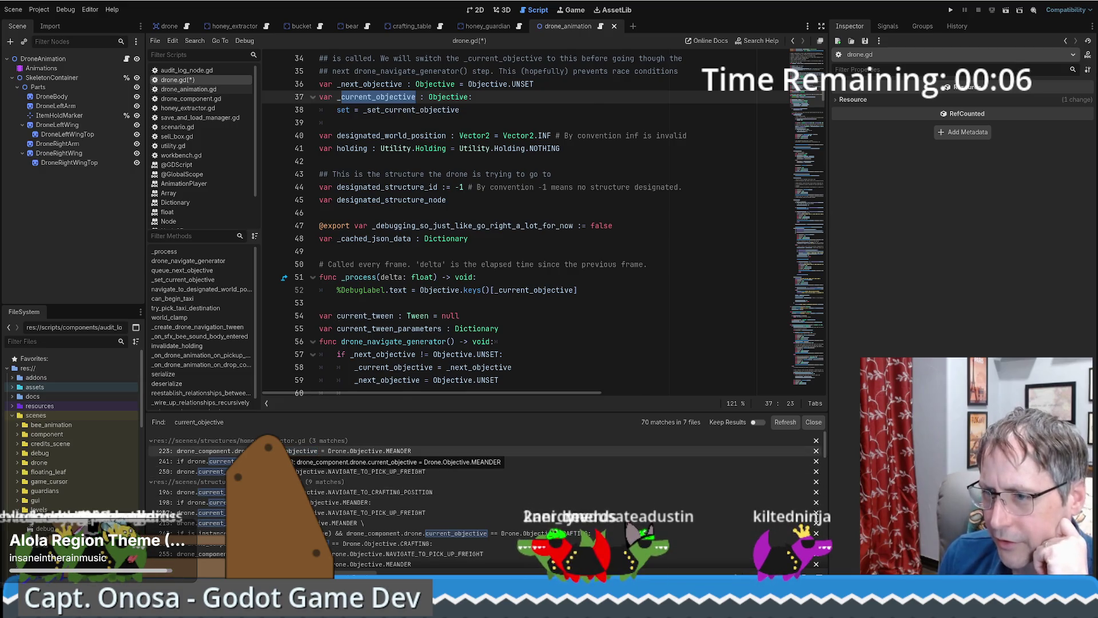
Step: Open the honey_extractor.gd match at line 223 and check where the drone variable is defined
{"action": "left_click", "coordinate": [344, 451]}
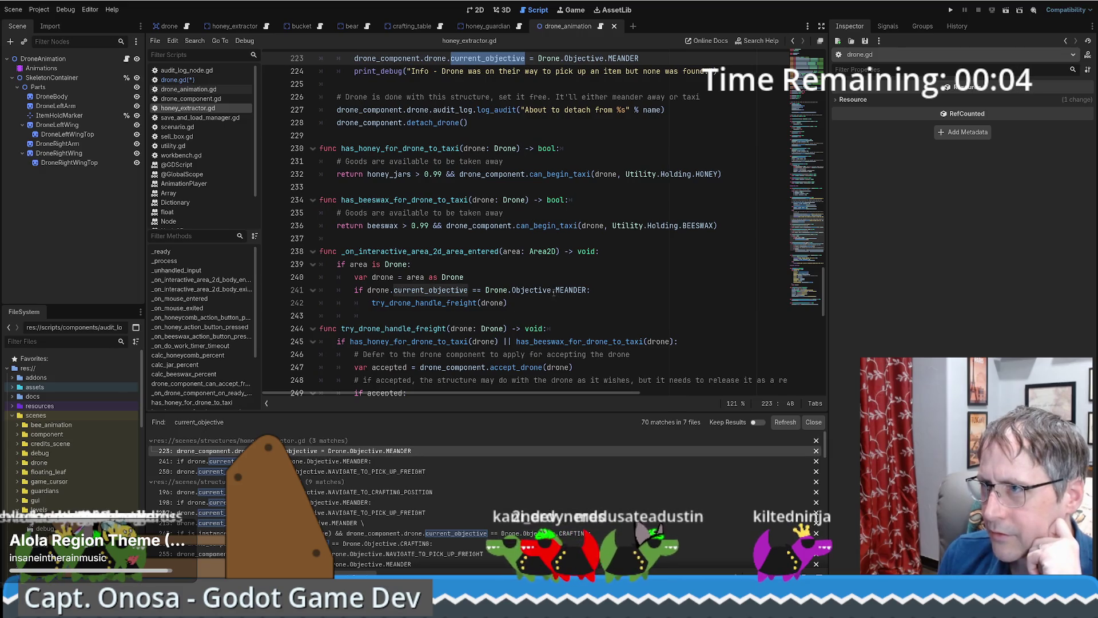
{"action": "scroll", "coordinate": [552, 301], "scroll_direction": "up", "scroll_amount": 7}
{"action": "left_click", "coordinate": [519, 290]}
{"action": "left_click", "coordinate": [452, 329]}
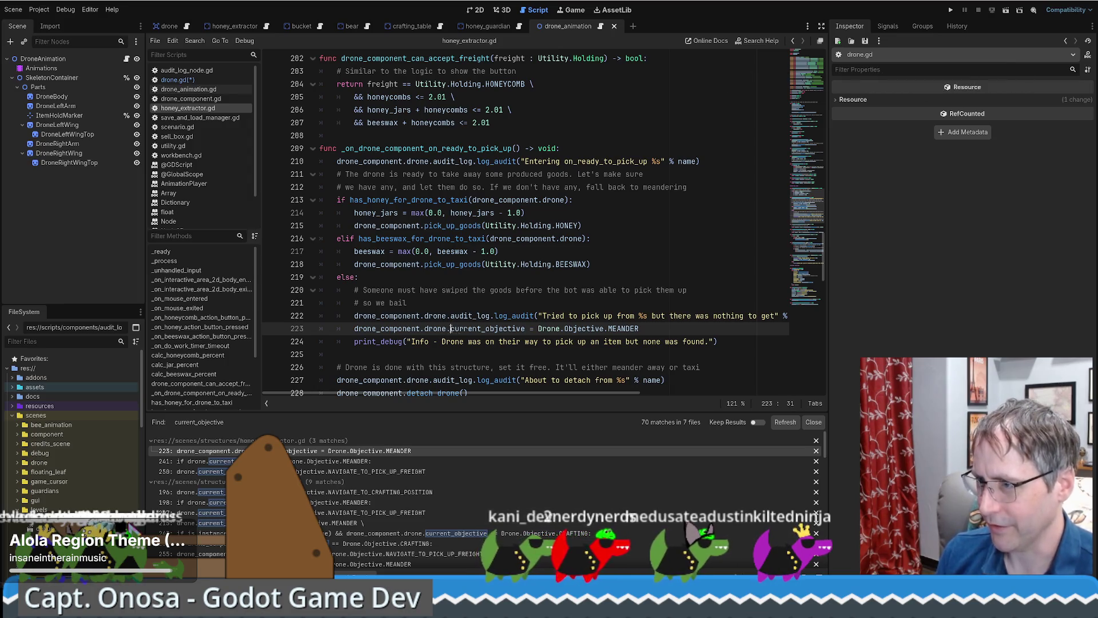
{"action": "left_click_drag", "start_coordinate": [450, 328], "coordinate": [526, 328]}
{"action": "left_click", "coordinate": [434, 329], "text": "ctrl"}
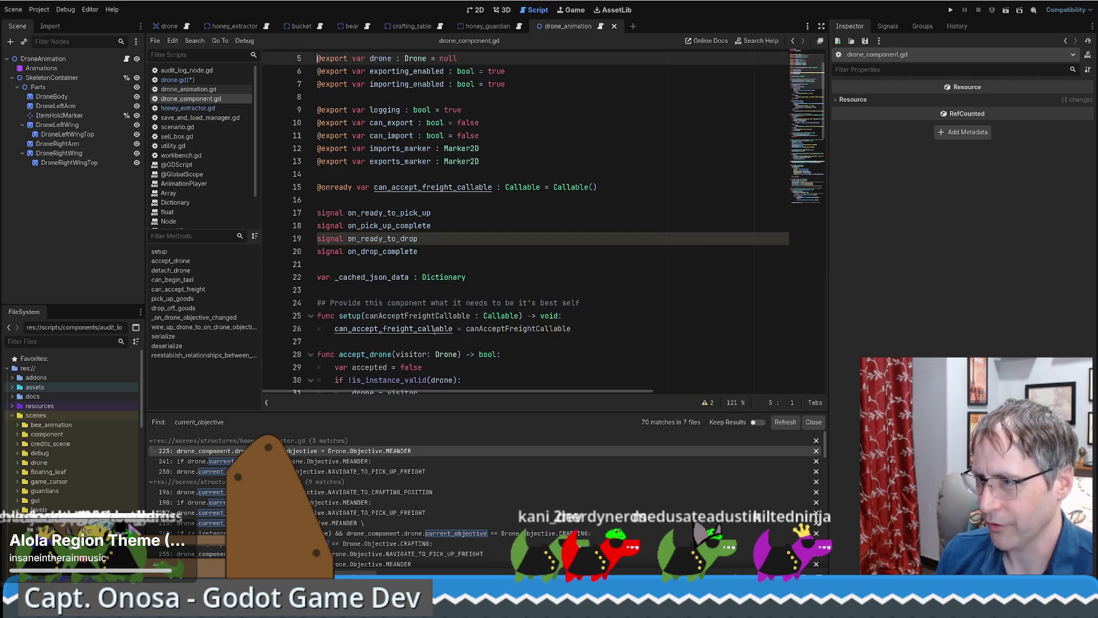
{"action": "key", "text": "alt+Left"}
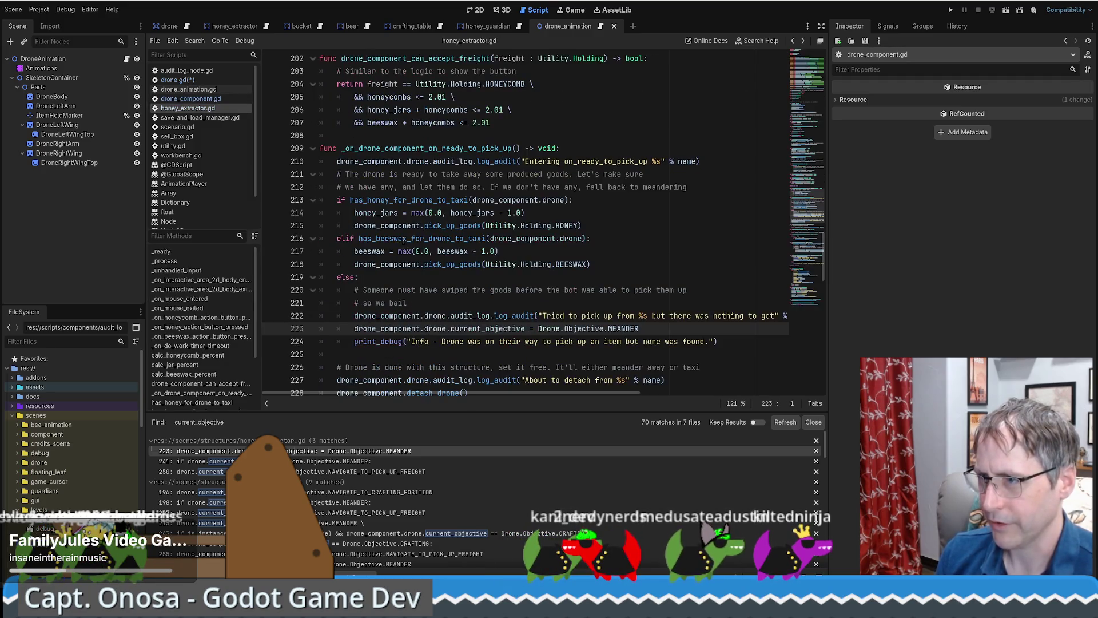
Step: Trace drone_component to the DroneComponent script, revisit honey_extractor.gd, then switch to the browser
{"action": "double_click", "coordinate": [487, 329]}
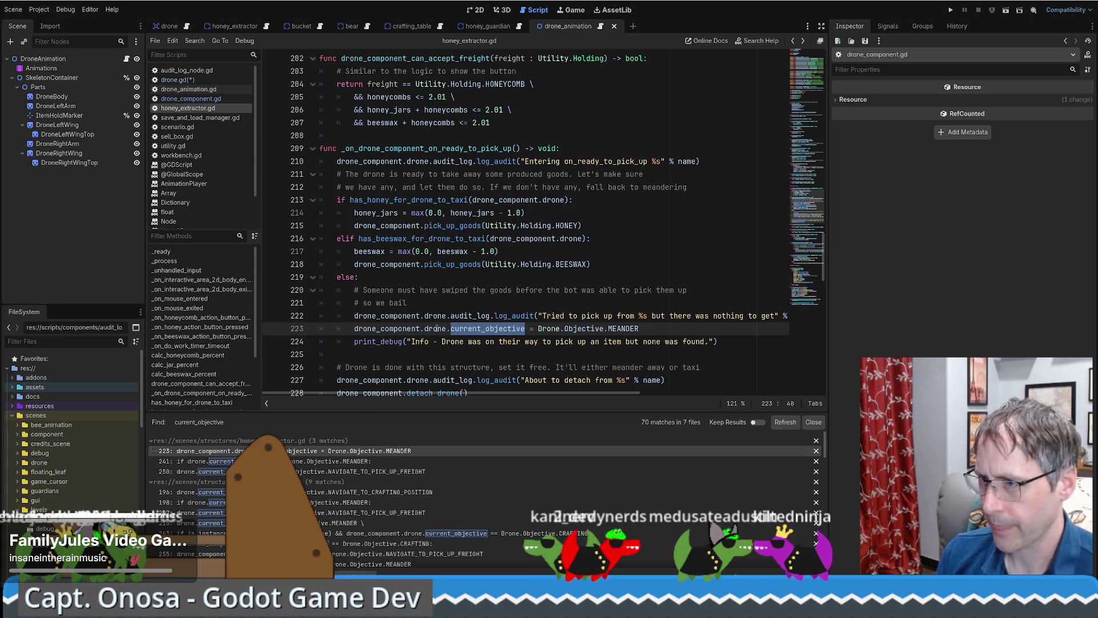
{"action": "left_click", "coordinate": [436, 329]}
{"action": "left_click", "coordinate": [395, 329], "text": "ctrl"}
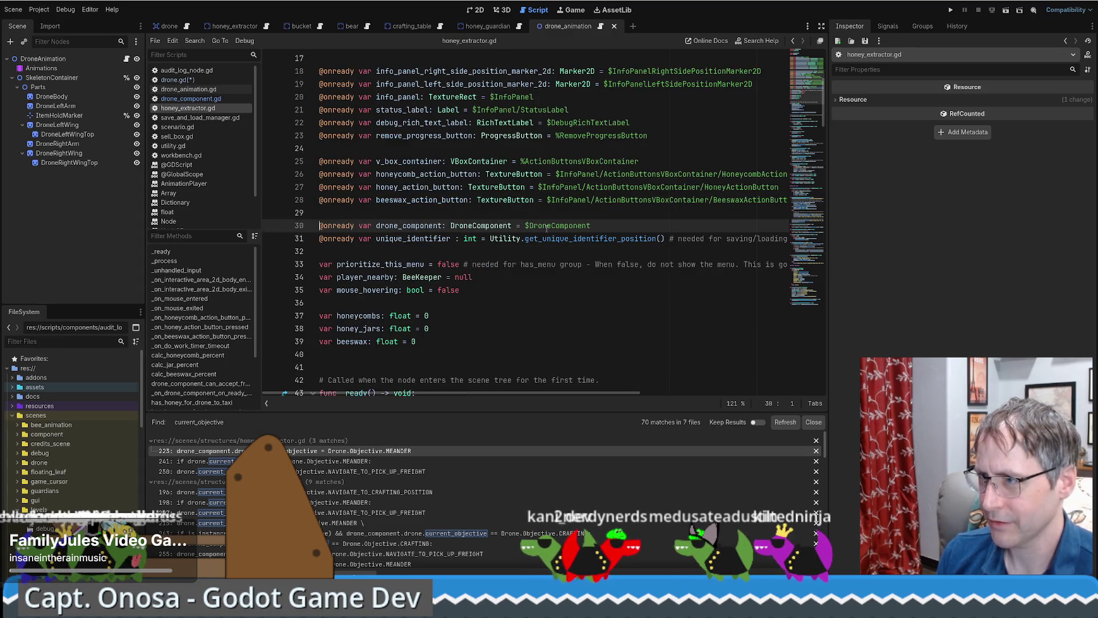
{"action": "left_click", "coordinate": [493, 226], "text": "ctrl"}
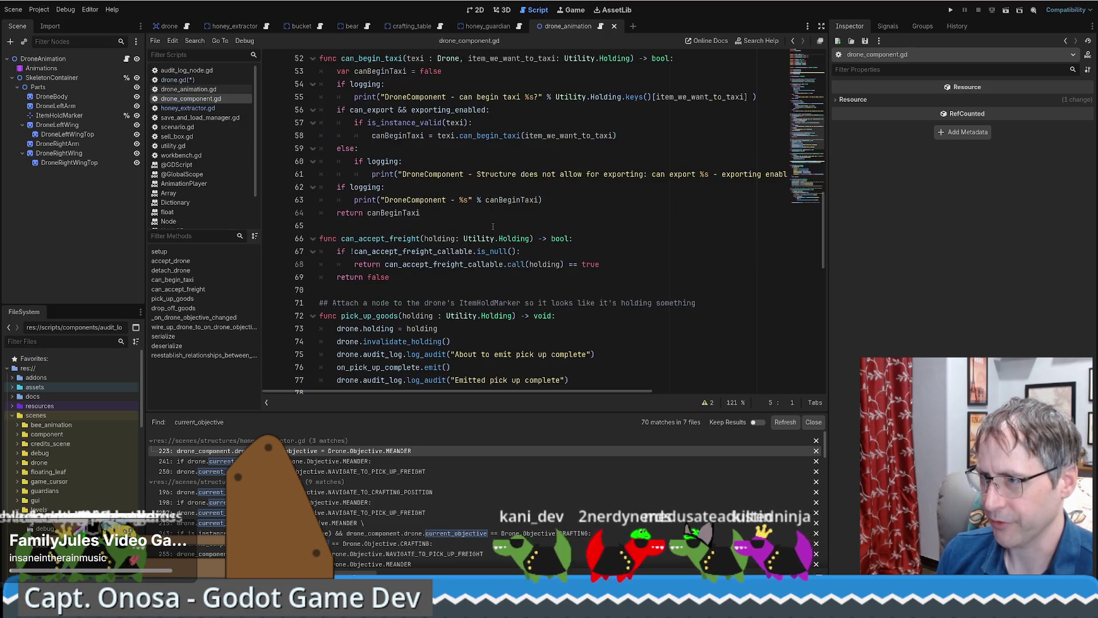
{"action": "left_click_drag", "start_coordinate": [803, 132], "coordinate": [796, 49]}
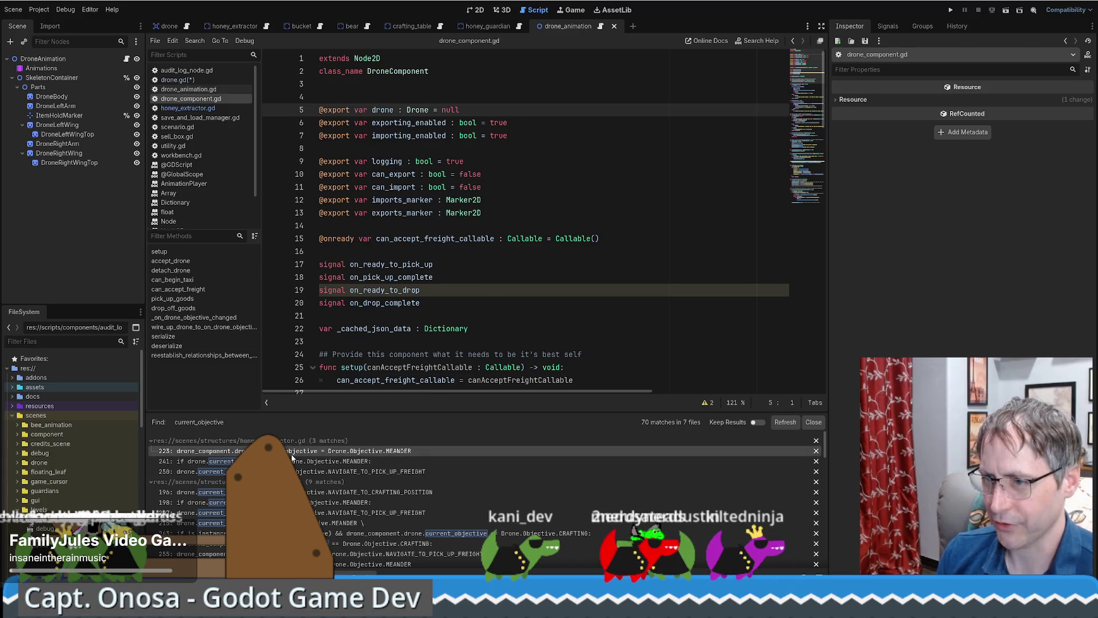
{"action": "left_click", "coordinate": [293, 452]}
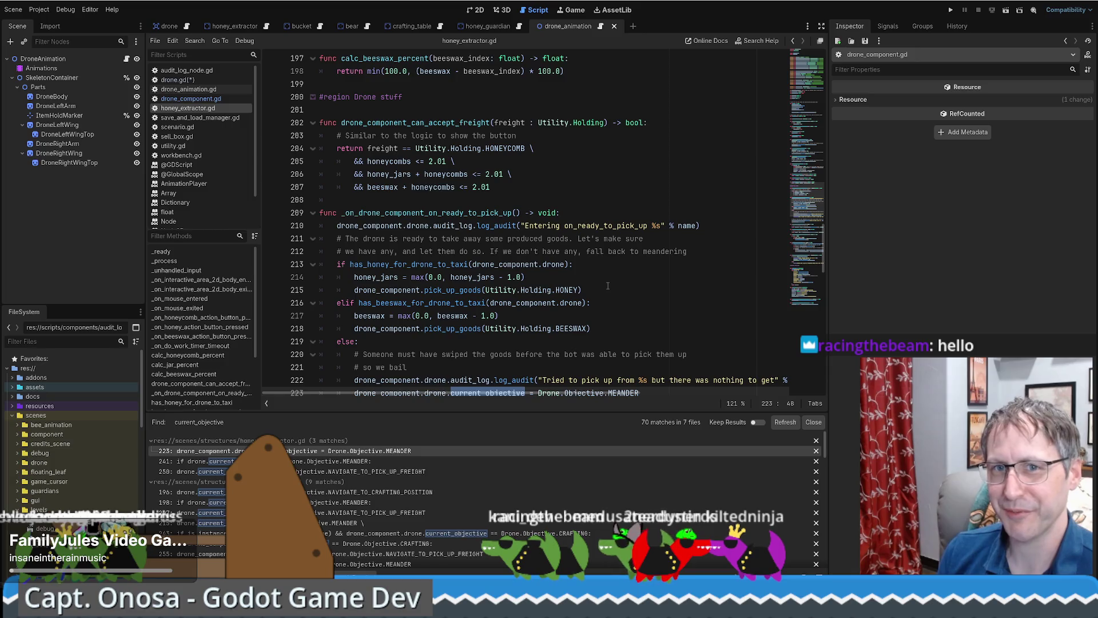
{"action": "left_click", "coordinate": [607, 288]}
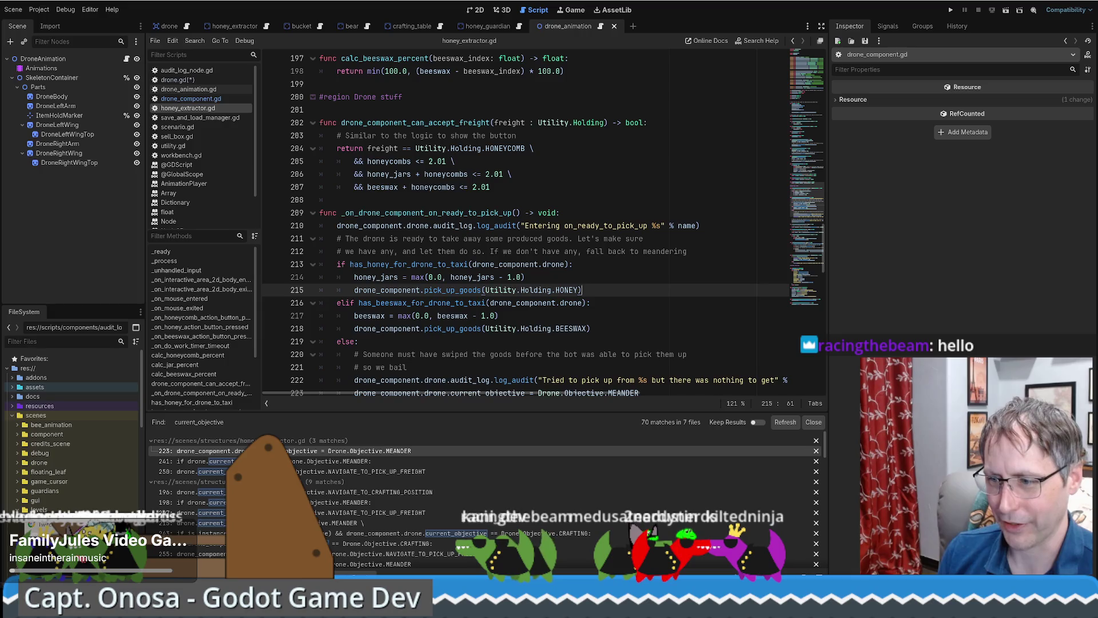
{"action": "key", "text": "alt+Tab"}
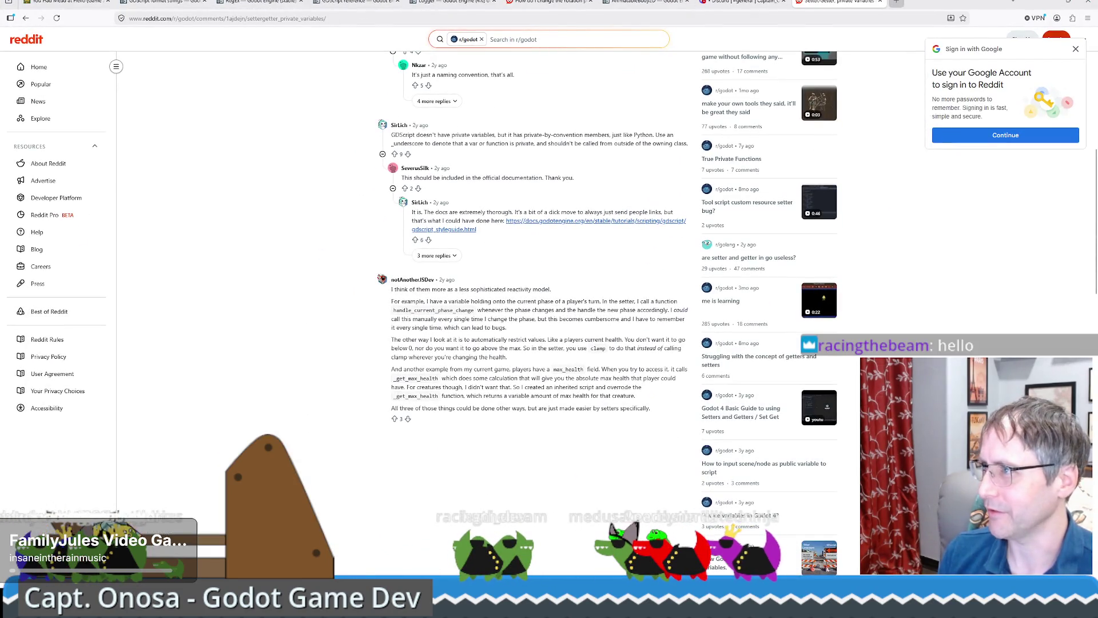
Step: Open a new Firefox tab and go to lichess.org/
{"action": "key", "text": "ctrl+t"}
{"action": "type", "text": "lichess.org/"}
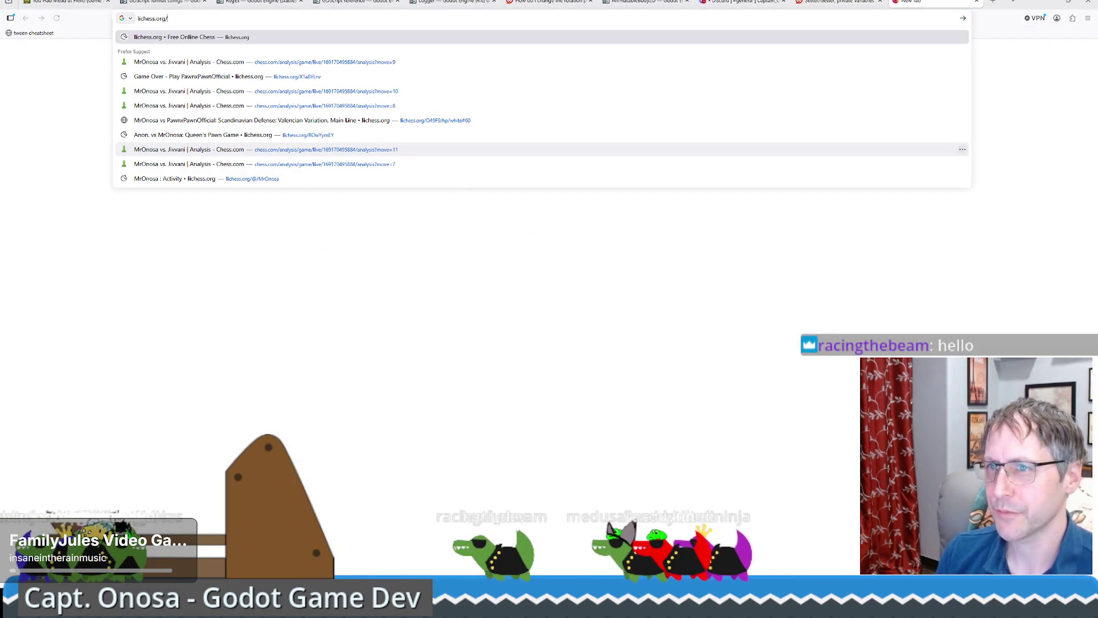
{"action": "key", "text": "Return"}
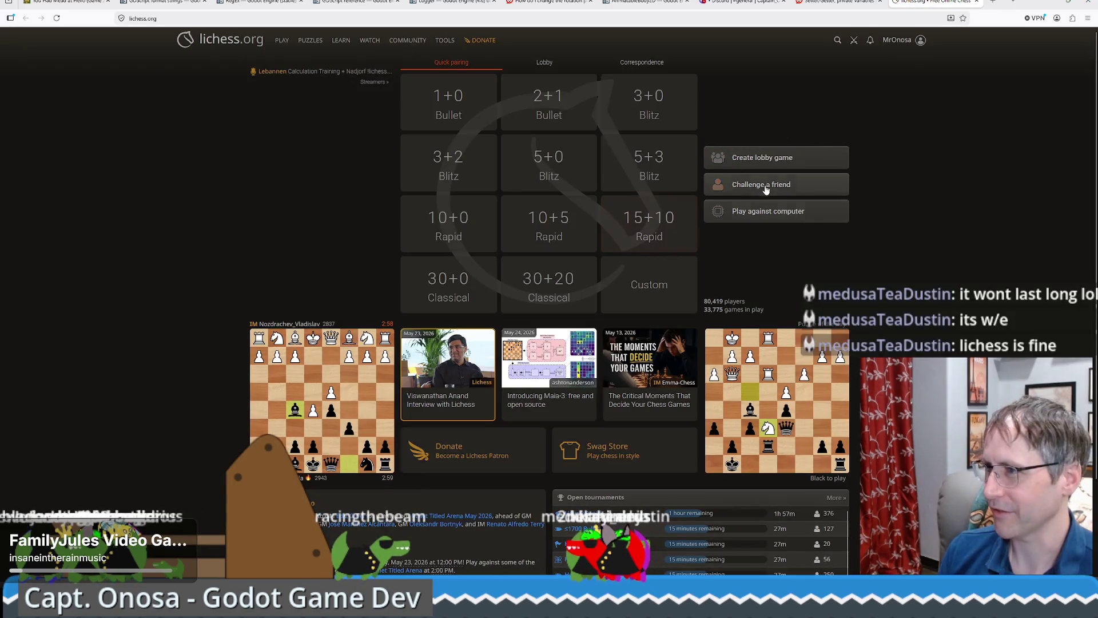
Step: Create a casual 3+2 Blitz friend challenge and copy its invite link
{"action": "left_click", "coordinate": [765, 190]}
{"action": "left_click", "coordinate": [549, 434]}
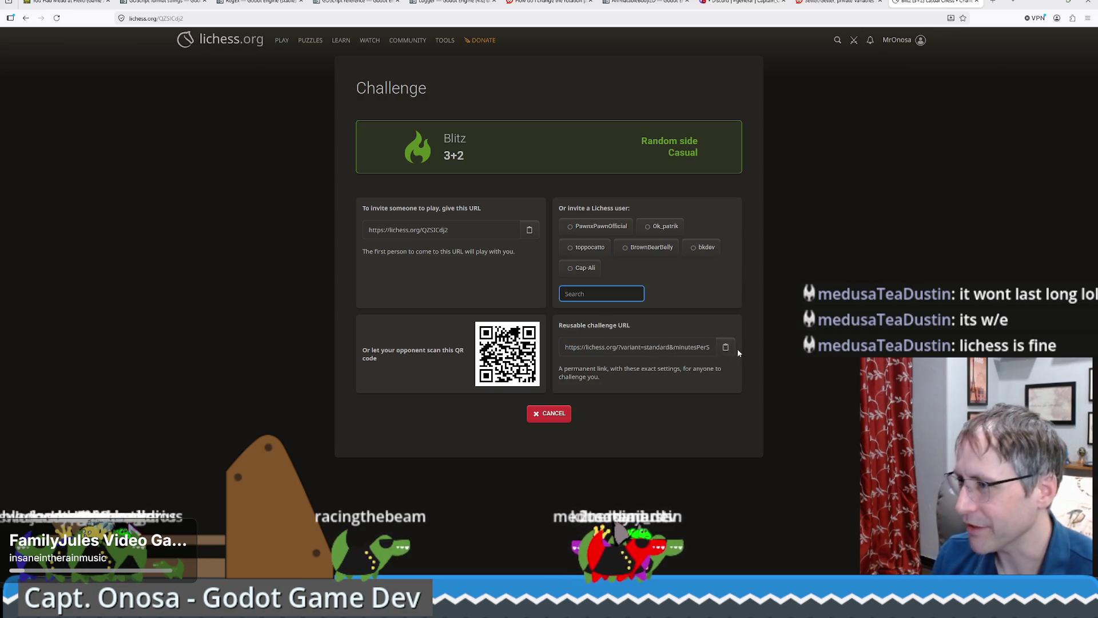
{"action": "left_click", "coordinate": [527, 231]}
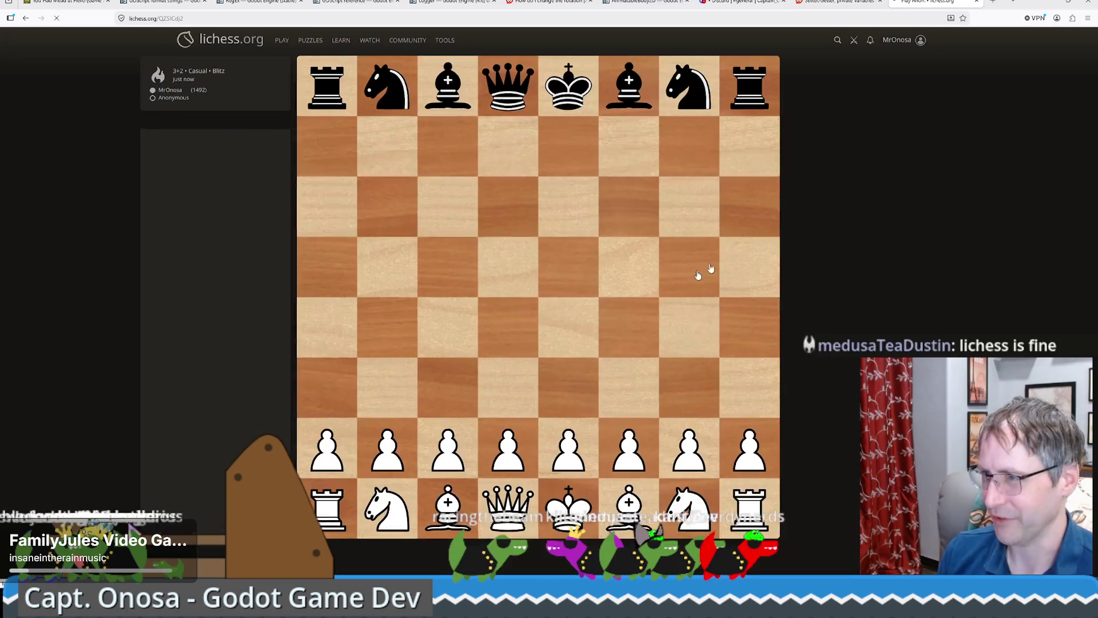
Step: Play e4, Nf3, Nc3 and d4, premove the f3 knight, then recapture dxc5
{"action": "left_click_drag", "start_coordinate": [569, 446], "coordinate": [571, 325]}
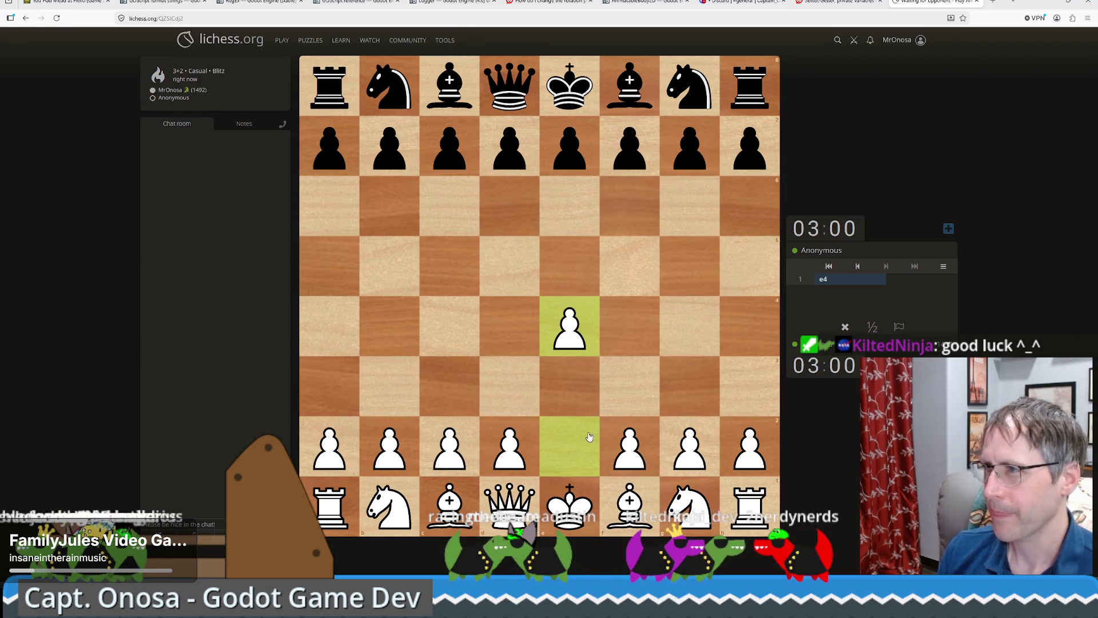
{"action": "mouse_move", "coordinate": [1007, 2]}
{"action": "left_mouse_down"}
{"action": "mouse_move", "coordinate": [787, 25]}
{"action": "mouse_move", "coordinate": [800, 37]}
{"action": "left_mouse_up"}
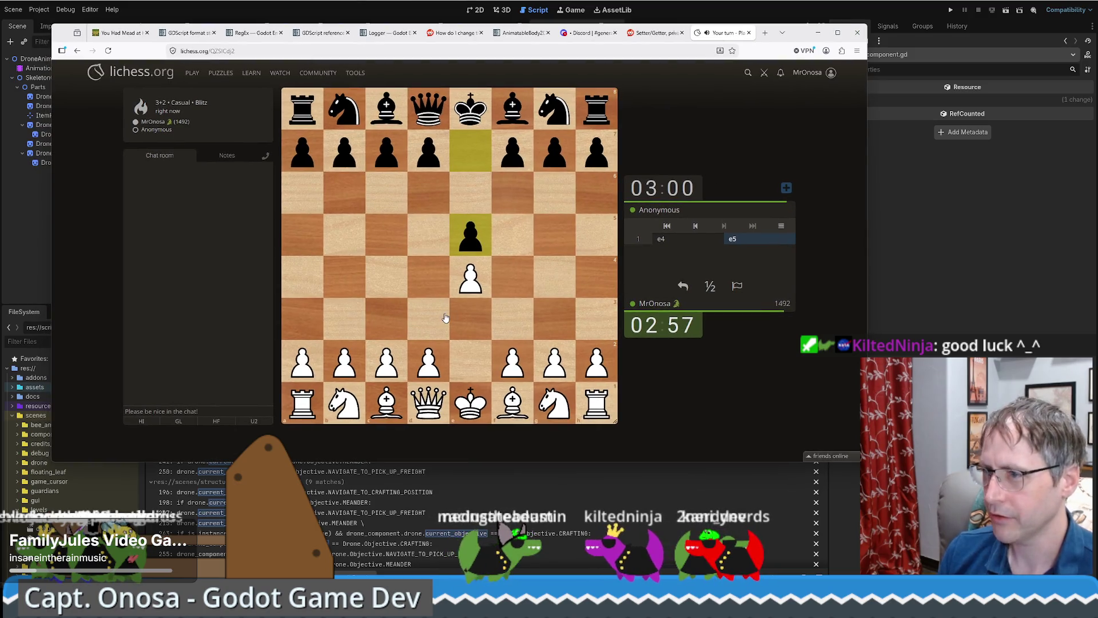
{"action": "left_click_drag", "start_coordinate": [553, 402], "coordinate": [507, 321]}
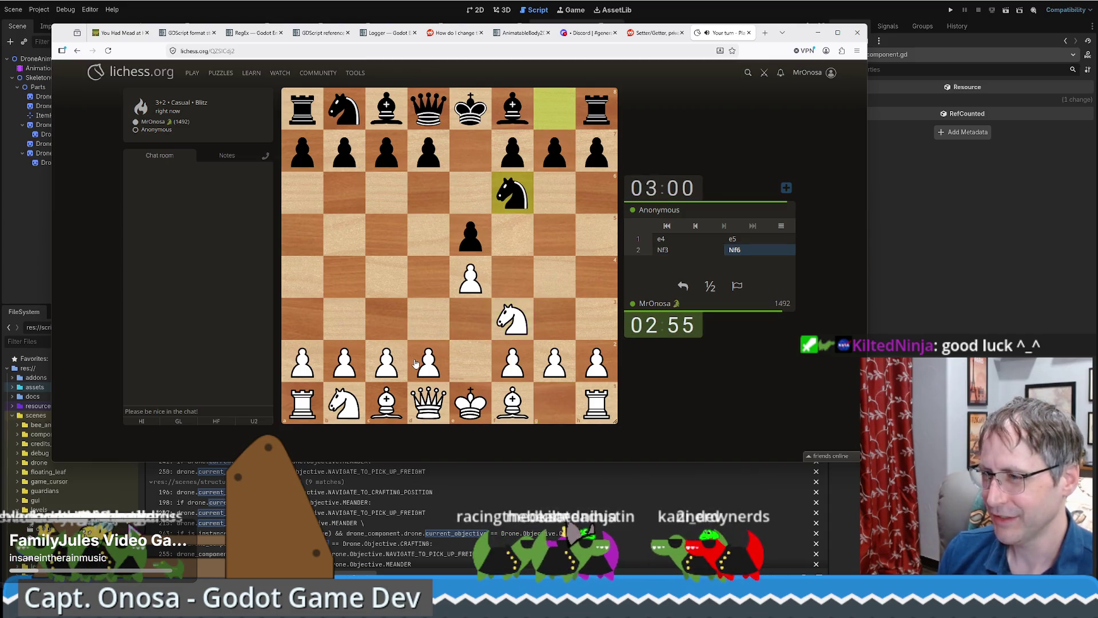
{"action": "left_click_drag", "start_coordinate": [357, 390], "coordinate": [387, 319]}
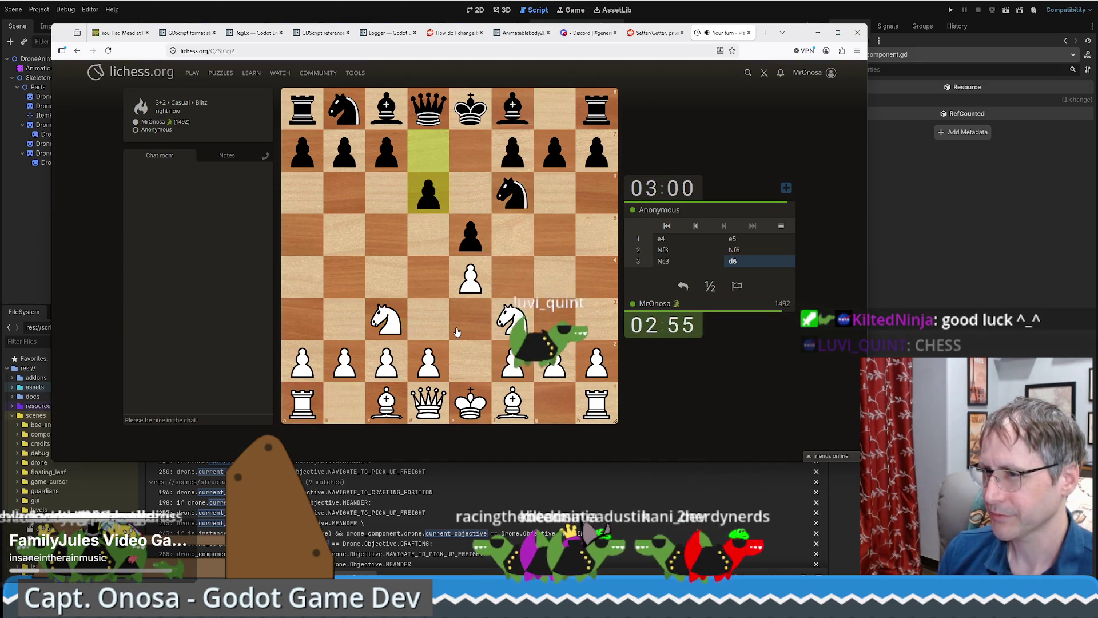
{"action": "left_click_drag", "start_coordinate": [430, 356], "coordinate": [428, 276]}
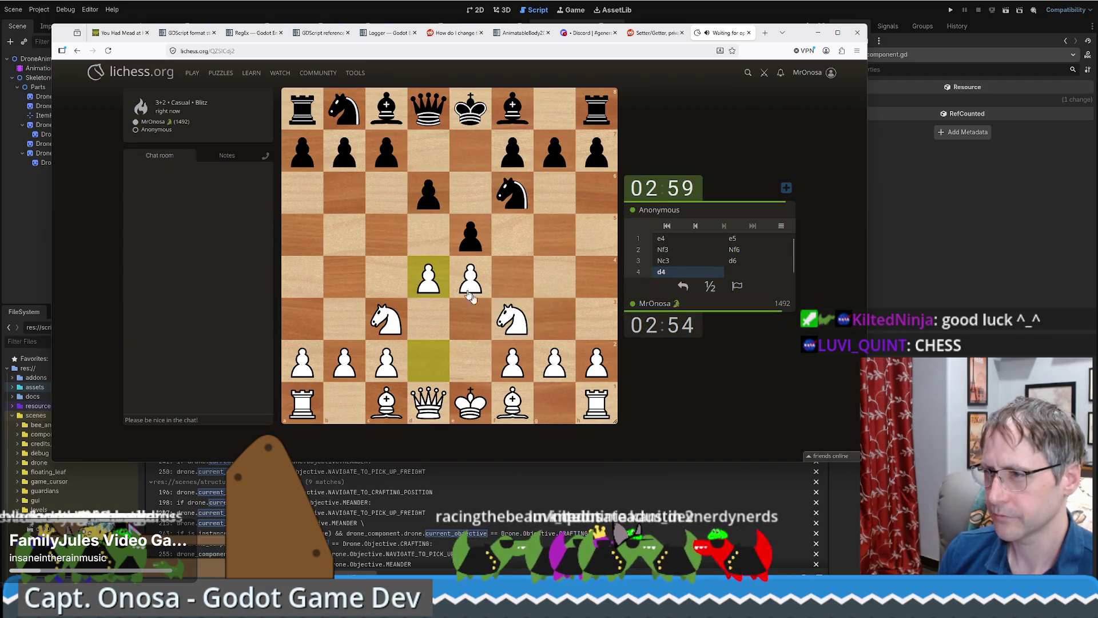
{"action": "left_click", "coordinate": [517, 326]}
{"action": "left_click", "coordinate": [433, 284]}
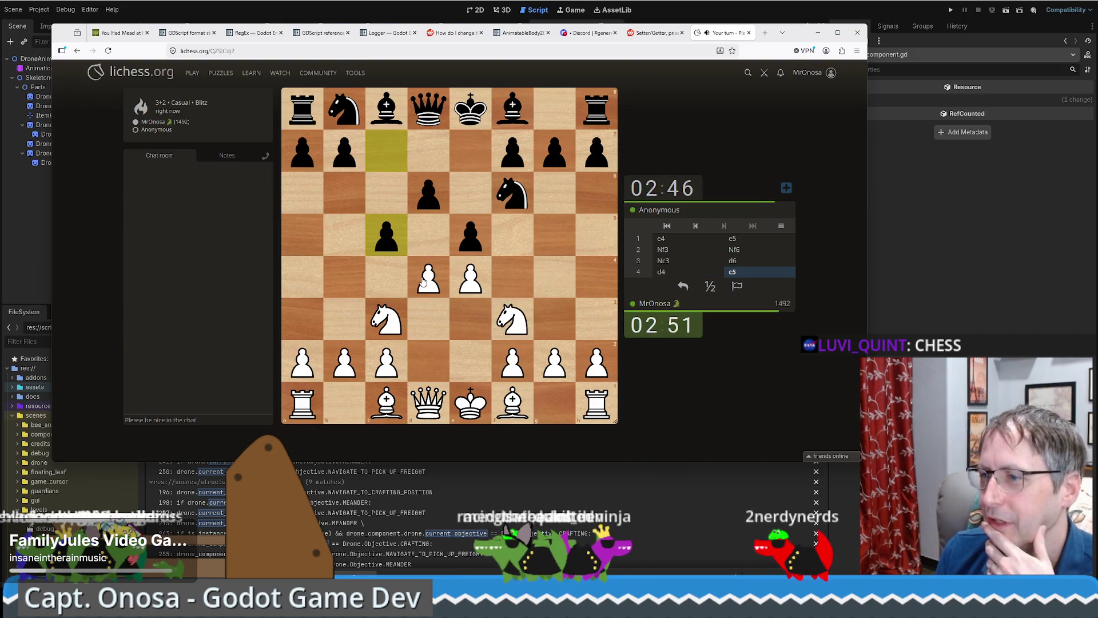
{"action": "left_click_drag", "start_coordinate": [423, 280], "coordinate": [379, 242]}
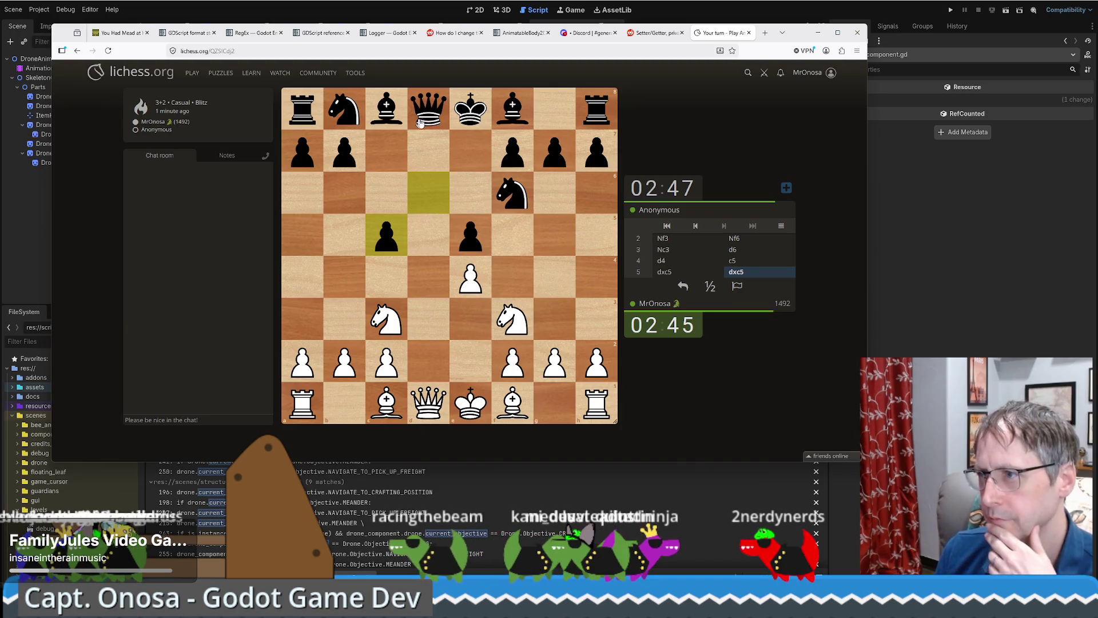
Step: Play Qxd8+, Bg5, Nxe5, Nxf7+, Nxh8 and Nxg5, then castle queenside with check
{"action": "left_click_drag", "start_coordinate": [428, 424], "coordinate": [430, 109]}
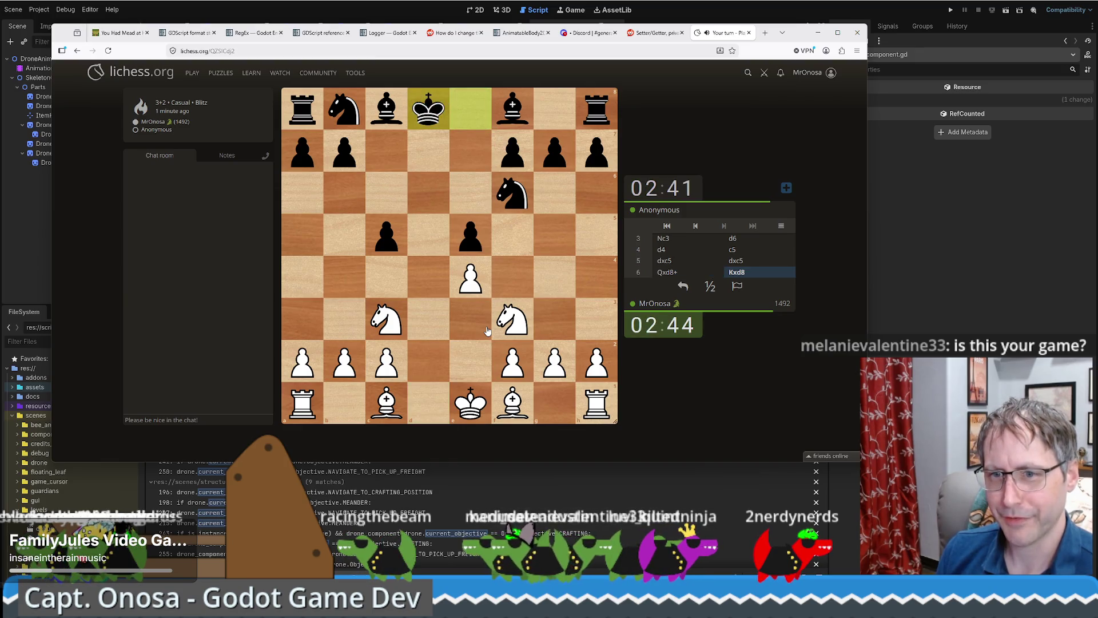
{"action": "left_click_drag", "start_coordinate": [387, 403], "coordinate": [554, 235]}
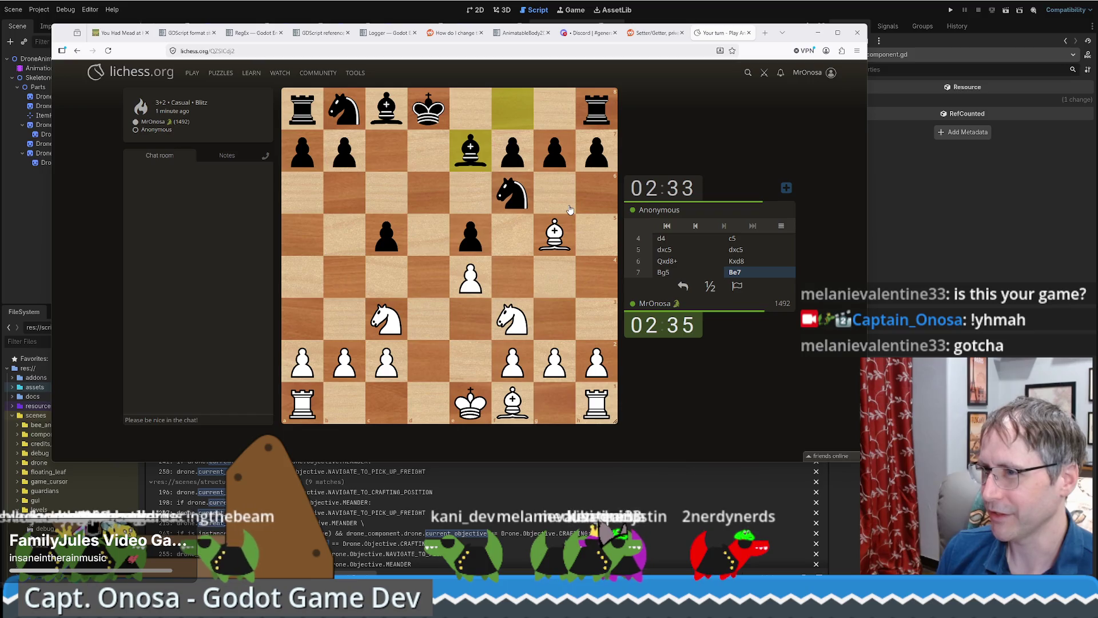
{"action": "mouse_move", "coordinate": [509, 318]}
{"action": "left_mouse_down"}
{"action": "mouse_move", "coordinate": [502, 247]}
{"action": "mouse_move", "coordinate": [483, 232]}
{"action": "left_mouse_up"}
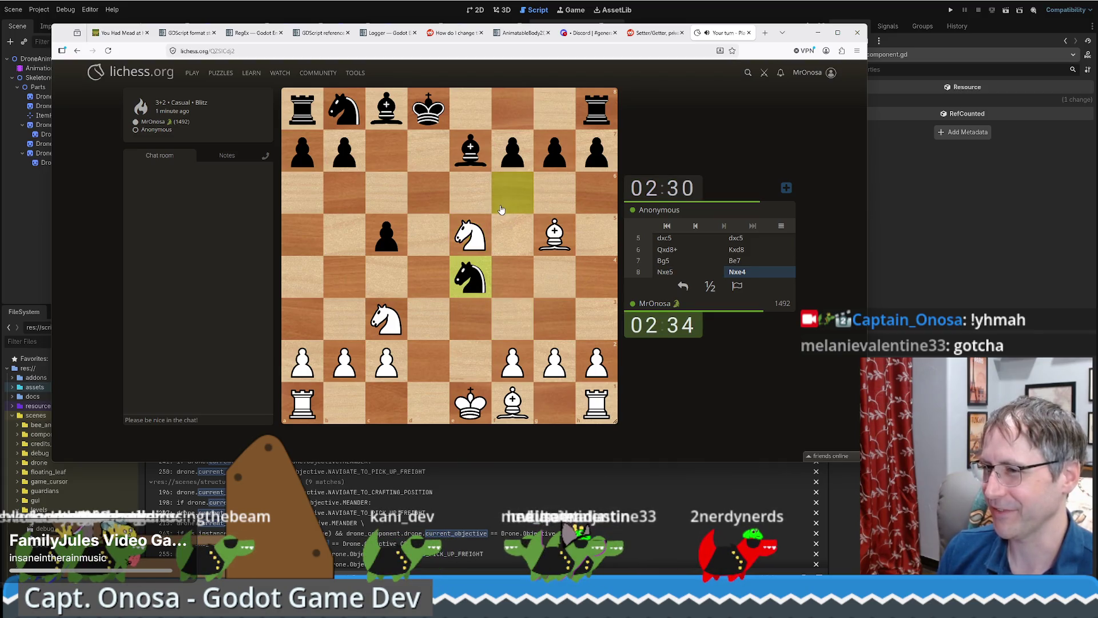
{"action": "left_click_drag", "start_coordinate": [469, 244], "coordinate": [506, 146]}
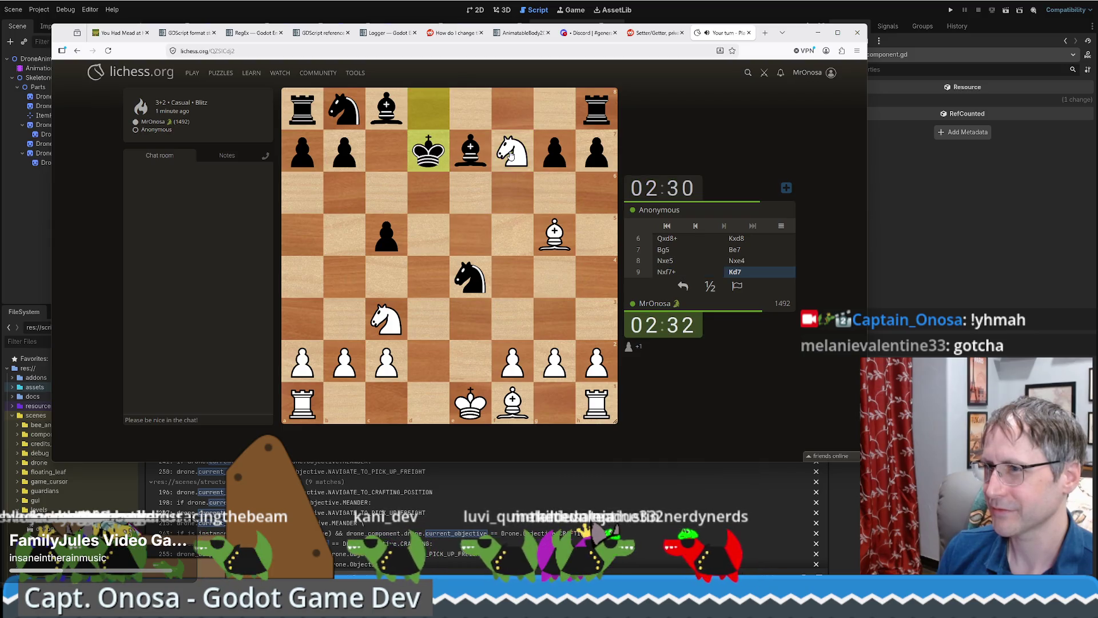
{"action": "mouse_move", "coordinate": [511, 154]}
{"action": "left_mouse_down"}
{"action": "mouse_move", "coordinate": [642, 108]}
{"action": "mouse_move", "coordinate": [596, 109]}
{"action": "mouse_move", "coordinate": [514, 151]}
{"action": "left_mouse_up"}
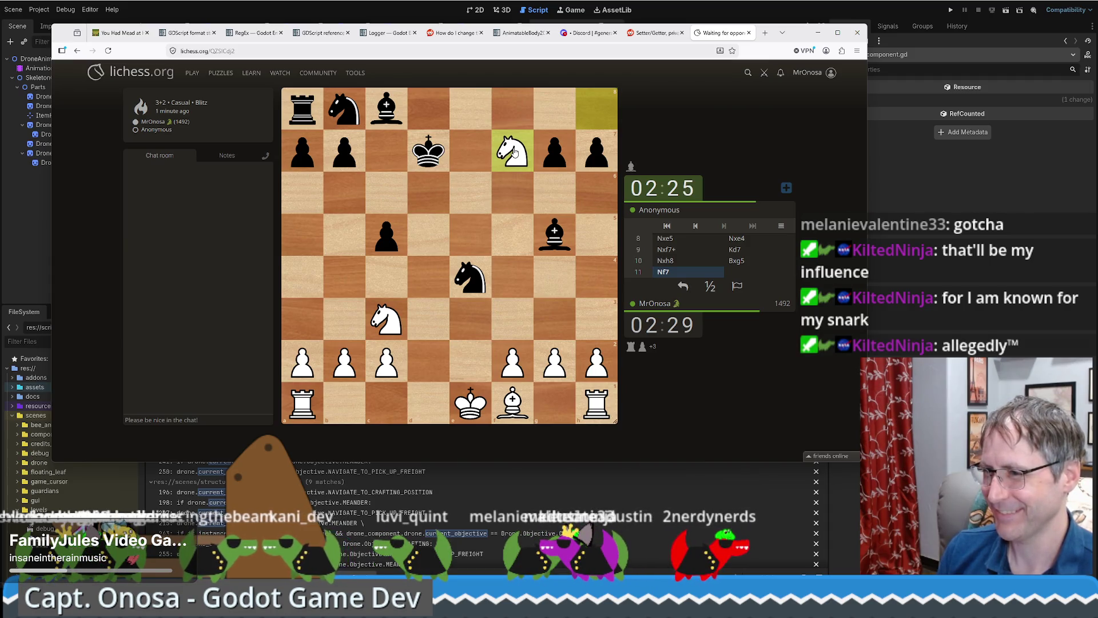
{"action": "left_click_drag", "start_coordinate": [512, 152], "coordinate": [554, 247]}
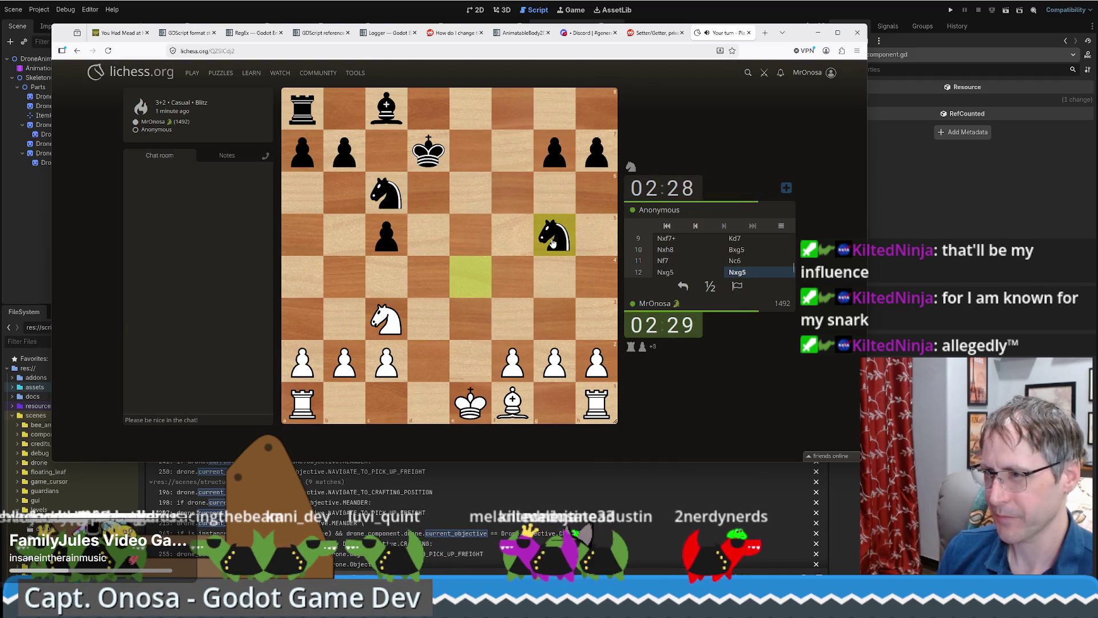
{"action": "left_click_drag", "start_coordinate": [470, 404], "coordinate": [385, 407]}
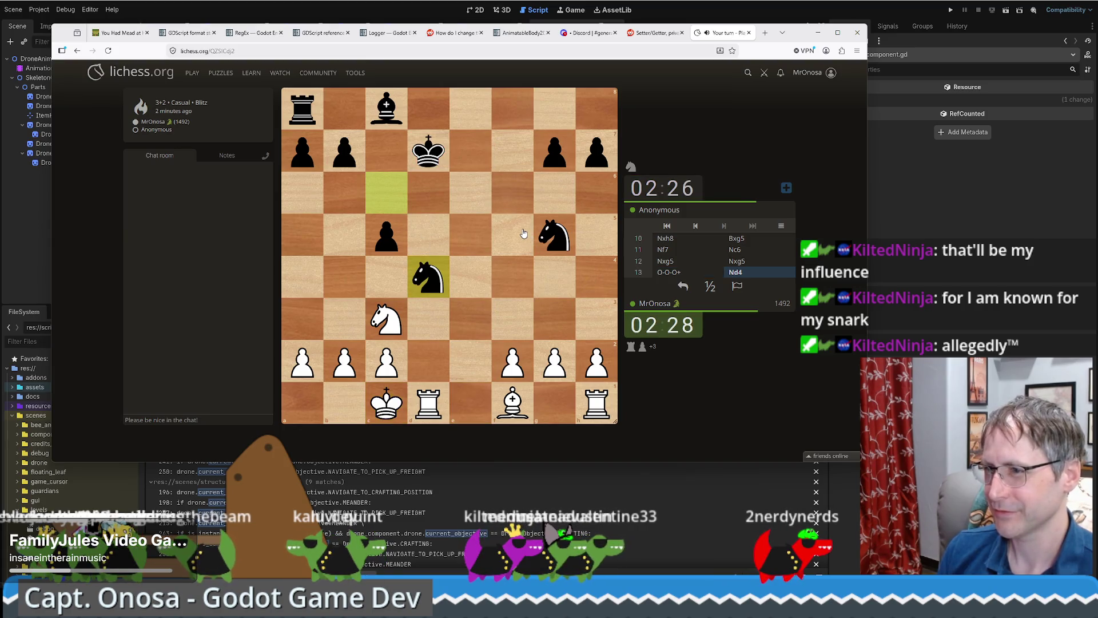
Step: Play Bb5+, bring the h1 rook to e1, and check with Nd5+
{"action": "left_click", "coordinate": [393, 321]}
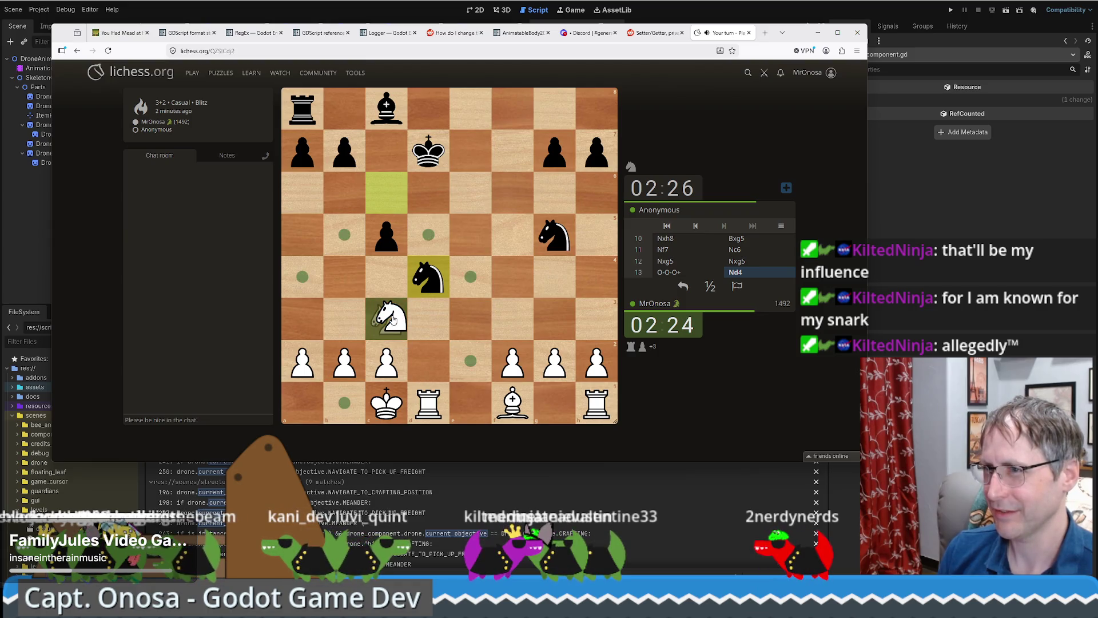
{"action": "left_click", "coordinate": [389, 318]}
{"action": "mouse_move", "coordinate": [515, 398]}
{"action": "left_mouse_down"}
{"action": "mouse_move", "coordinate": [515, 317]}
{"action": "mouse_move", "coordinate": [355, 240]}
{"action": "left_mouse_up"}
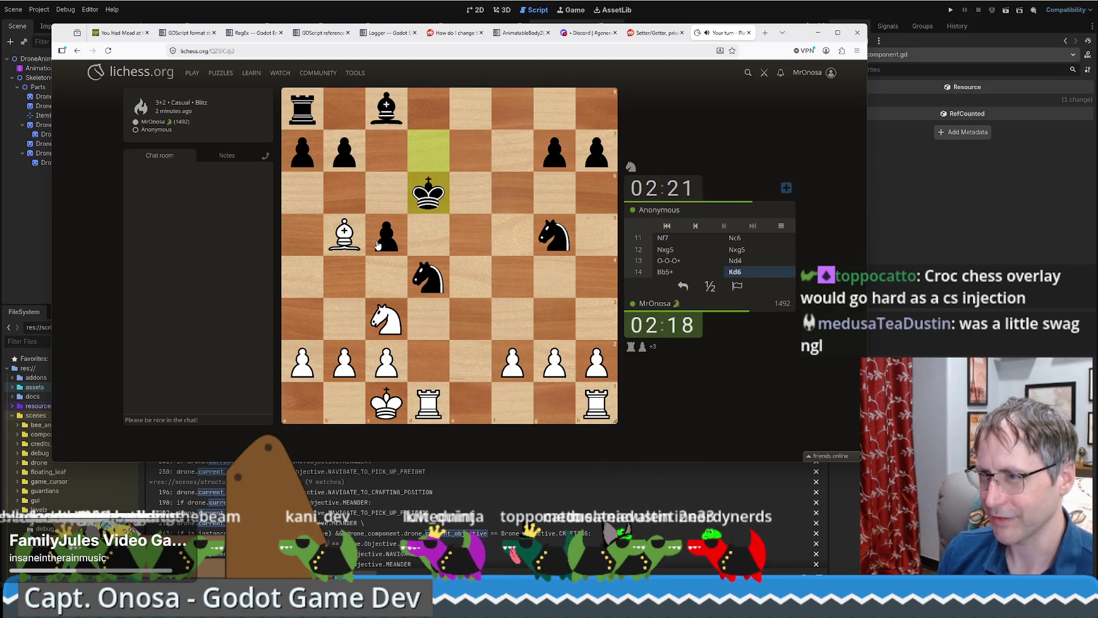
{"action": "left_click_drag", "start_coordinate": [595, 416], "coordinate": [472, 405]}
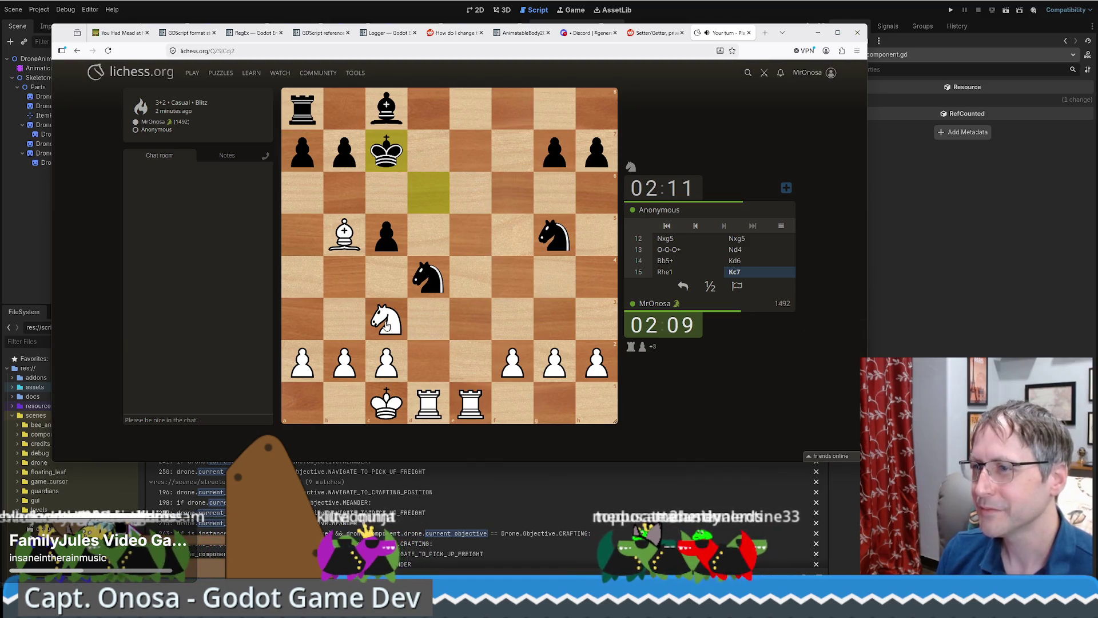
{"action": "mouse_move", "coordinate": [386, 325]}
{"action": "left_mouse_down"}
{"action": "mouse_move", "coordinate": [427, 230]}
{"action": "mouse_move", "coordinate": [425, 243]}
{"action": "left_mouse_up"}
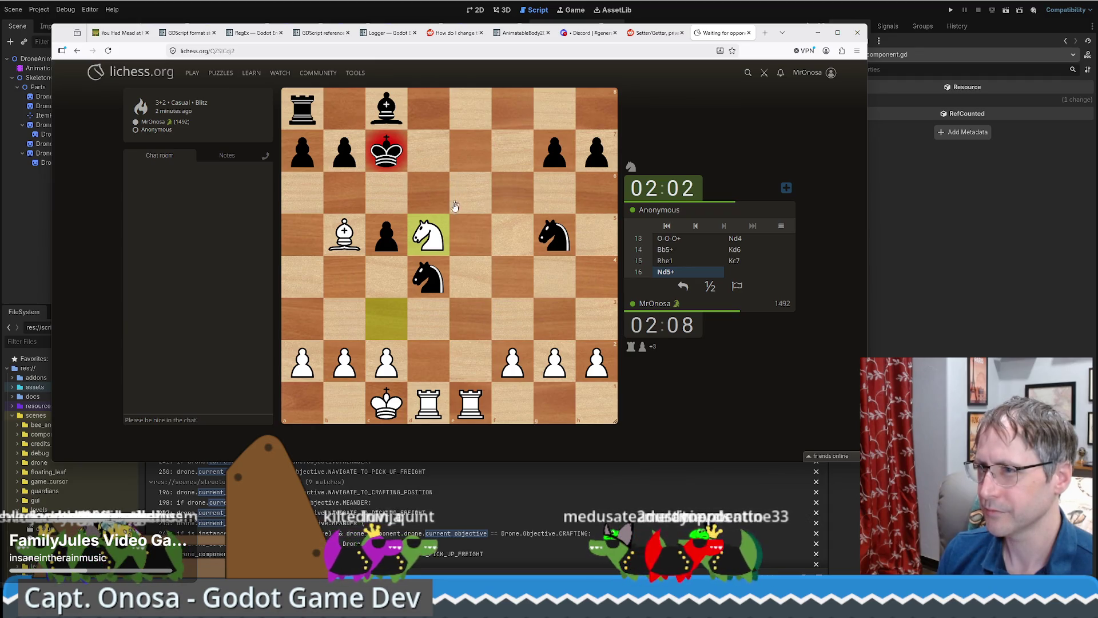
Step: Reroute the knight via e7 to f5 with check, draw threat arrows, and mate with c4
{"action": "left_click", "coordinate": [436, 237]}
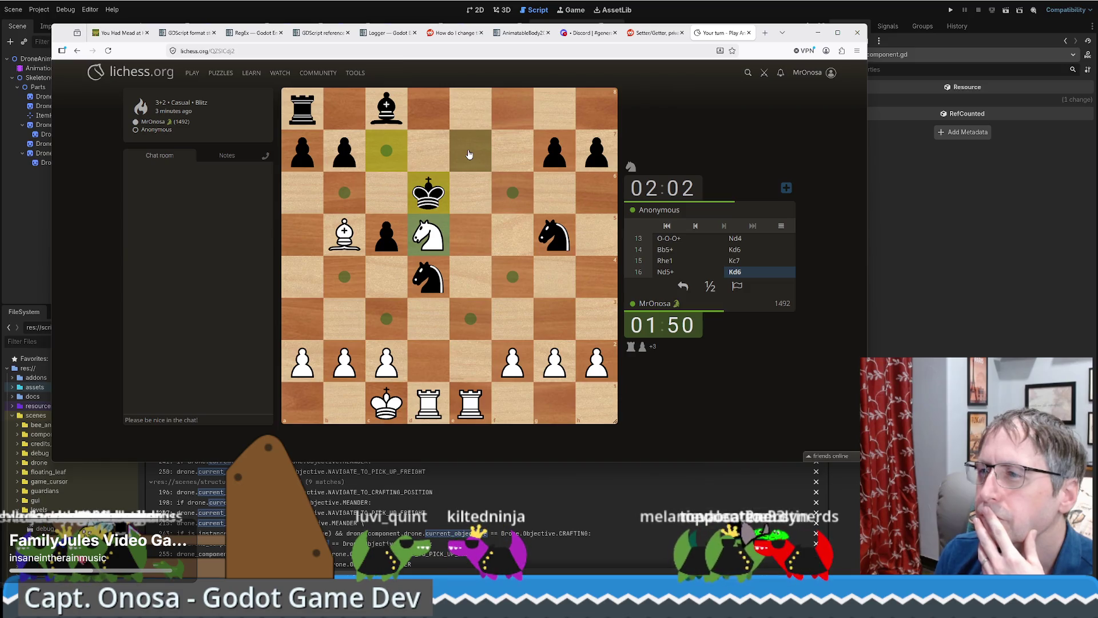
{"action": "left_click", "coordinate": [469, 154]}
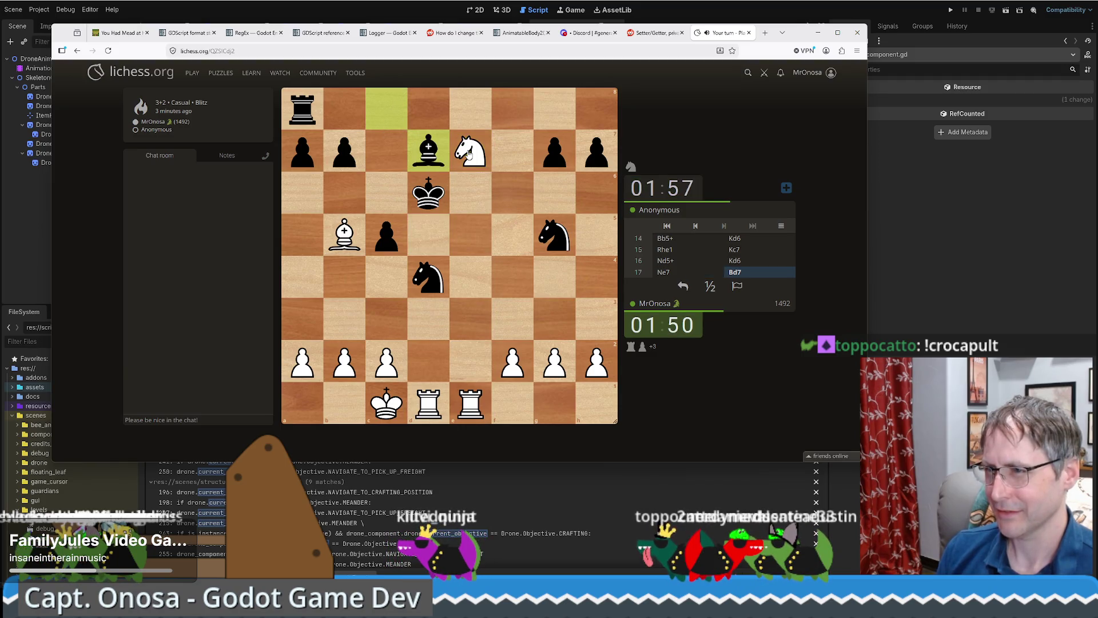
{"action": "left_click_drag", "start_coordinate": [469, 153], "coordinate": [511, 239]}
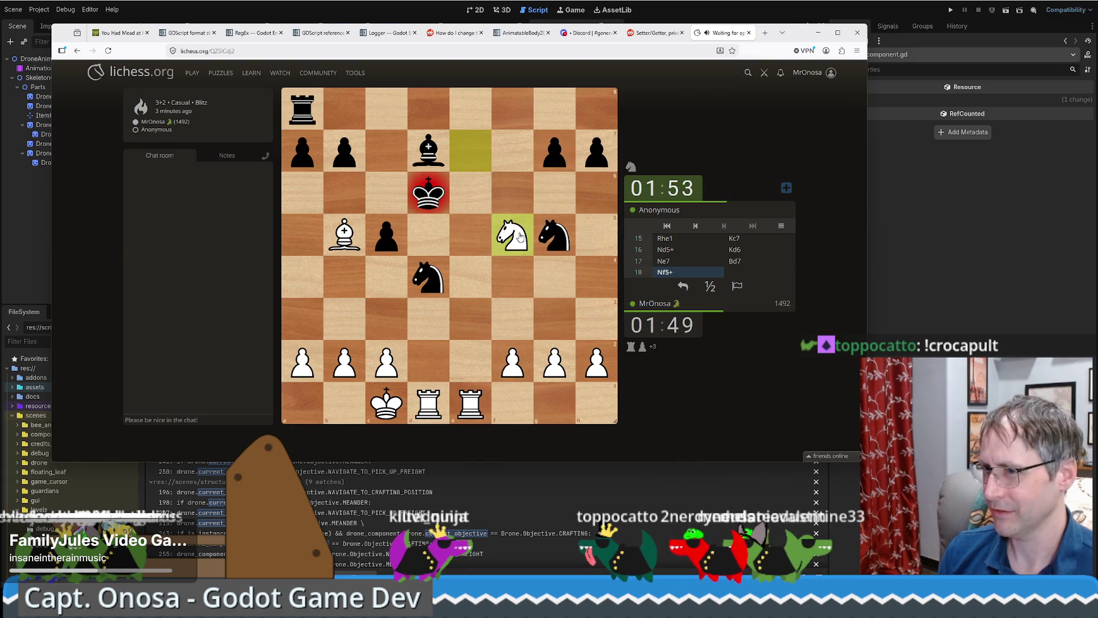
{"action": "left_click_drag", "start_coordinate": [426, 280], "coordinate": [515, 255]}
{"action": "left_click_drag", "start_coordinate": [429, 403], "coordinate": [428, 277]}
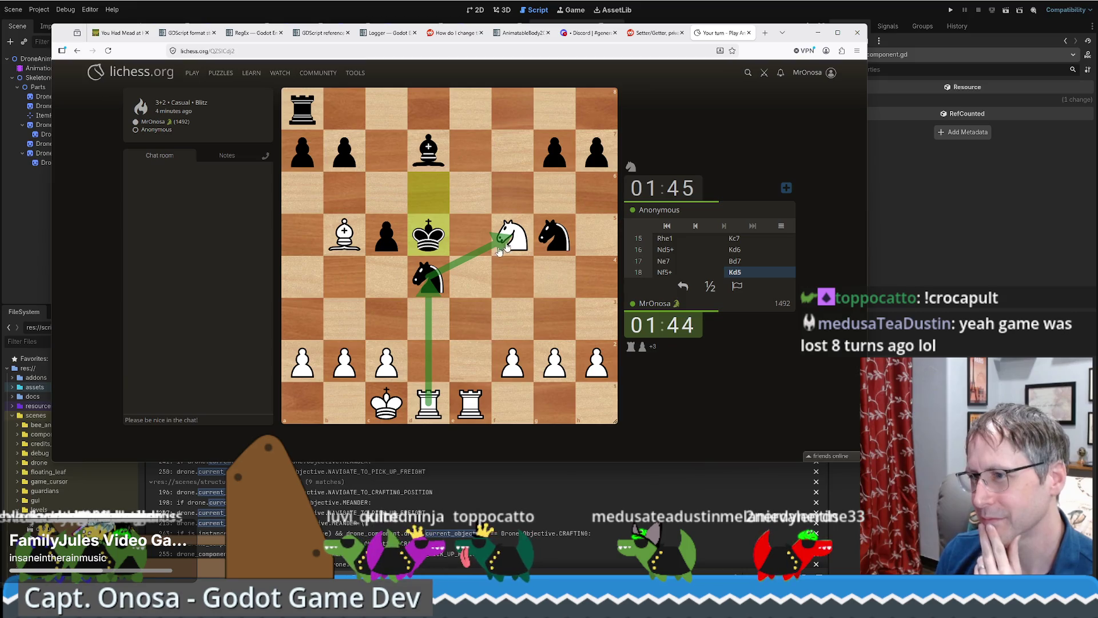
{"action": "mouse_move", "coordinate": [388, 366]}
{"action": "left_mouse_down"}
{"action": "mouse_move", "coordinate": [387, 322]}
{"action": "mouse_move", "coordinate": [400, 315]}
{"action": "left_mouse_up"}
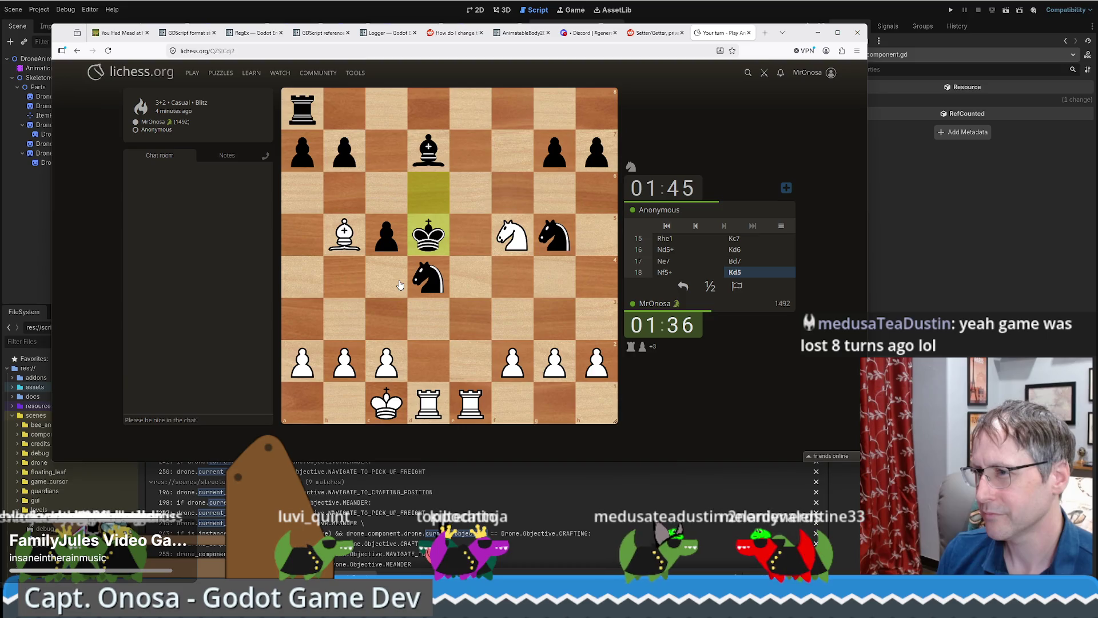
{"action": "left_click_drag", "start_coordinate": [389, 373], "coordinate": [387, 289]}
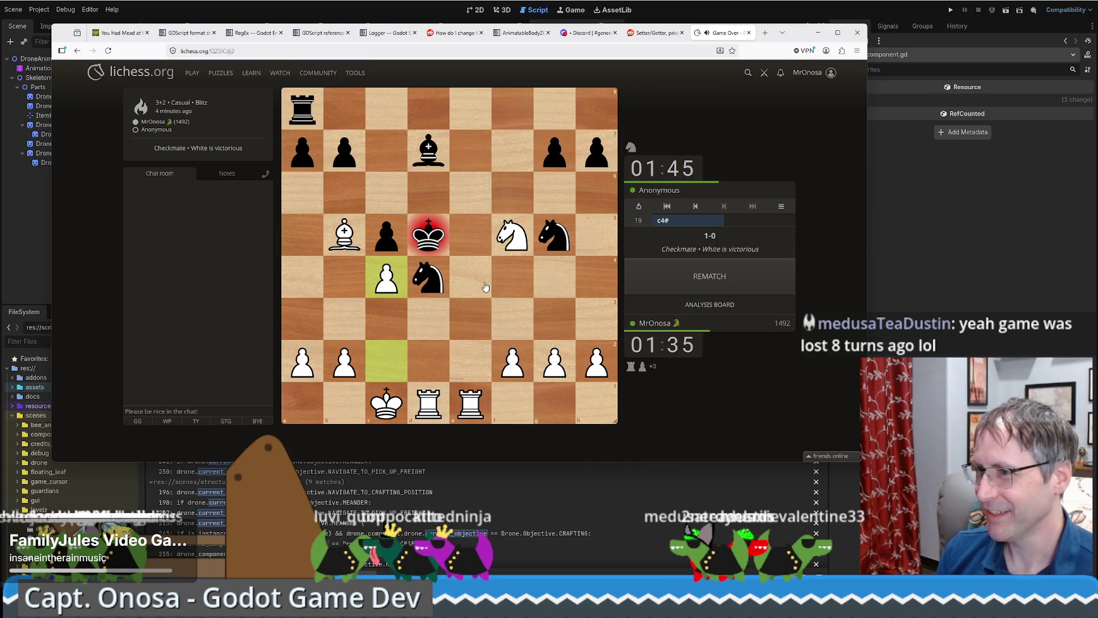
Step: Draw arrows and circle e5, e6 and c6 to show rook, knight and bishop coverage
{"action": "mouse_move", "coordinate": [467, 192]}
{"action": "left_mouse_down"}
{"action": "mouse_move", "coordinate": [472, 351]}
{"action": "mouse_move", "coordinate": [476, 290]}
{"action": "left_mouse_up"}
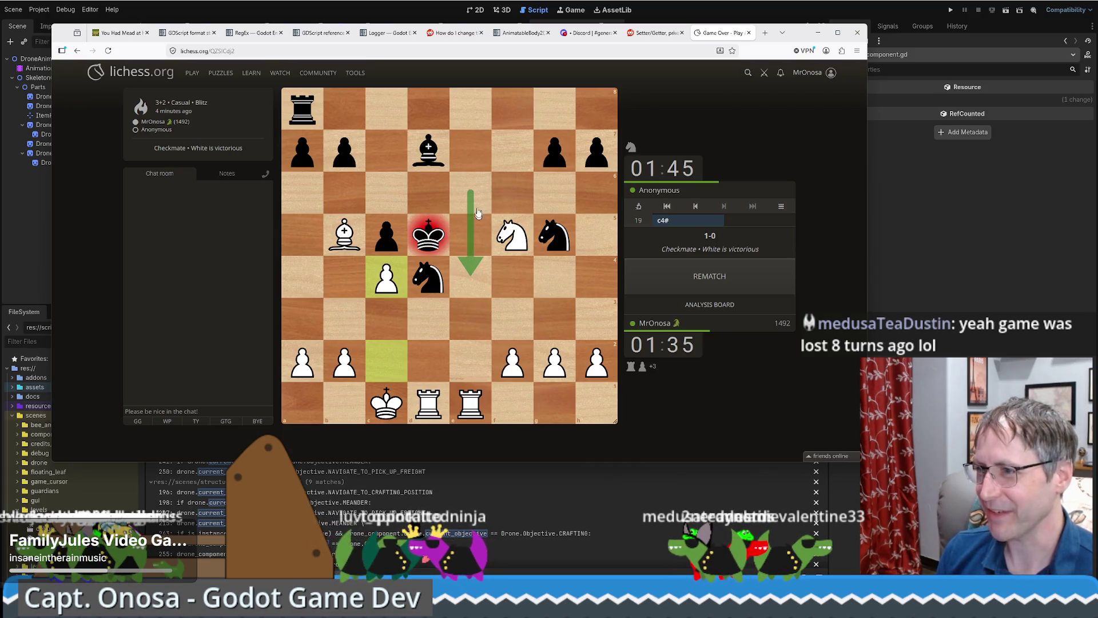
{"action": "right_click", "coordinate": [470, 235]}
{"action": "right_click", "coordinate": [470, 207]}
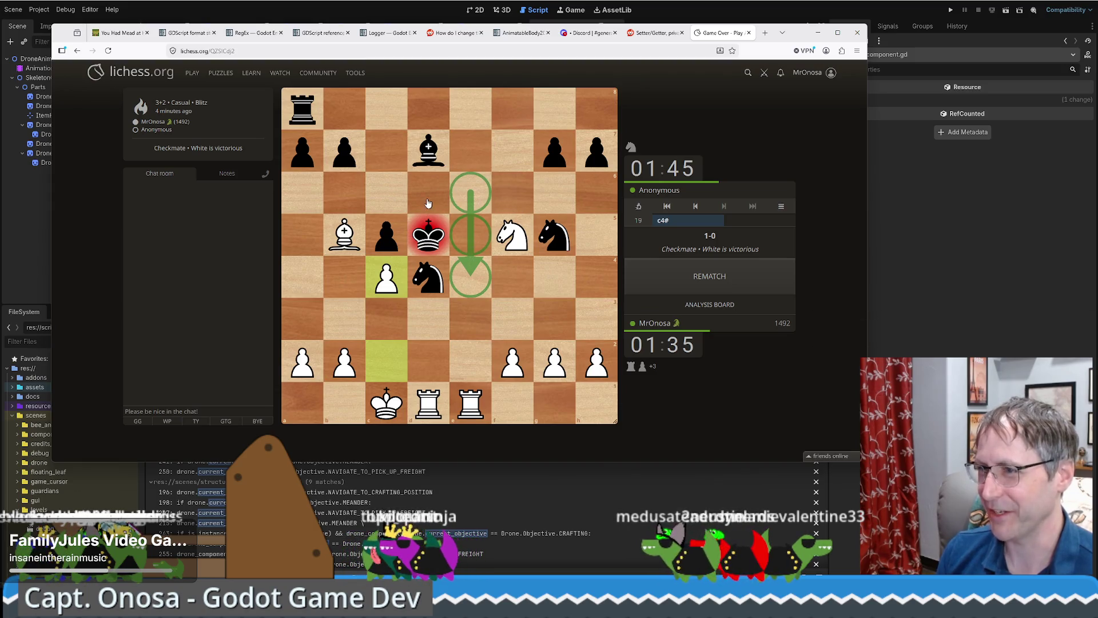
{"action": "left_click_drag", "start_coordinate": [512, 234], "coordinate": [422, 204]}
{"action": "right_click", "coordinate": [383, 200]}
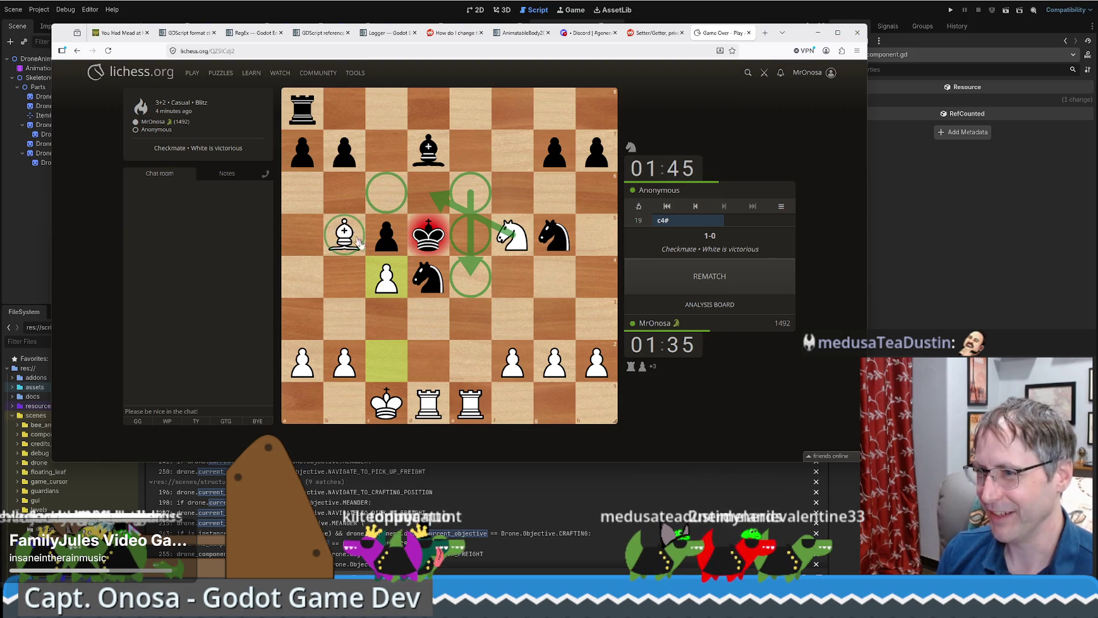
{"action": "left_click_drag", "start_coordinate": [344, 234], "coordinate": [386, 276]}
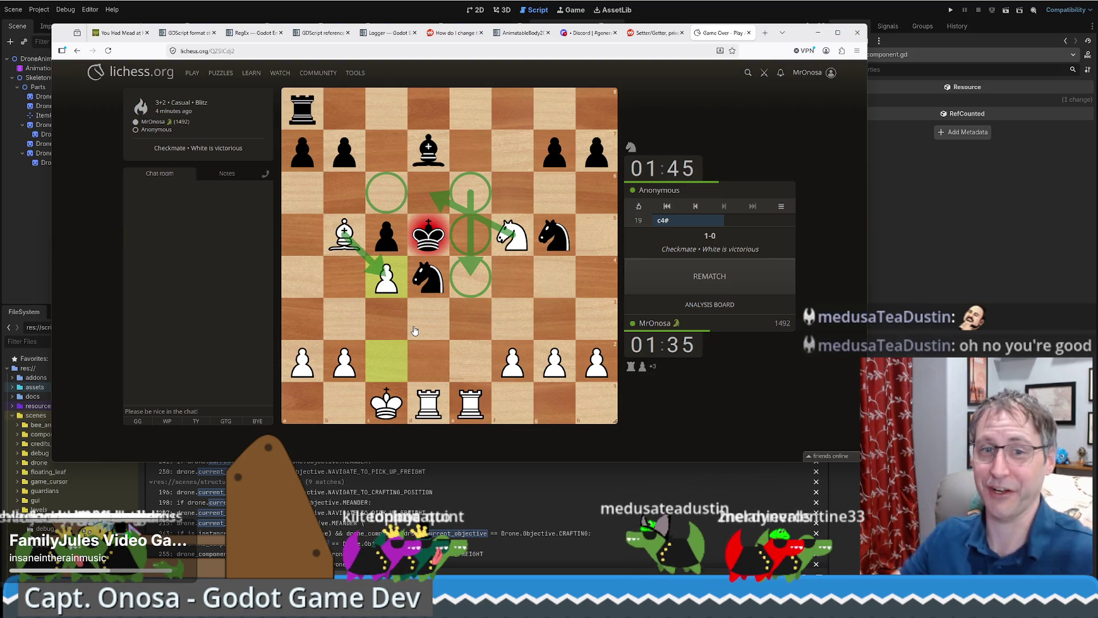
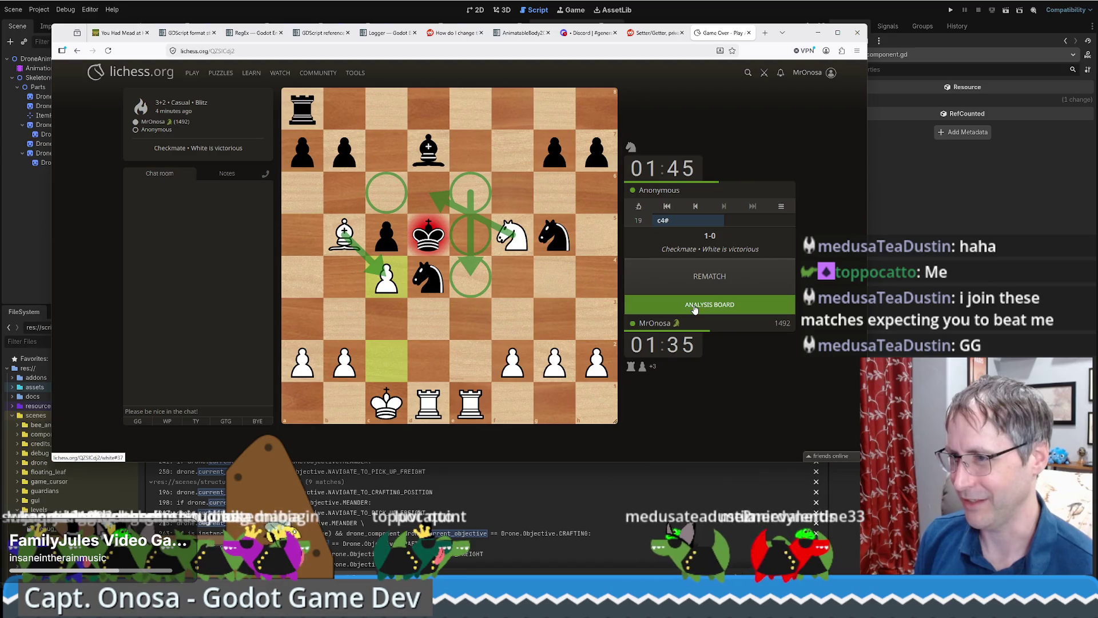
Step: Draw an arrow from c2 to c4 on the finished Lichess game, then return to Godot
{"action": "left_click_drag", "start_coordinate": [386, 366], "coordinate": [389, 276]}
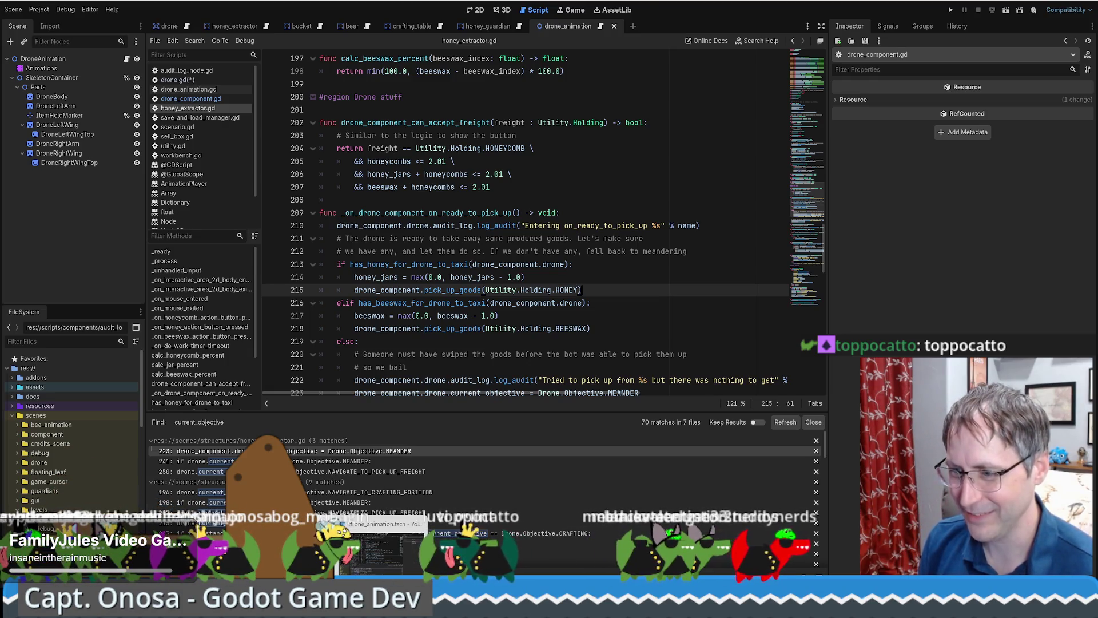
{"action": "key", "text": "alt+Tab"}
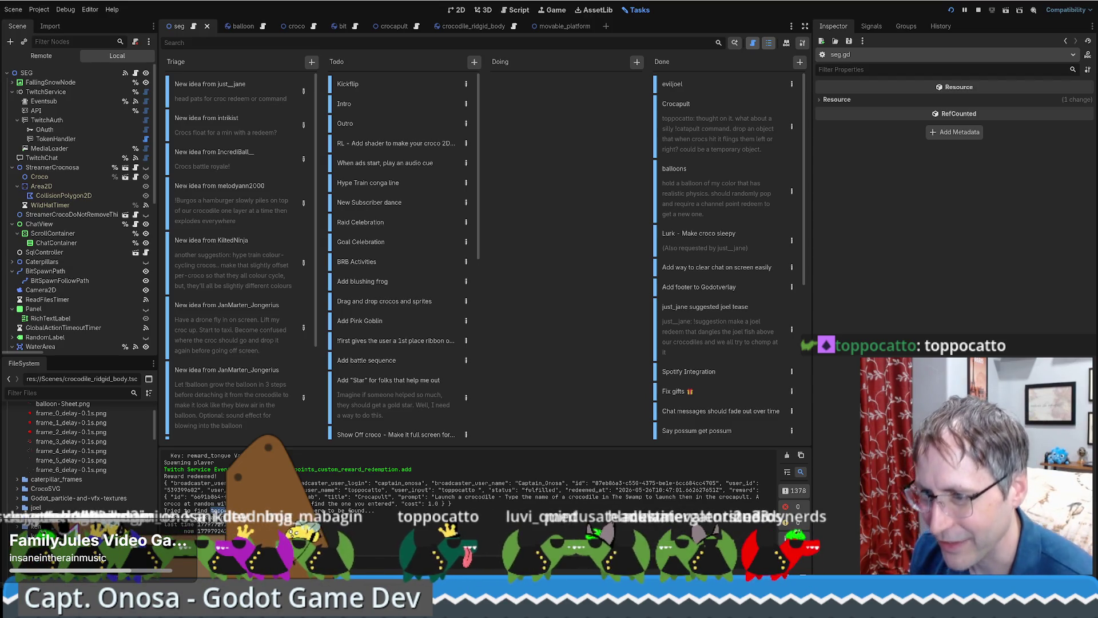
Step: In seg.gd, append .trim_prefix() after to_lower() at the end of line 1230
{"action": "left_click", "coordinate": [135, 73]}
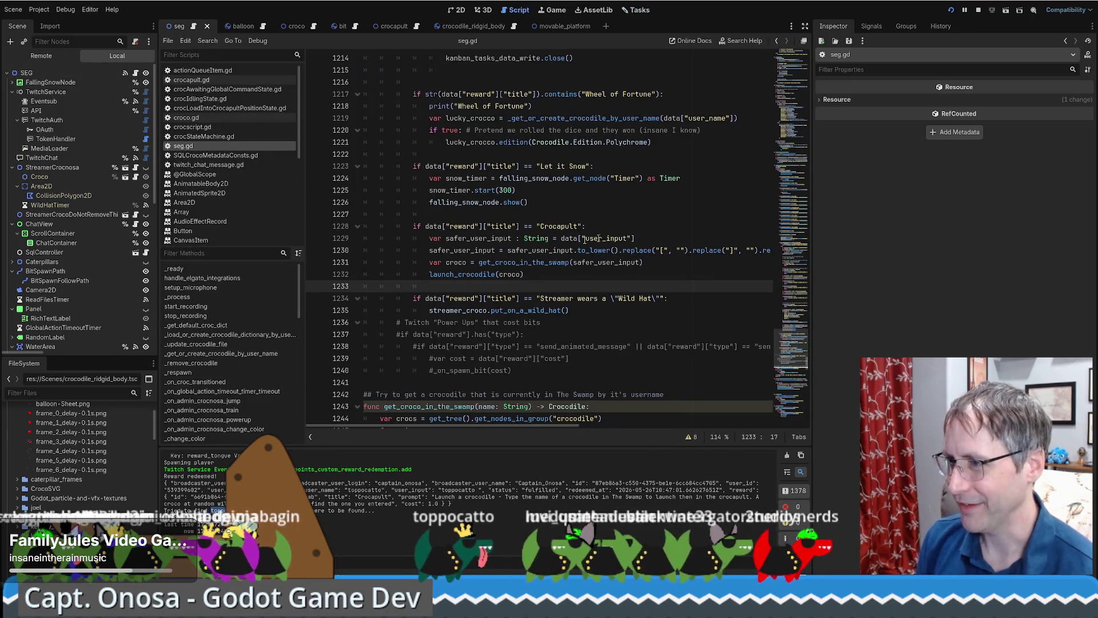
{"action": "left_click", "coordinate": [624, 250]}
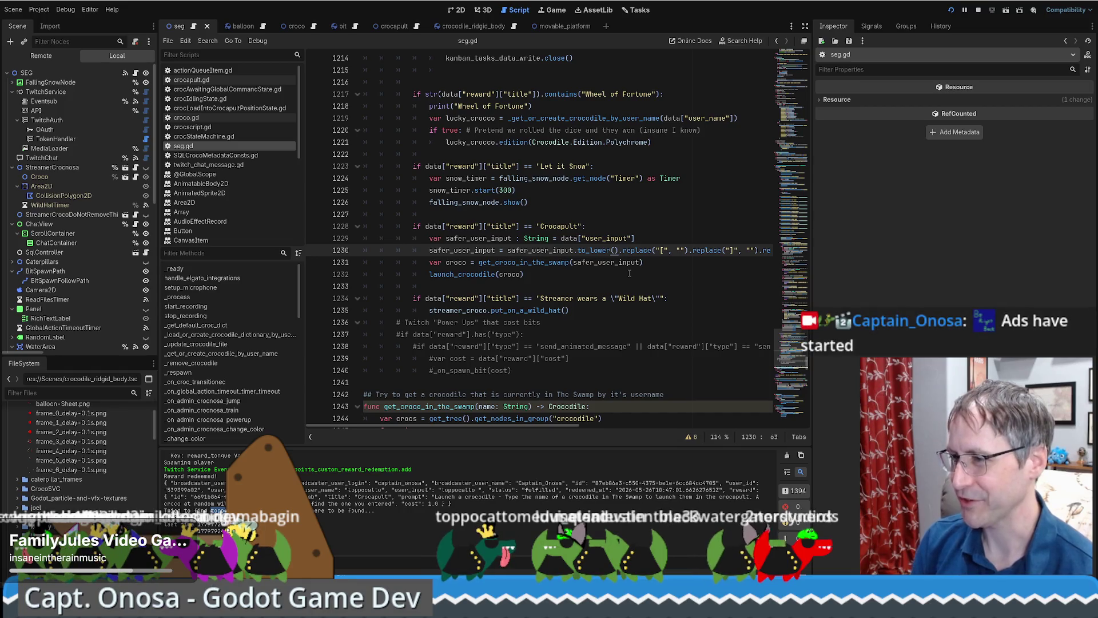
{"action": "key", "text": "BackSpace"}
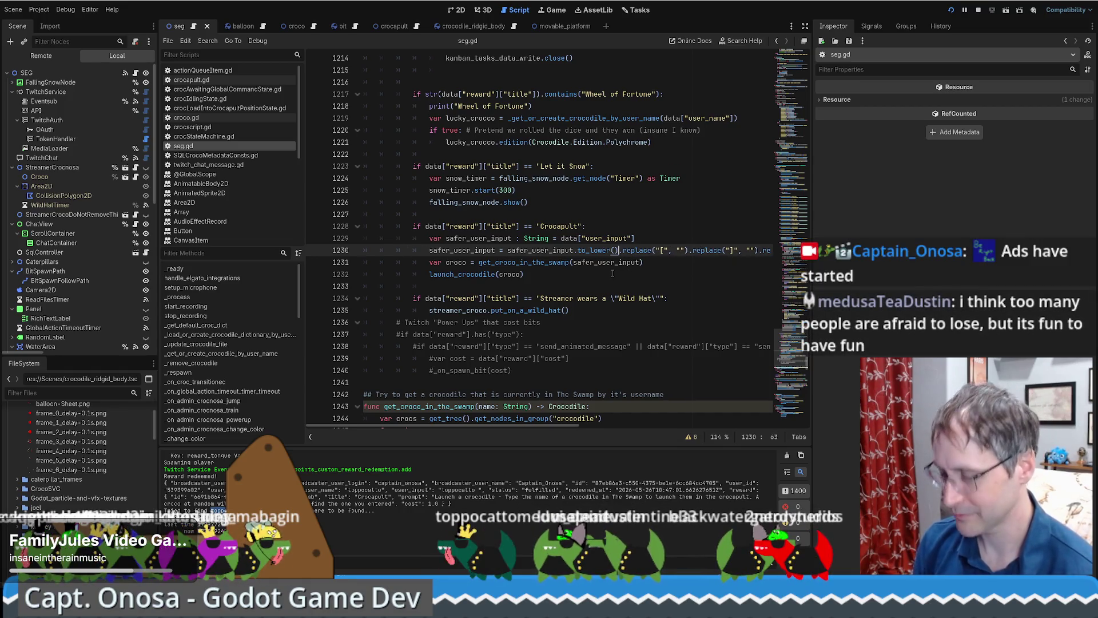
{"action": "key", "text": "End"}
{"action": "type", "text": "."}
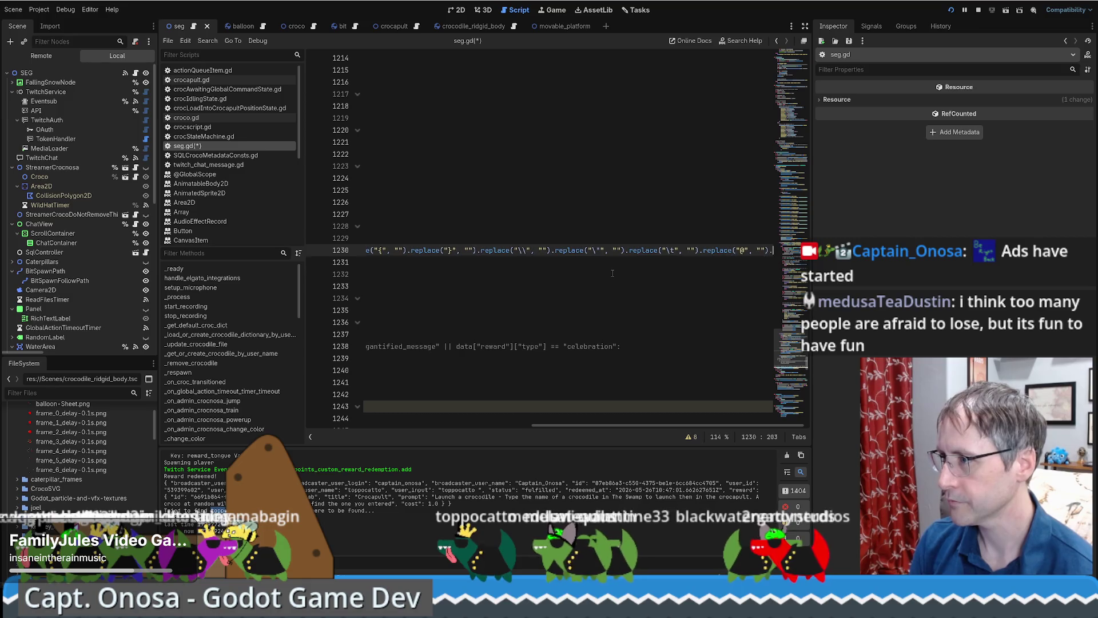
{"action": "type", "text": "trim"}
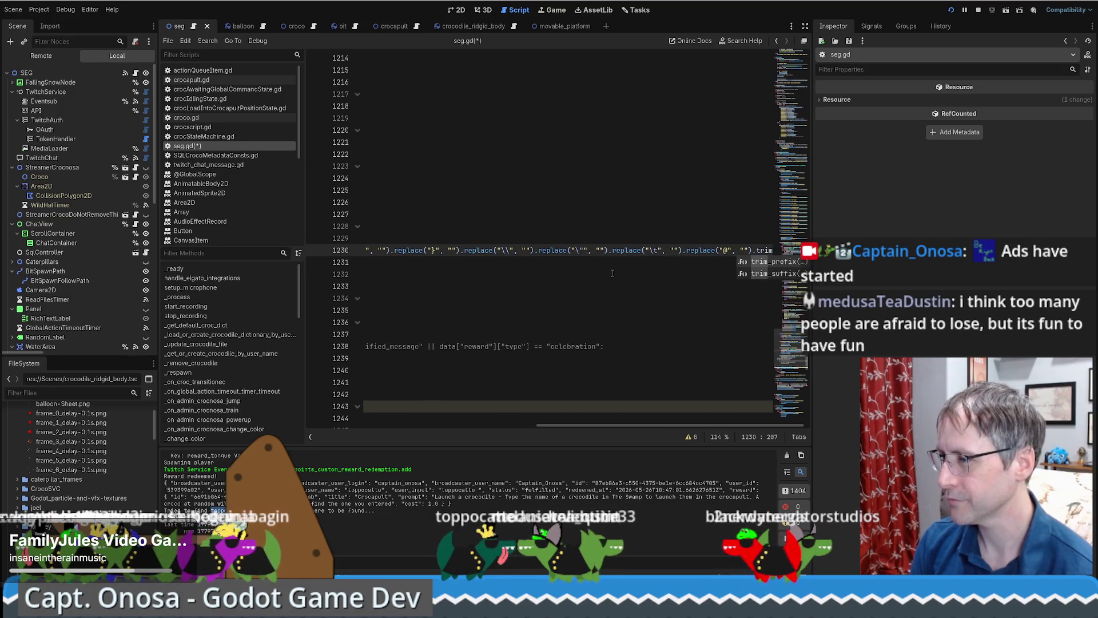
{"action": "key", "text": "Return"}
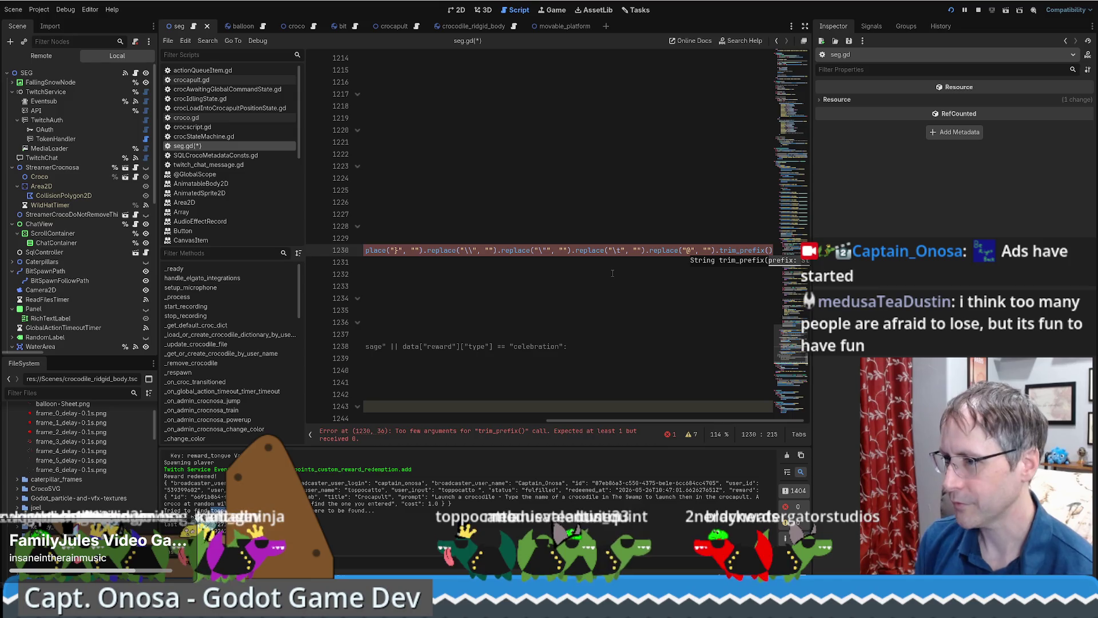
Step: Read the trim_prefix documentation, go back to the code, and bring Firefox forward
{"action": "left_click", "coordinate": [746, 252], "text": "ctrl"}
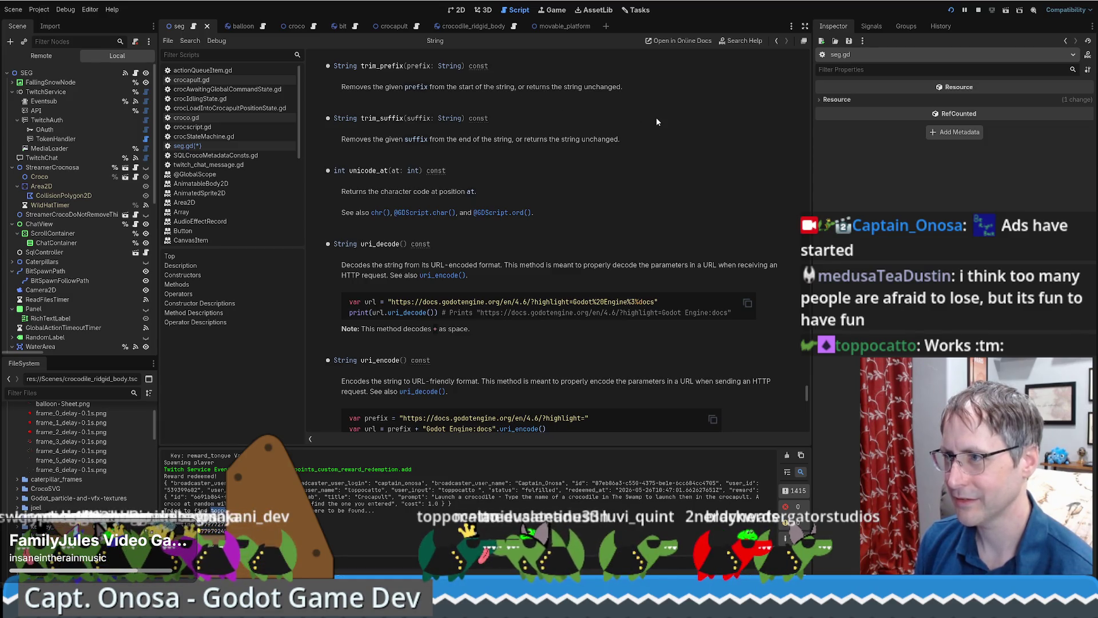
{"action": "key", "text": "alt+Left"}
{"action": "left_click_drag", "start_coordinate": [452, 423], "coordinate": [771, 254]}
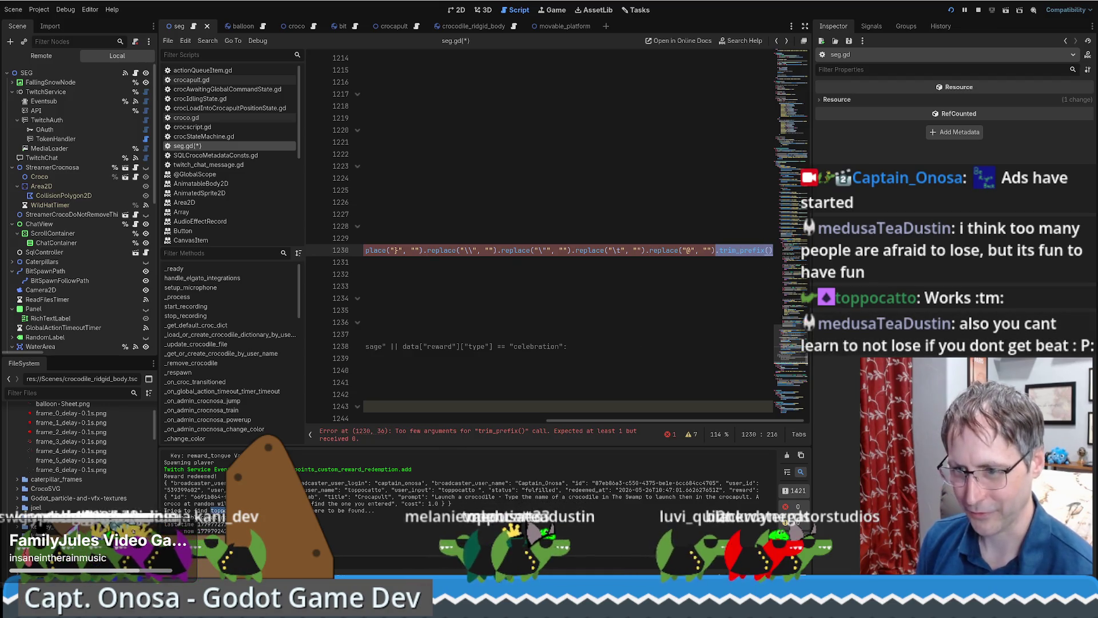
{"action": "key", "text": "alt+Tab"}
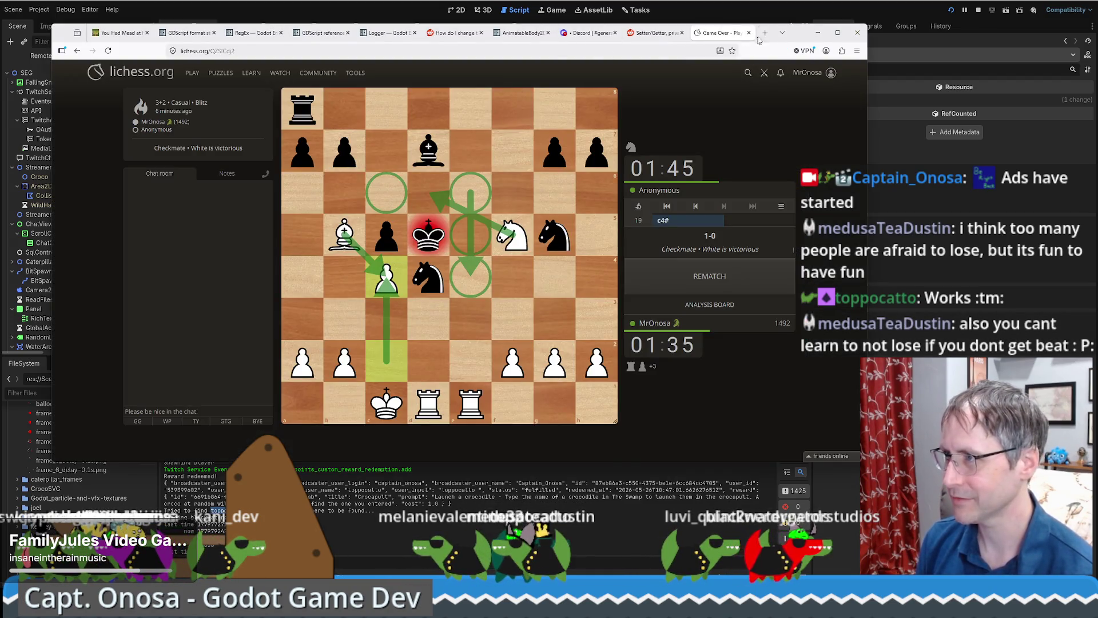
Step: Google 'godot remove whitespace from string -ai' and read the Reddit thread on trimming spaces
{"action": "left_click", "coordinate": [765, 32]}
{"action": "type", "text": "godot remove whitespece from"}
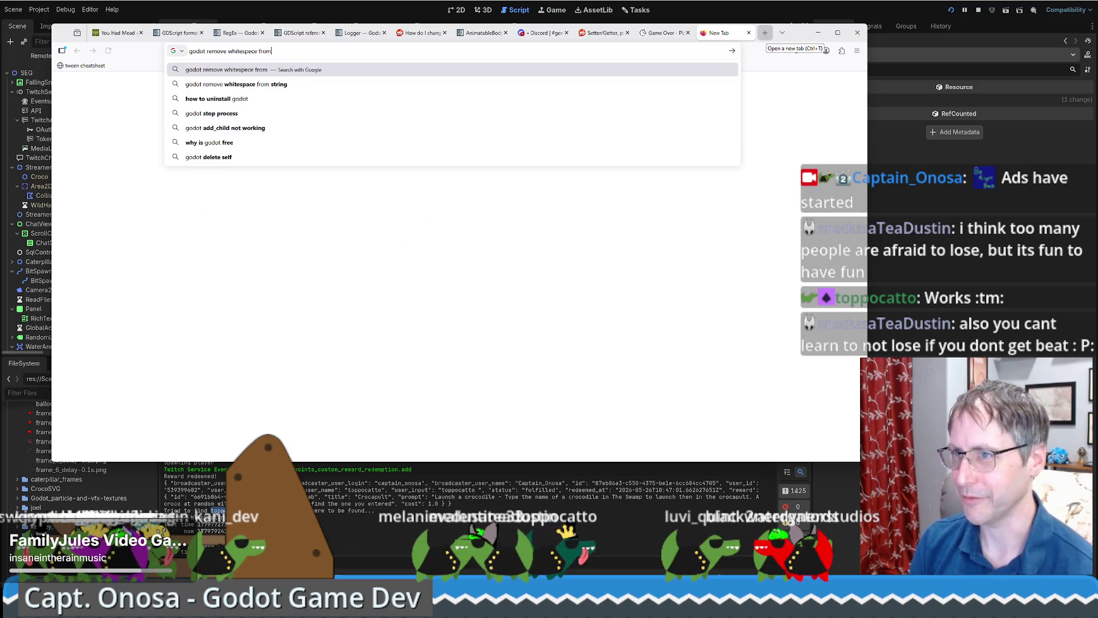
{"action": "key", "text": "Down"}
{"action": "type", "text": "-ai"}
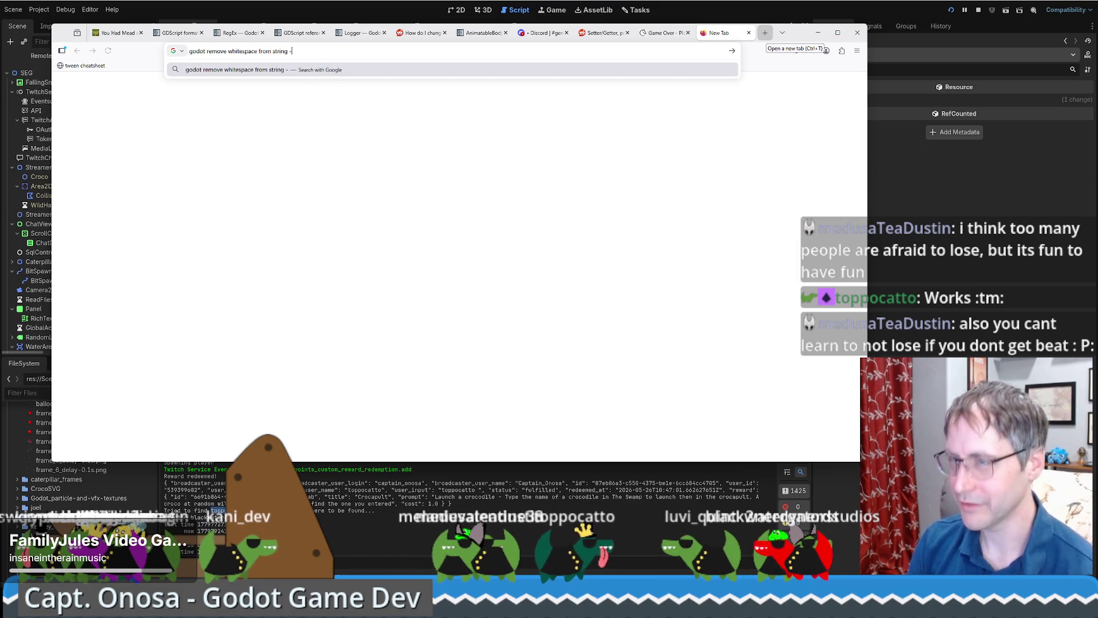
{"action": "key", "text": "Return"}
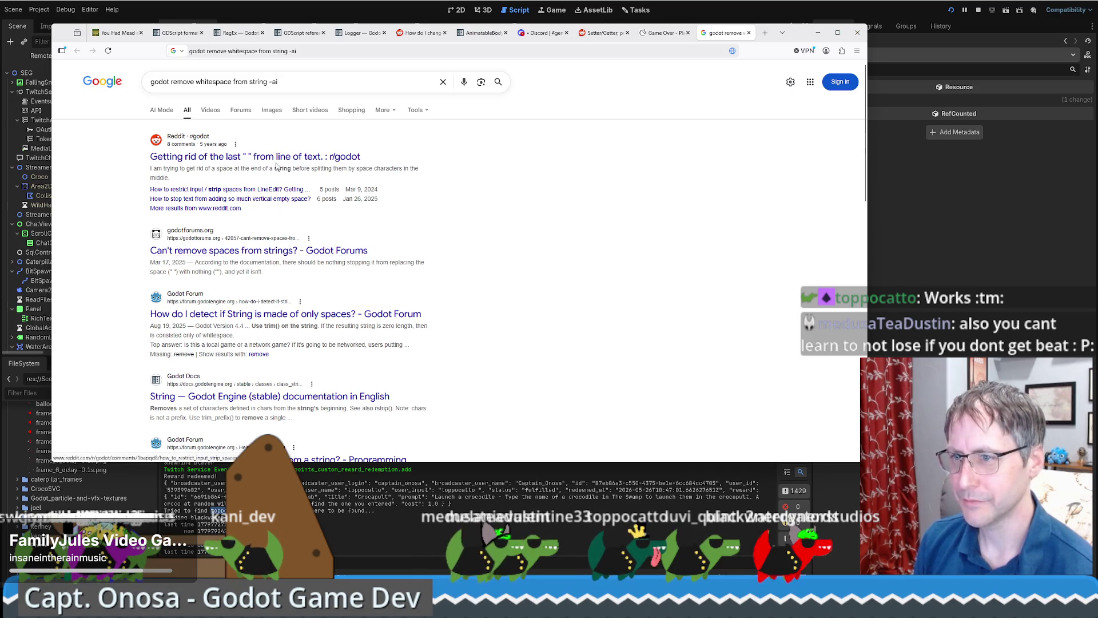
{"action": "left_click", "coordinate": [280, 158]}
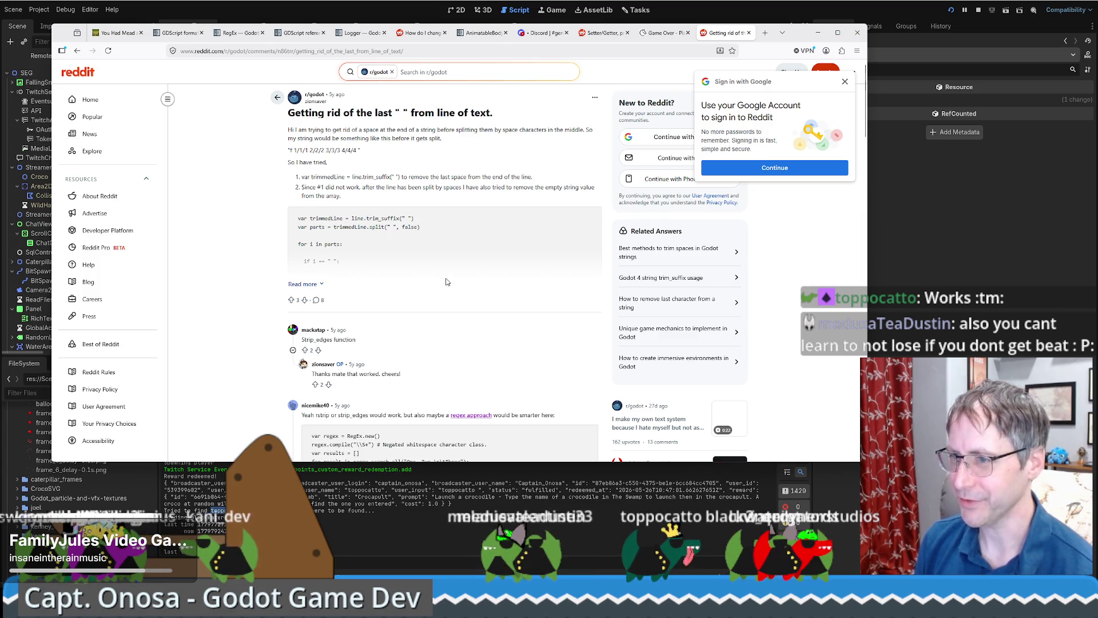
{"action": "key", "text": "alt+Tab"}
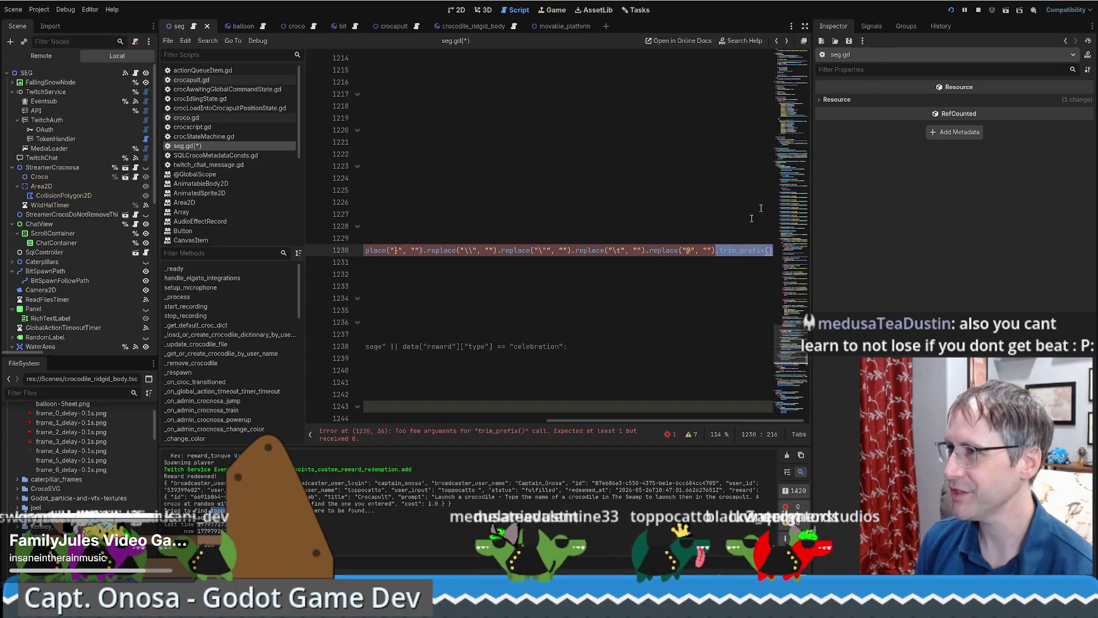
Step: Replace trim_prefix with strip_edges() on seg.gd line 1230 and check its documentation
{"action": "type", "text": "str"}
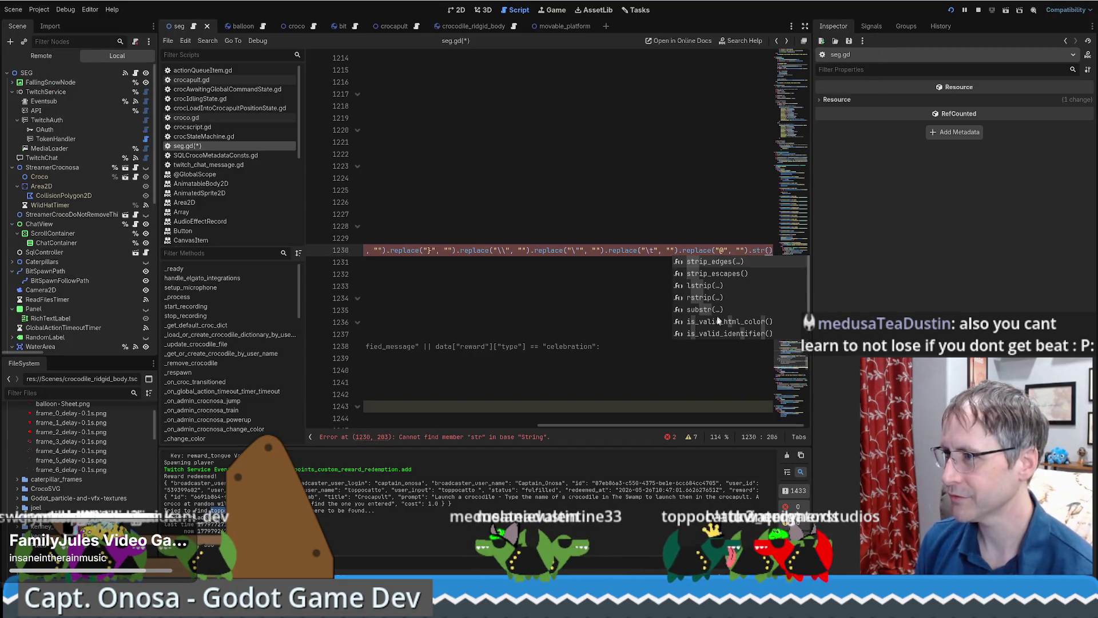
{"action": "left_click", "coordinate": [730, 262]}
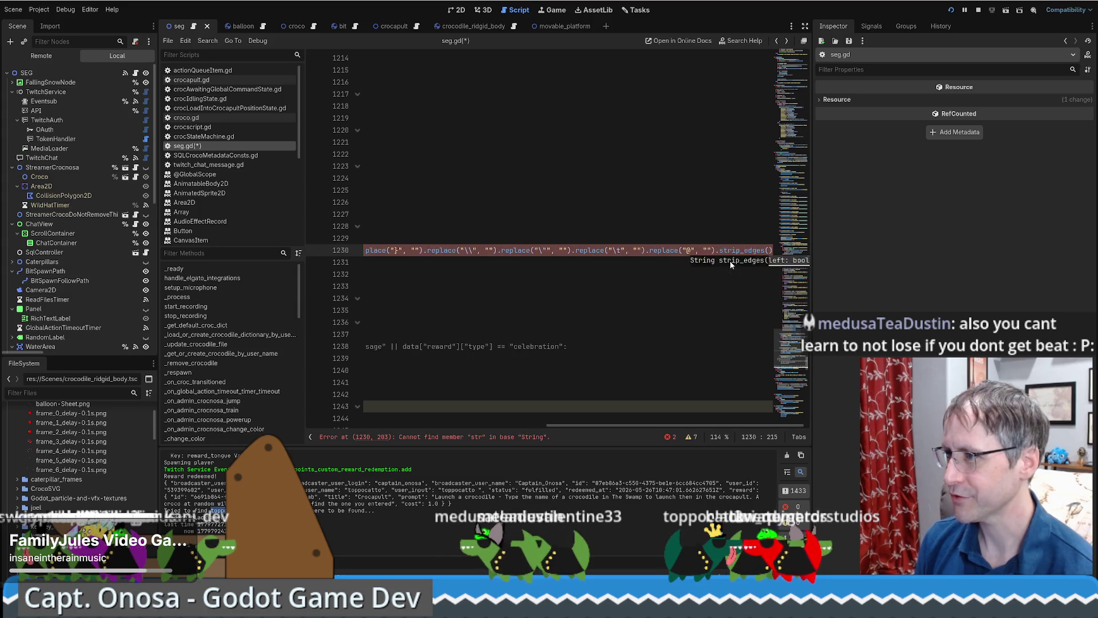
{"action": "left_click", "coordinate": [747, 250], "text": "ctrl"}
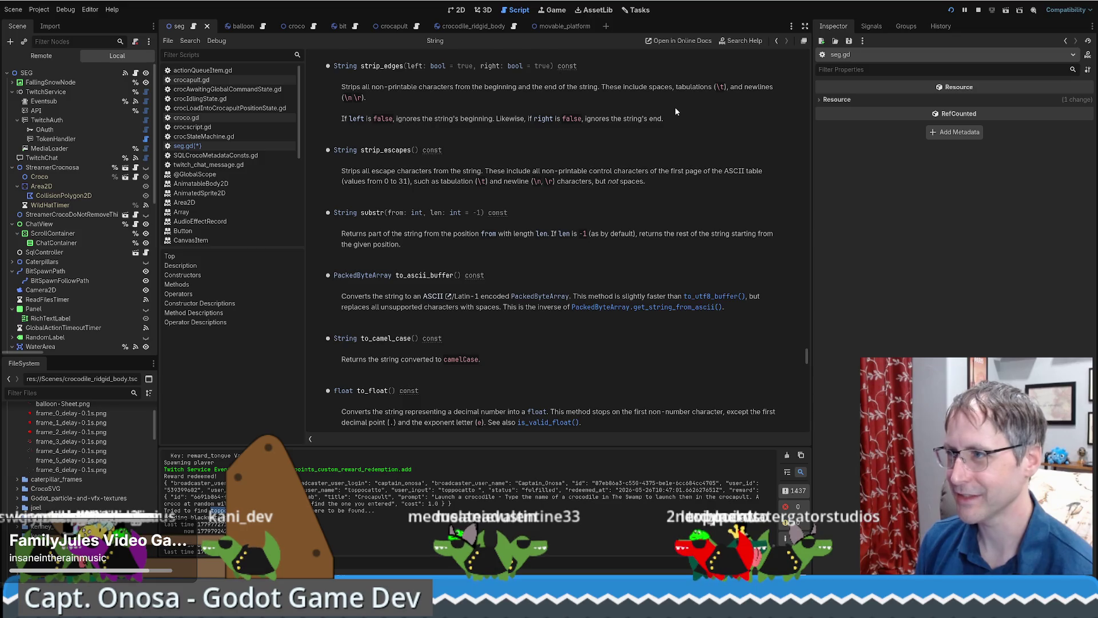
{"action": "key", "text": "alt+Left"}
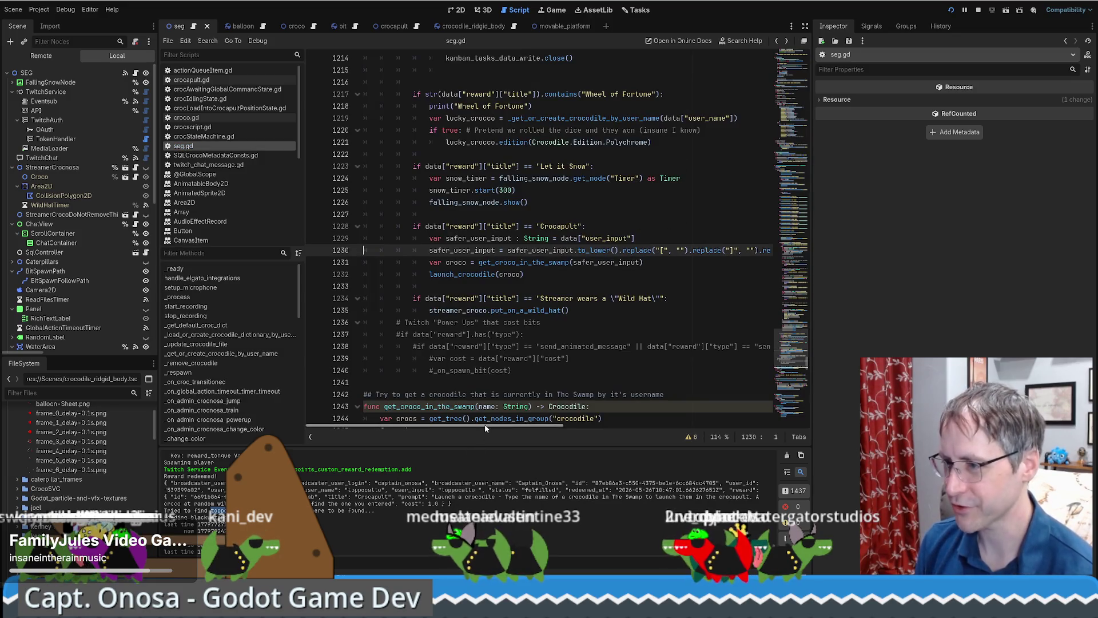
{"action": "scroll", "coordinate": [401, 426], "scroll_direction": "right", "scroll_amount": 5}
{"action": "scroll", "coordinate": [400, 426], "scroll_direction": "left", "scroll_amount": 5}
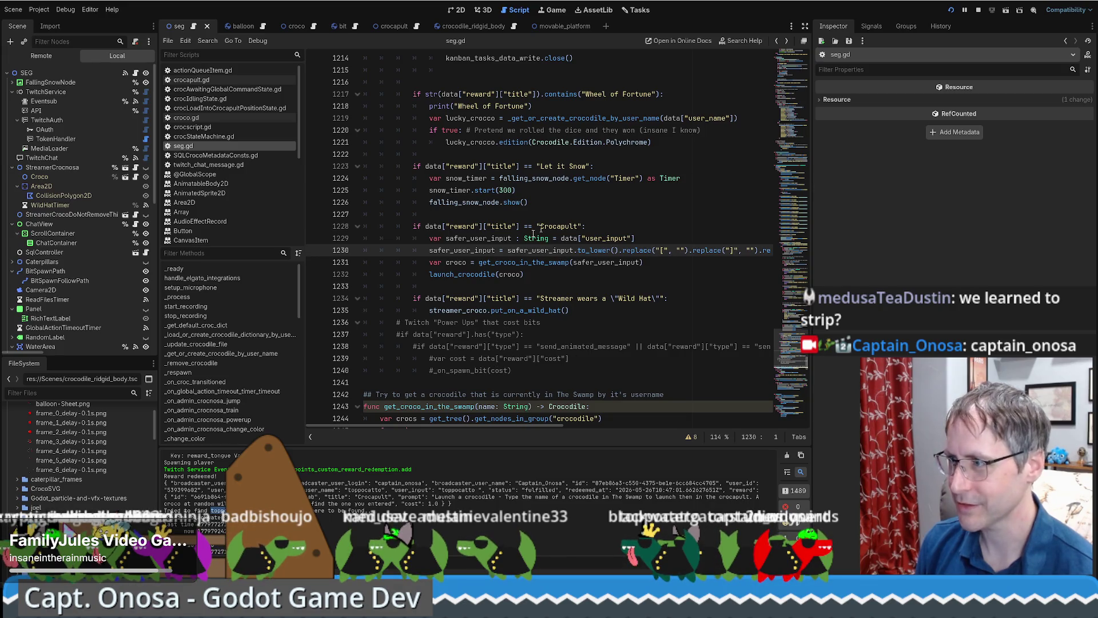
{"action": "left_click", "coordinate": [755, 272]}
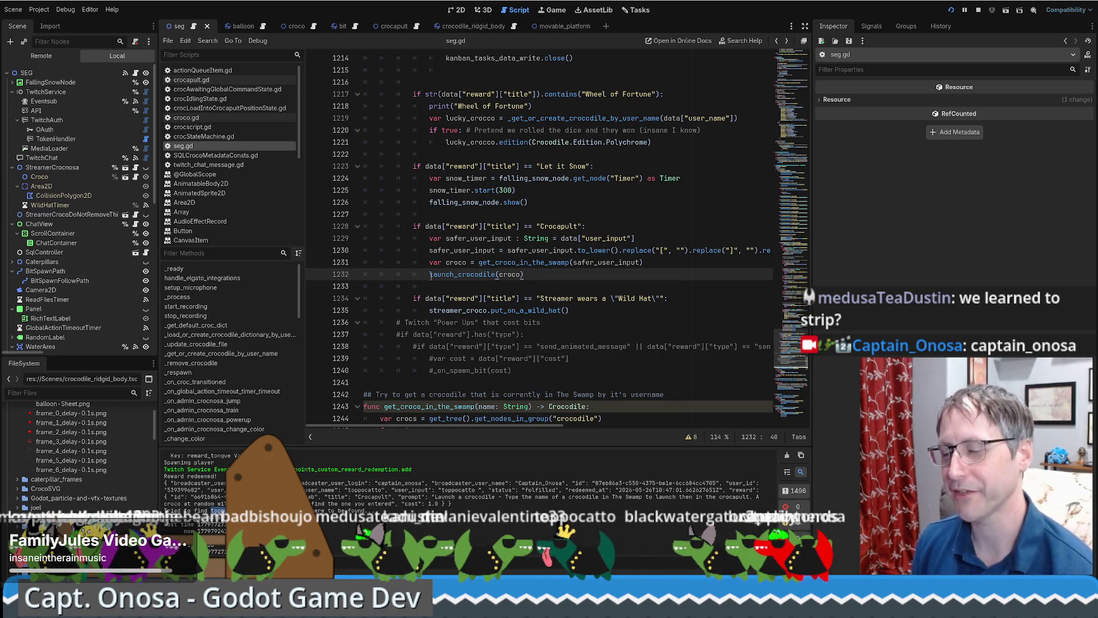
{"action": "mouse_move", "coordinate": [481, 425]}
{"action": "left_mouse_down"}
{"action": "mouse_move", "coordinate": [715, 407]}
{"action": "mouse_move", "coordinate": [458, 444]}
{"action": "left_mouse_up"}
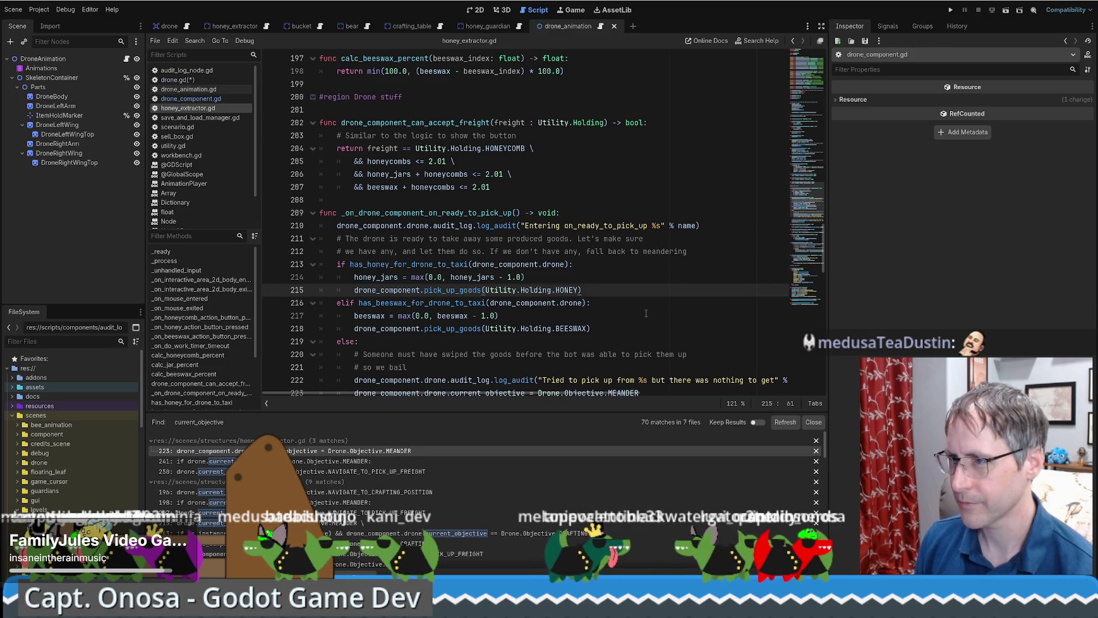
Step: Change honey_extractor.gd's line 223 current_objective assignment into a queue_next_objective() call
{"action": "left_click", "coordinate": [313, 454]}
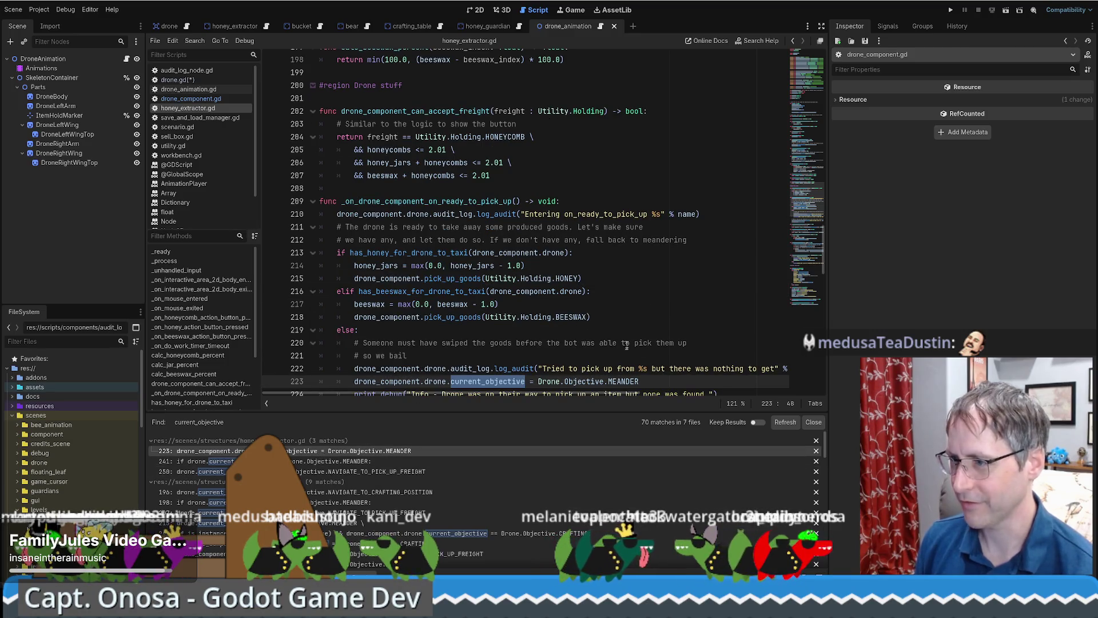
{"action": "scroll", "coordinate": [596, 337], "scroll_direction": "down", "scroll_amount": 1}
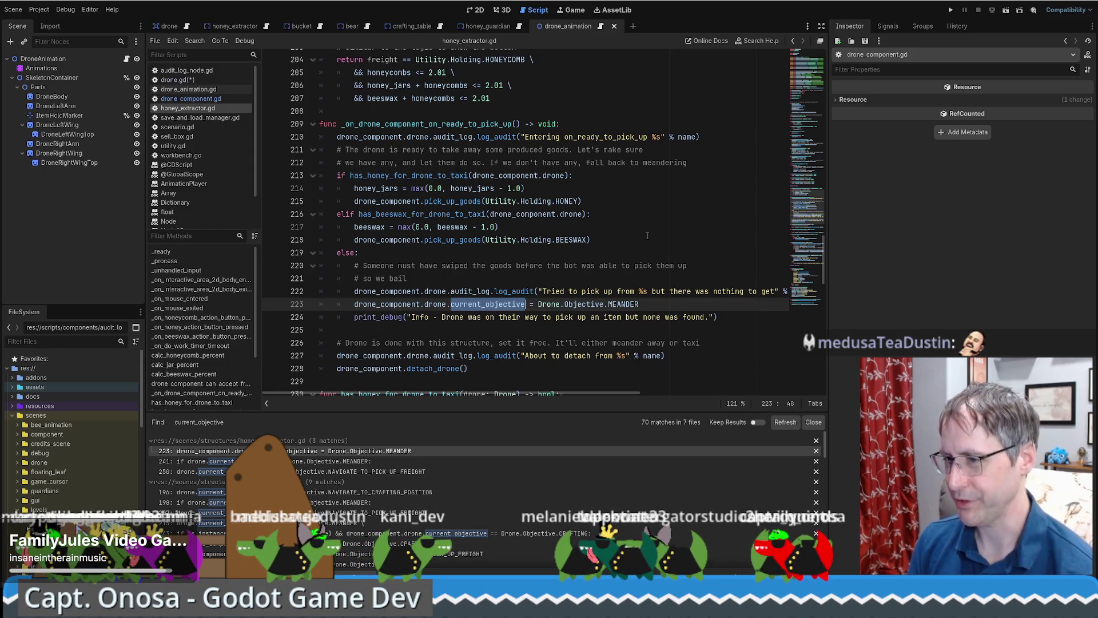
{"action": "type", "text": "q"}
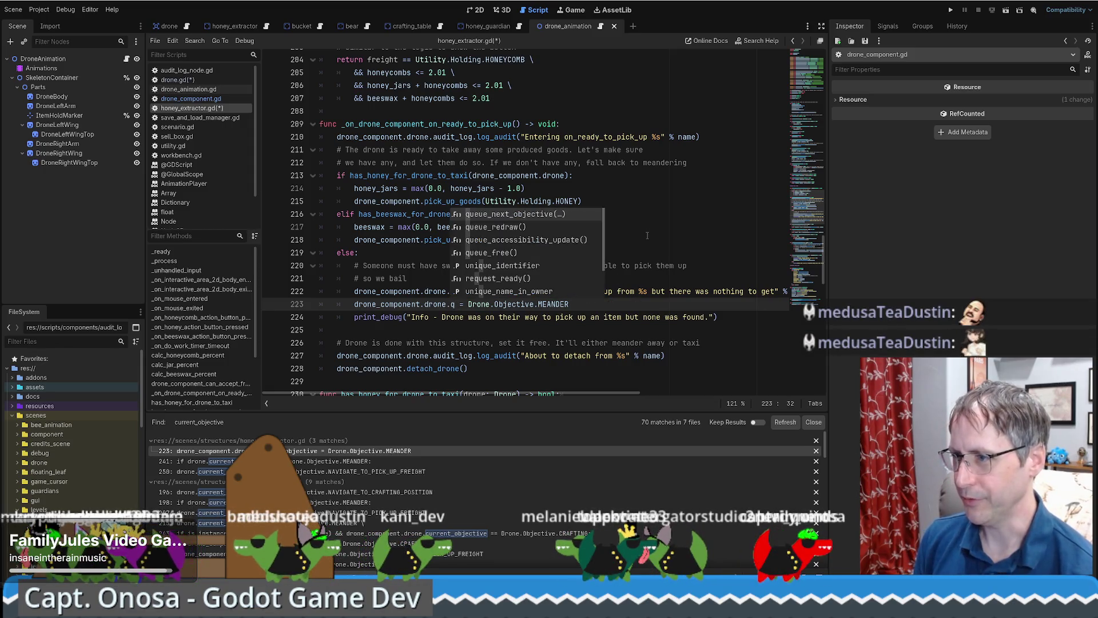
{"action": "key", "text": "Return"}
{"action": "key", "text": "Delete"}
{"action": "key", "text": "Delete"}
{"action": "key", "text": "Delete"}
{"action": "key", "text": "End"}
{"action": "type", "text": ")"}
{"action": "left_click_drag", "start_coordinate": [451, 304], "coordinate": [498, 304]}
{"action": "key", "text": "ctrl+shift+Right"}
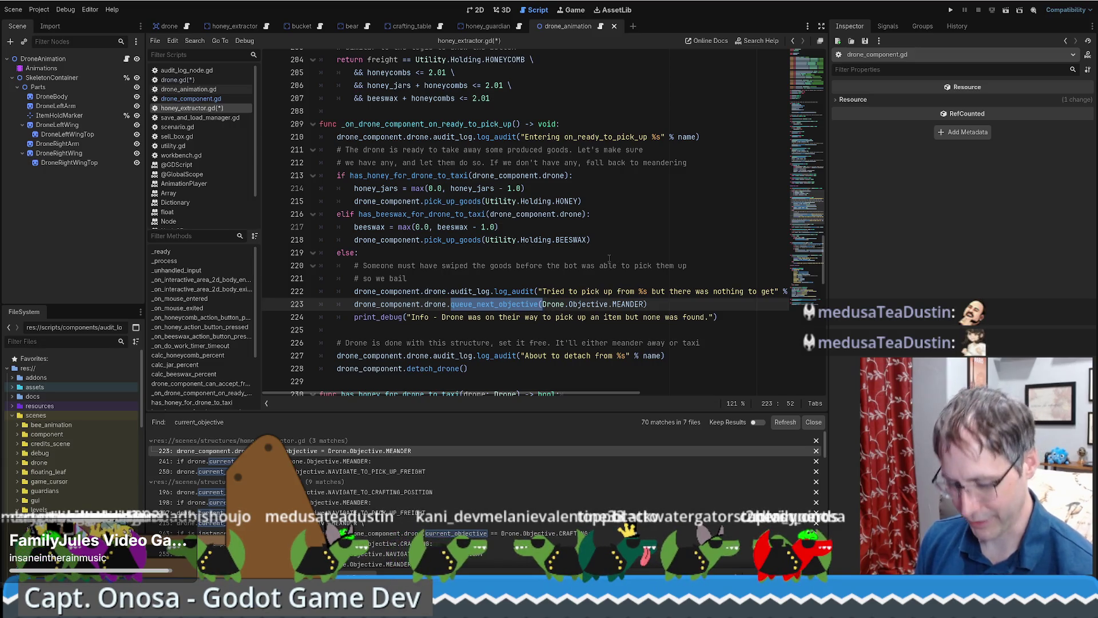
Step: Check the line 241 objective test, then rewrite line 250's assignment as queue_next_objective(...)
{"action": "left_click", "coordinate": [319, 462]}
{"action": "scroll", "coordinate": [448, 354], "scroll_direction": "down", "scroll_amount": 2}
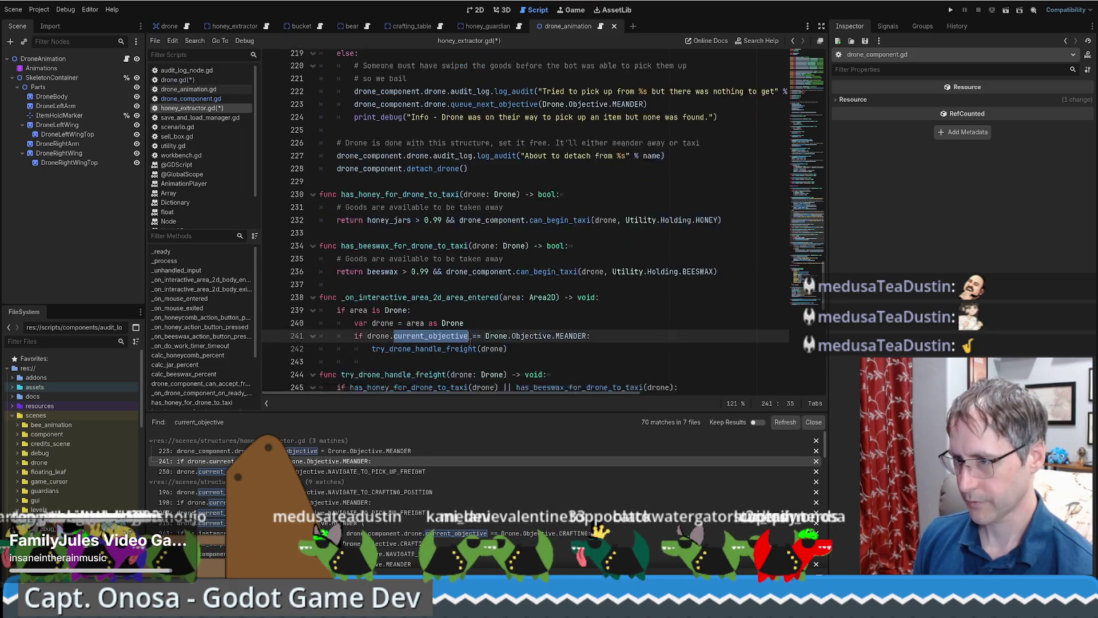
{"action": "left_click", "coordinate": [468, 332]}
{"action": "double_click", "coordinate": [396, 302]}
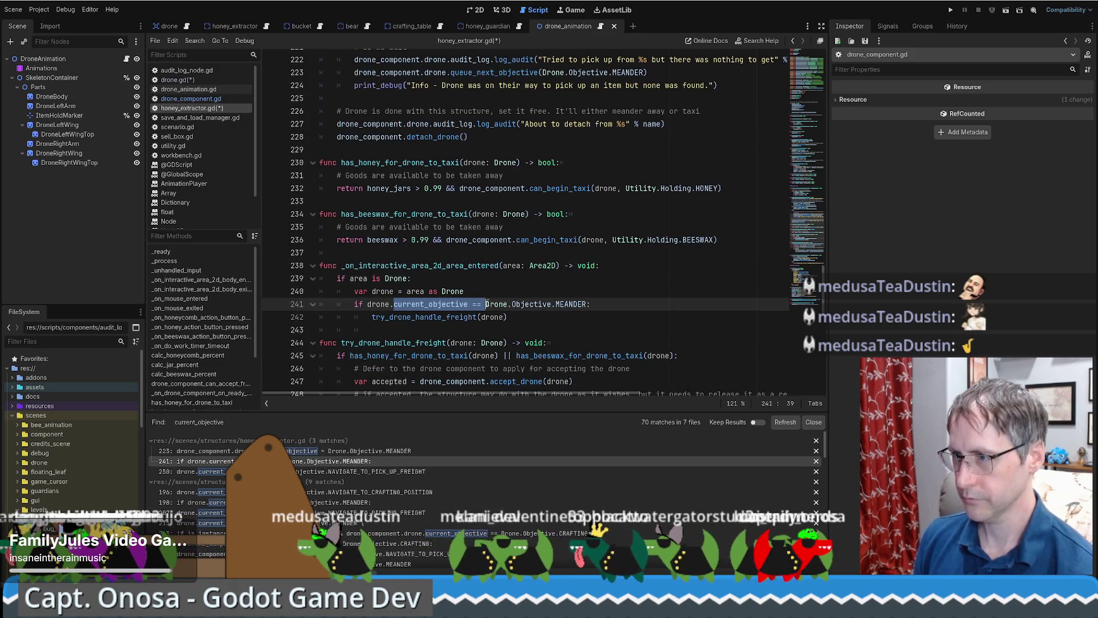
{"action": "left_click", "coordinate": [314, 450]}
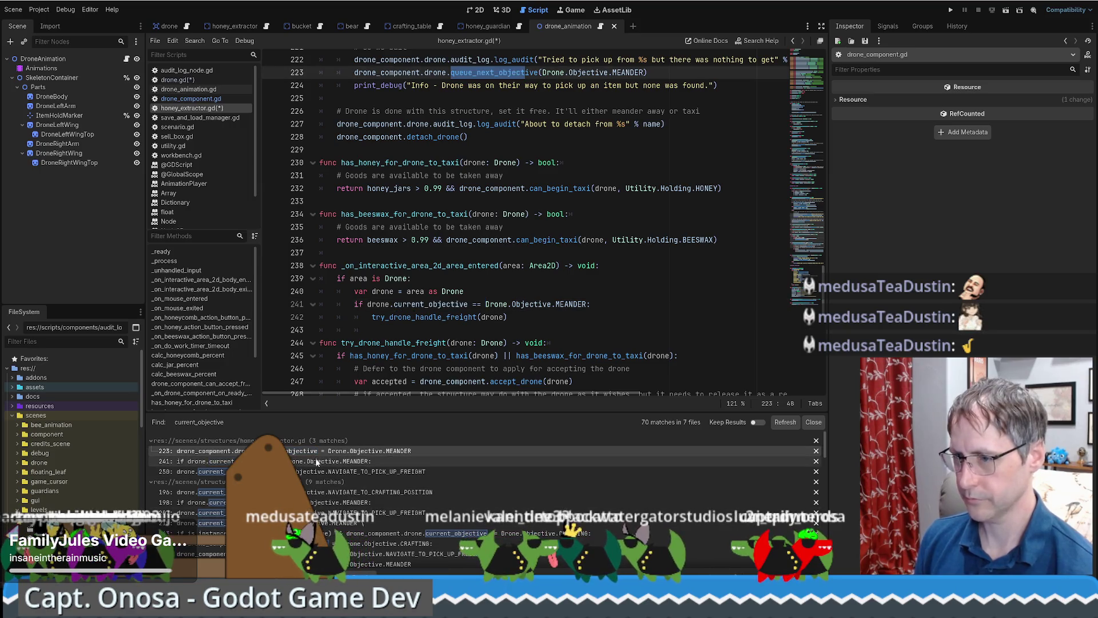
{"action": "left_click", "coordinate": [314, 471]}
{"action": "left_click", "coordinate": [511, 266]}
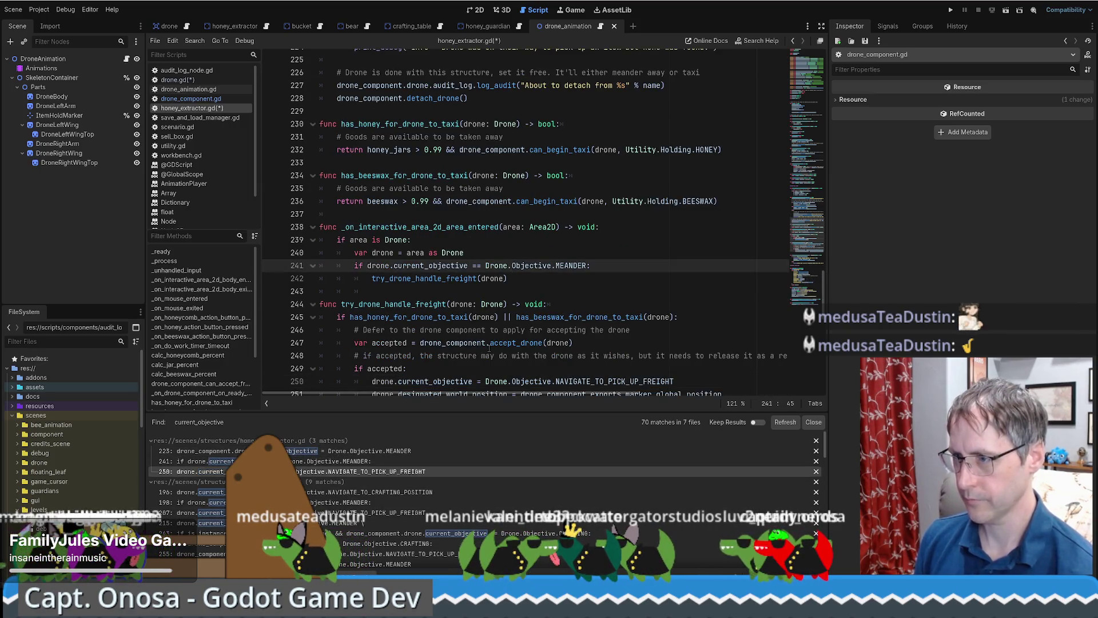
{"action": "left_click", "coordinate": [314, 460]}
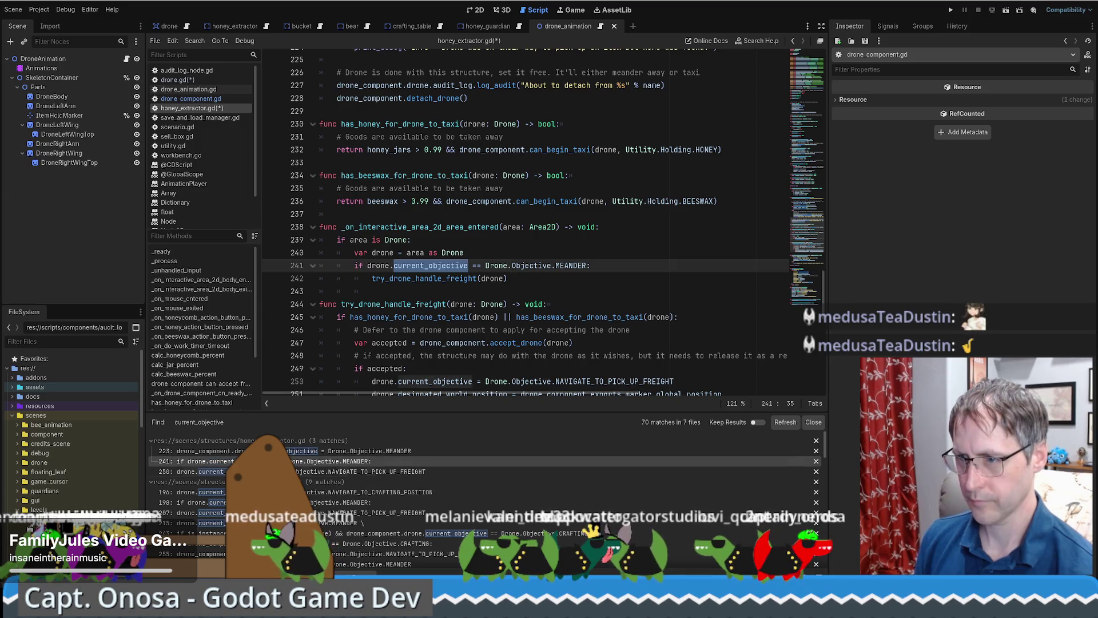
{"action": "left_click", "coordinate": [314, 471]}
{"action": "scroll", "coordinate": [409, 271], "scroll_direction": "down", "scroll_amount": 3}
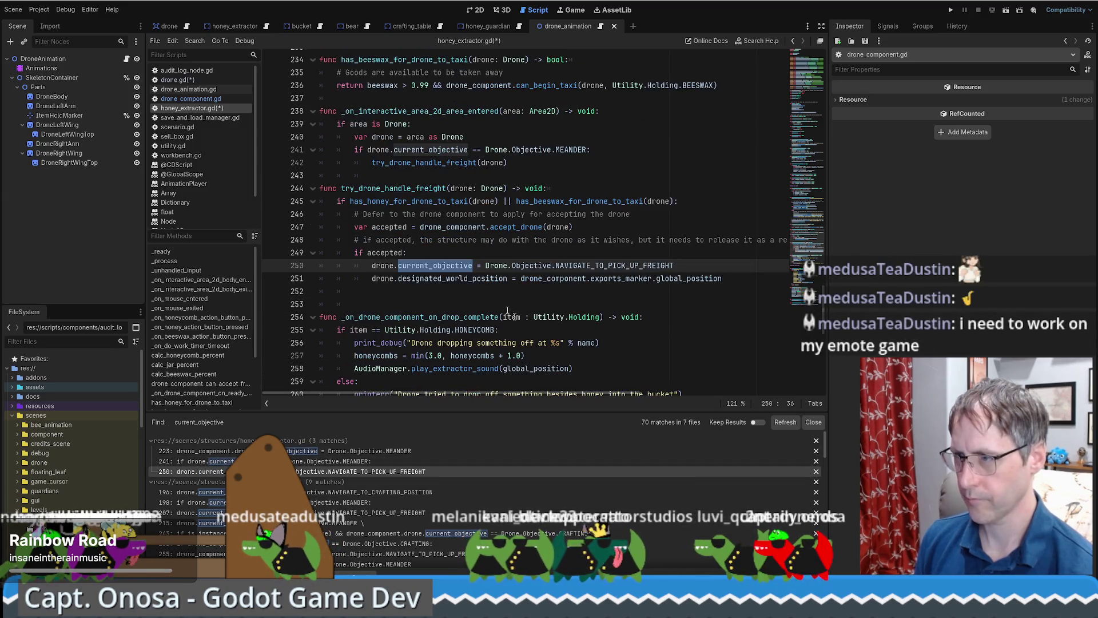
{"action": "double_click", "coordinate": [409, 265]}
{"action": "type", "text": "queue_next_objective("}
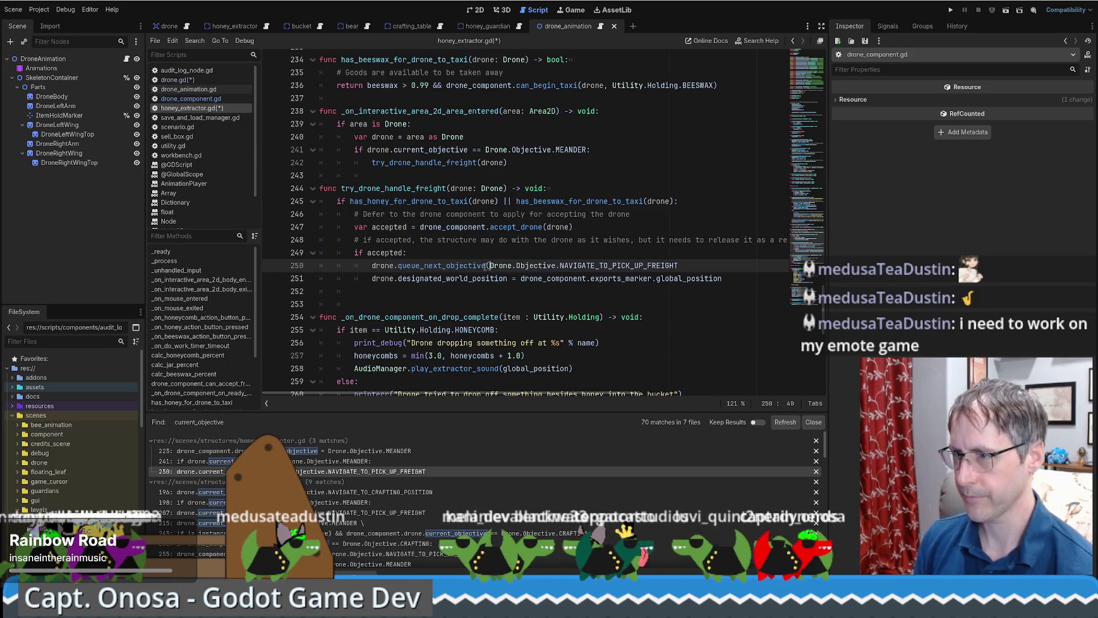
{"action": "scroll", "coordinate": [486, 266], "scroll_direction": "up", "scroll_amount": 1}
{"action": "type", "text": ")"}
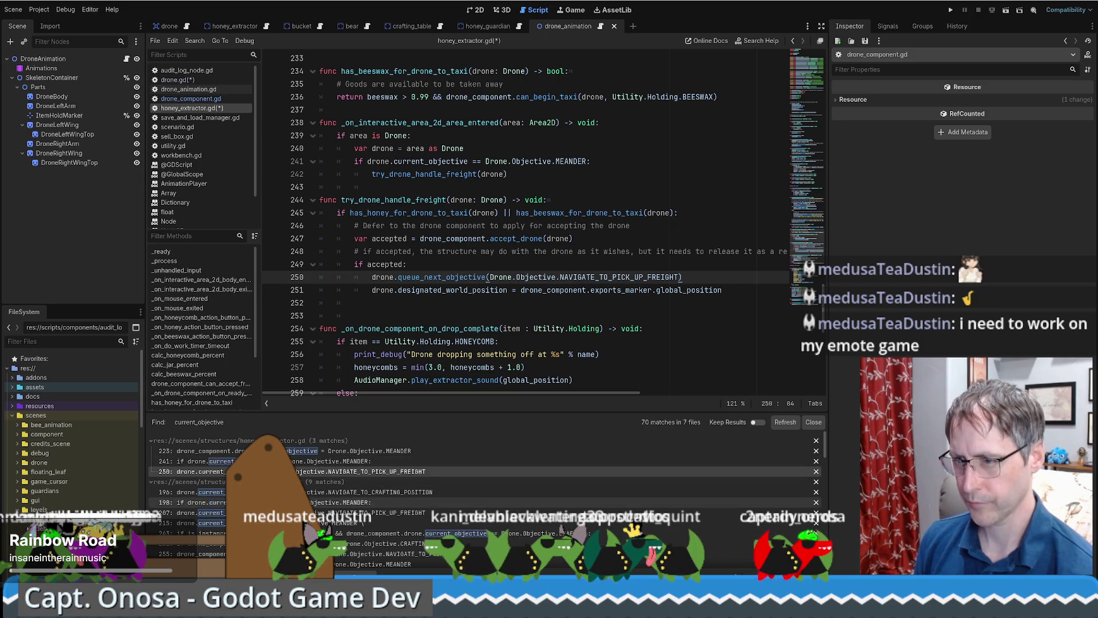
Step: Make crafting_table.gd line 196 call drone.queue_next_objective(Drone.Objective.NAVIGATE_TO_CRAFTING_POSITION)
{"action": "left_click", "coordinate": [366, 492]}
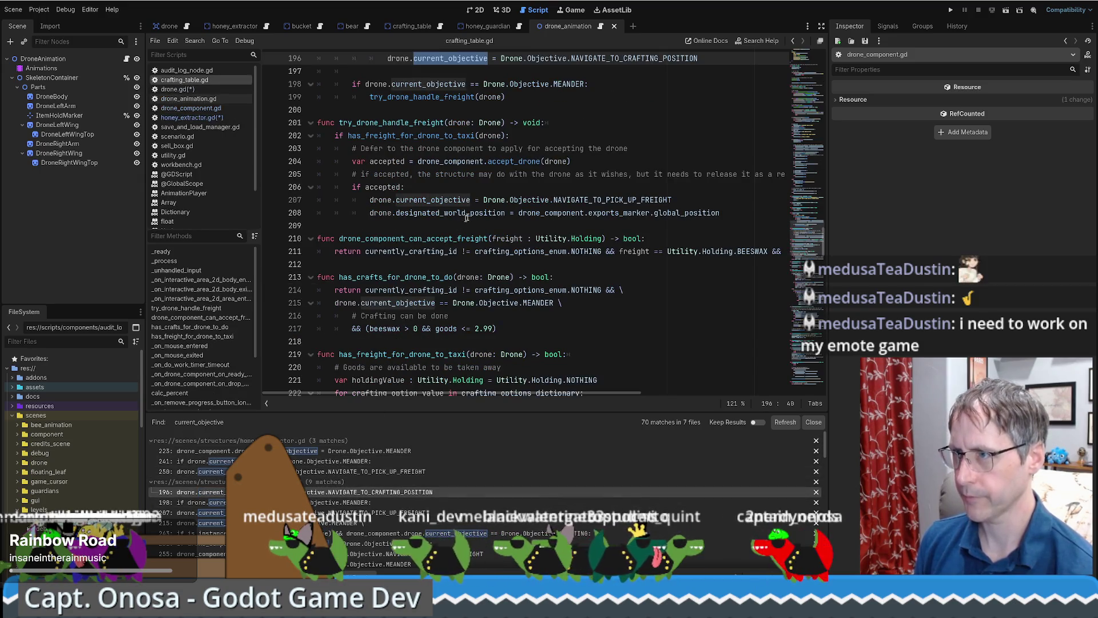
{"action": "scroll", "coordinate": [469, 240], "scroll_direction": "up", "scroll_amount": 5}
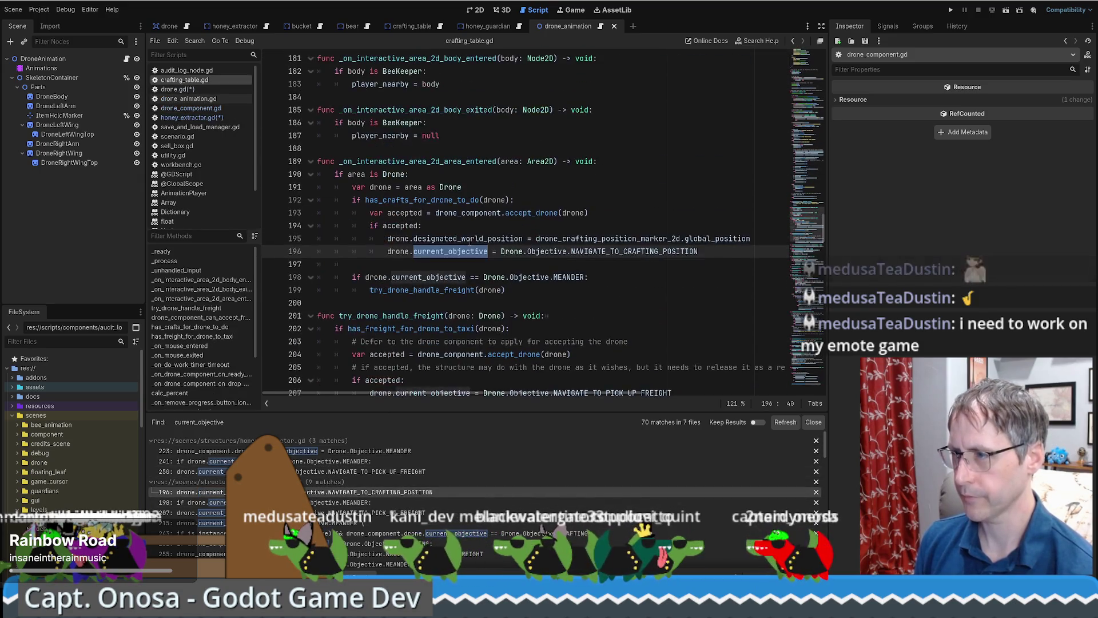
{"action": "left_click", "coordinate": [777, 231]}
{"action": "left_click", "coordinate": [416, 251]}
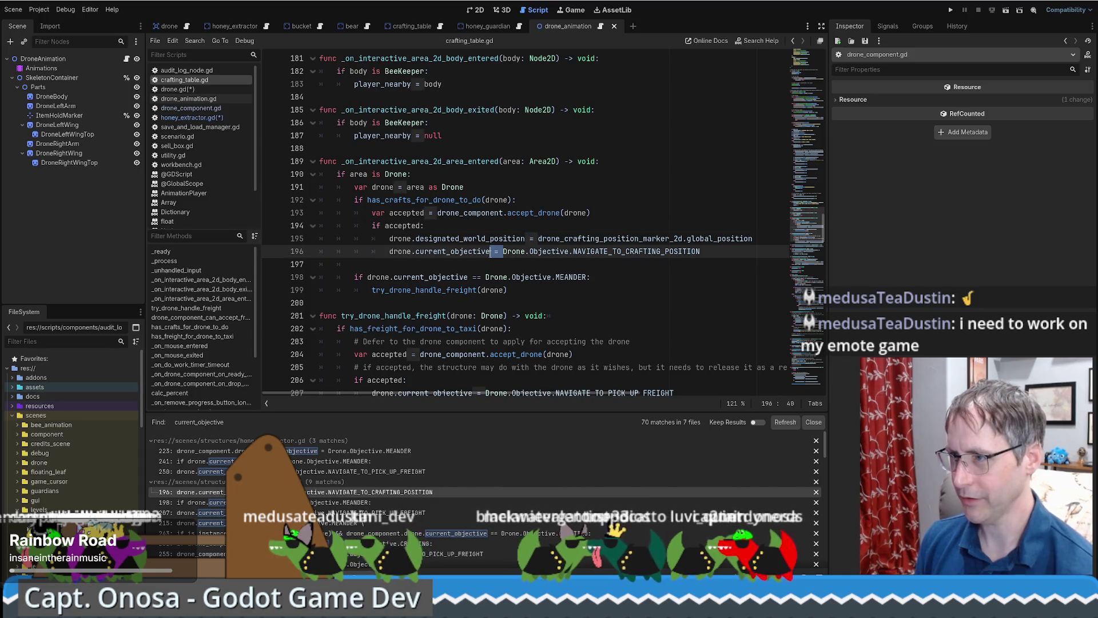
{"action": "left_click", "coordinate": [508, 251], "text": "shift"}
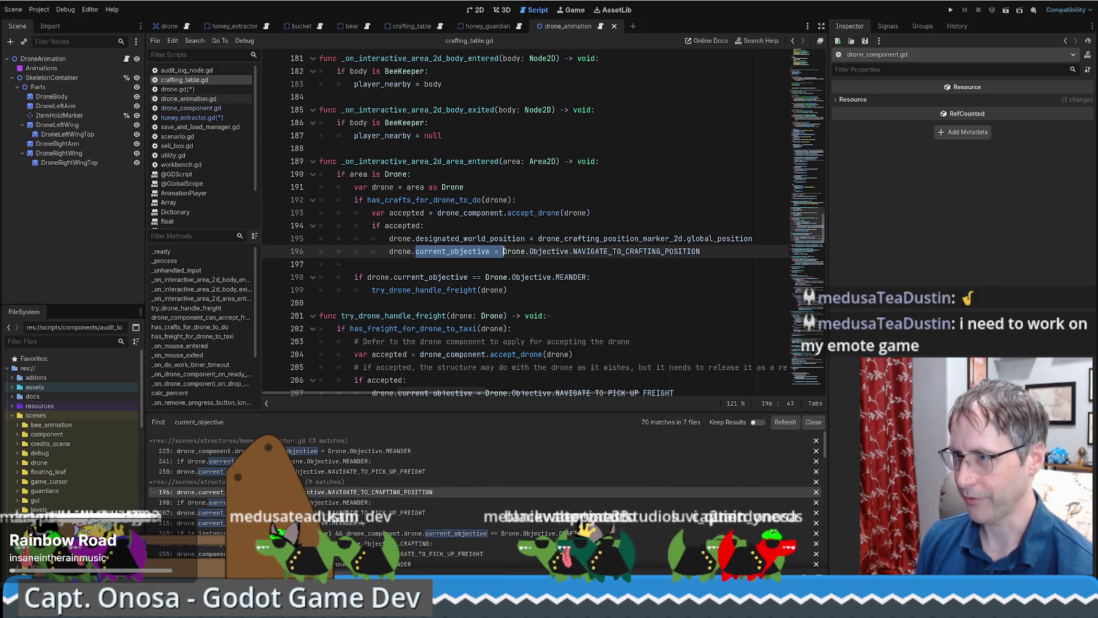
{"action": "type", "text": "queue_next_objective(D"}
{"action": "key", "text": "End"}
{"action": "type", "text": ")"}
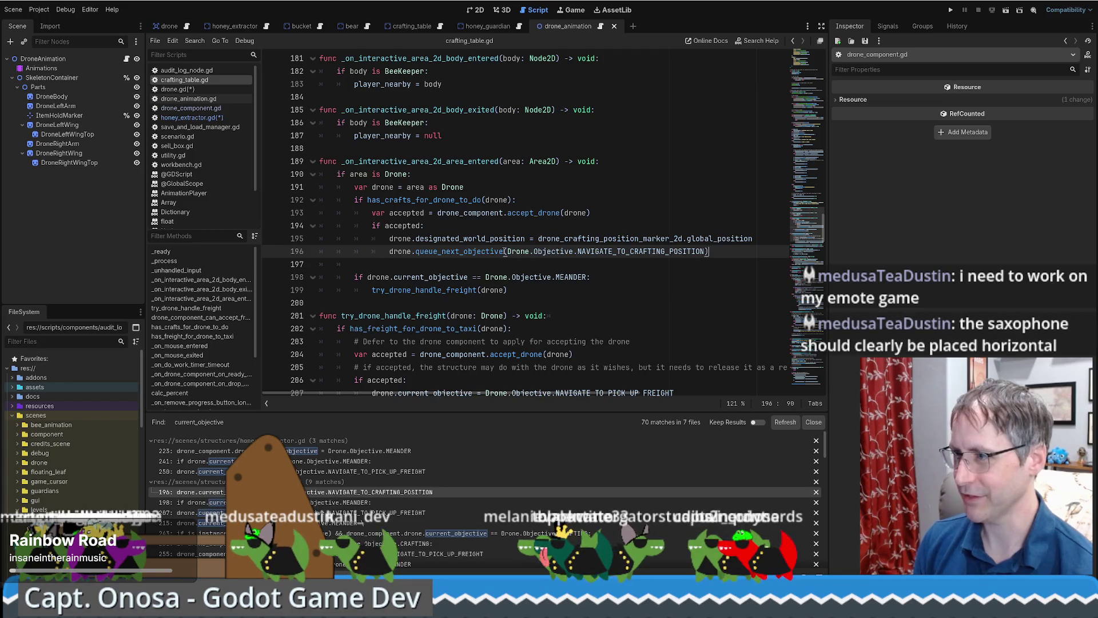
{"action": "left_click", "coordinate": [417, 513]}
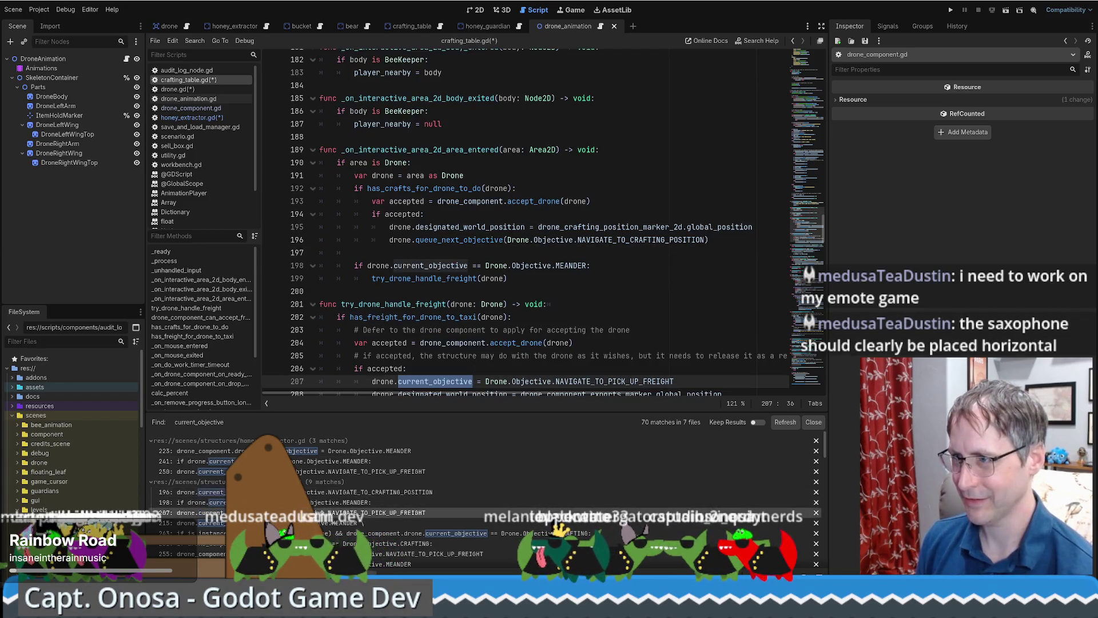
Step: Rewrite crafting_table.gd line 207's current_objective assignment as a queue_next_objective() call
{"action": "scroll", "coordinate": [532, 312], "scroll_direction": "down", "scroll_amount": 5}
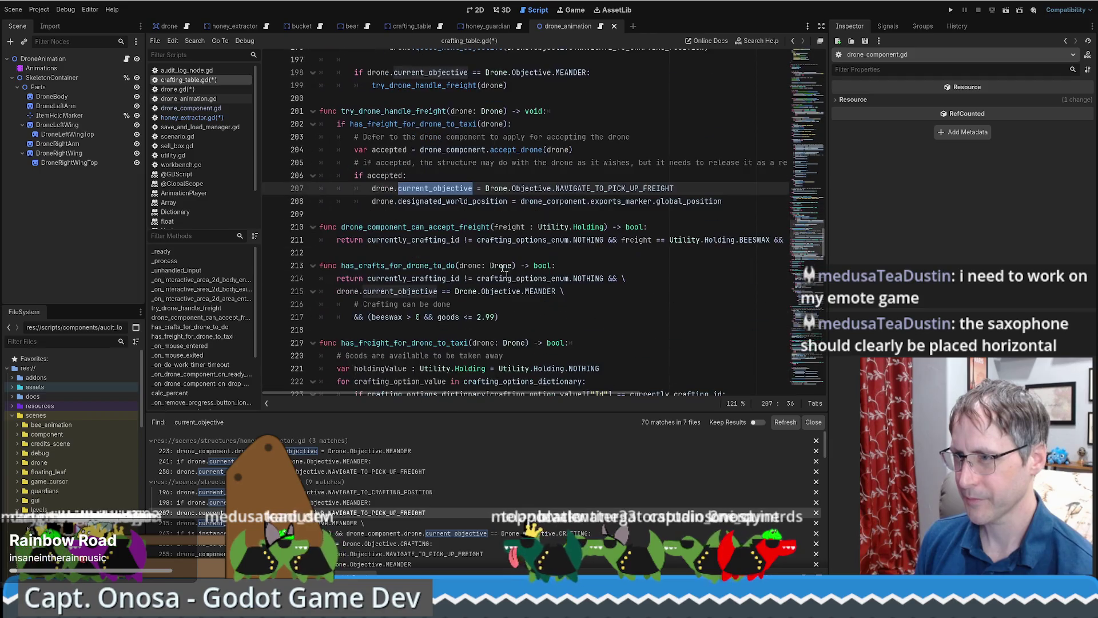
{"action": "left_click", "coordinate": [471, 186]}
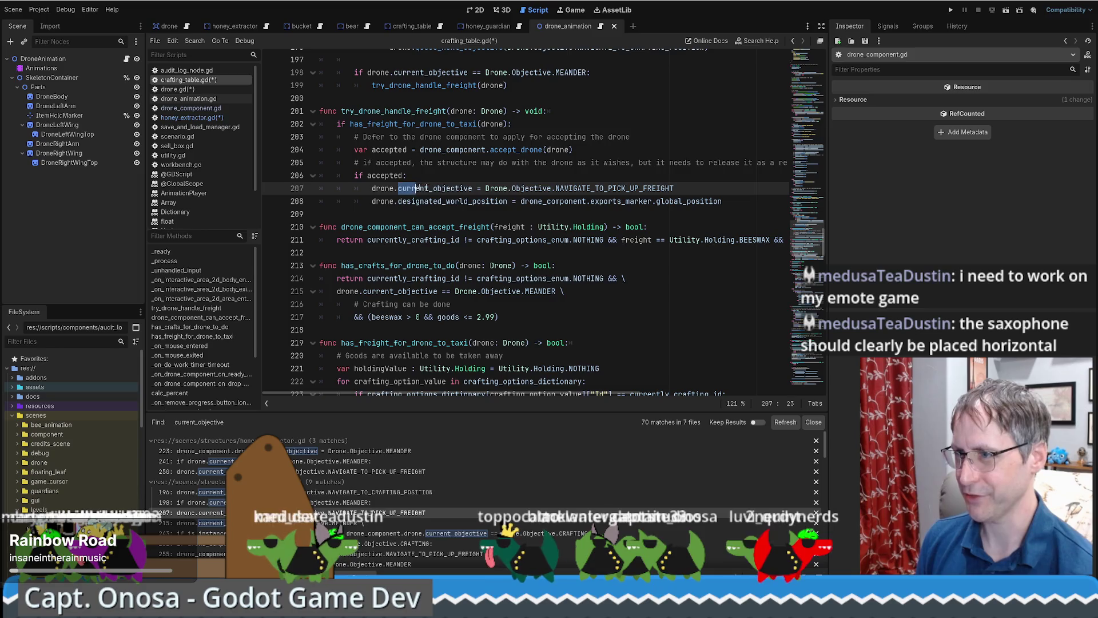
{"action": "left_click_drag", "start_coordinate": [426, 188], "coordinate": [485, 188]}
{"action": "type", "text": "queue_next_objective("}
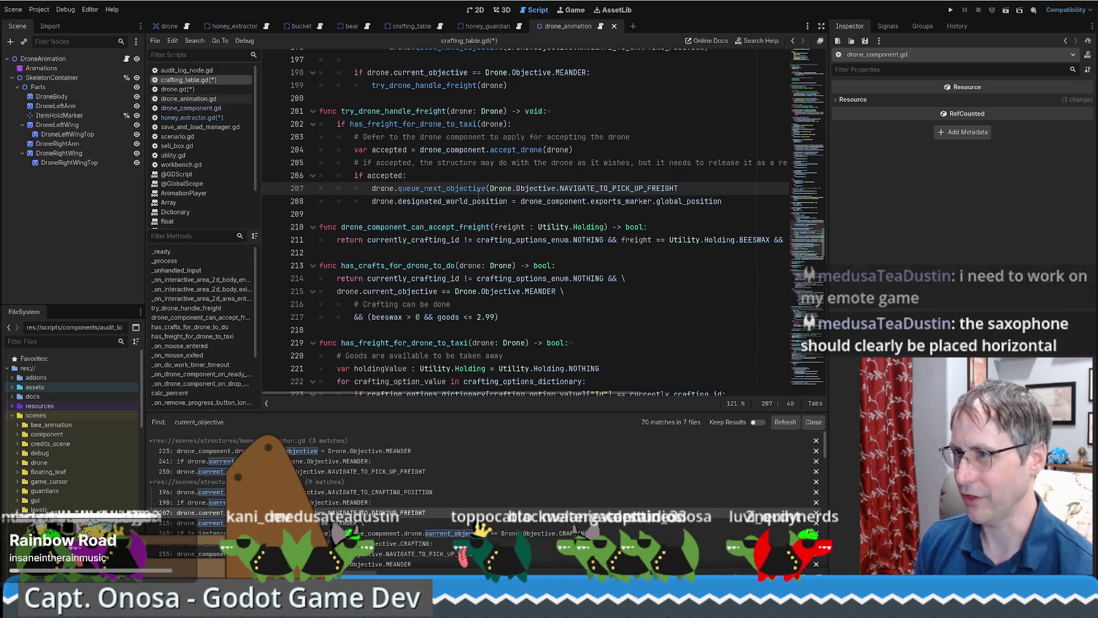
{"action": "key", "text": "End"}
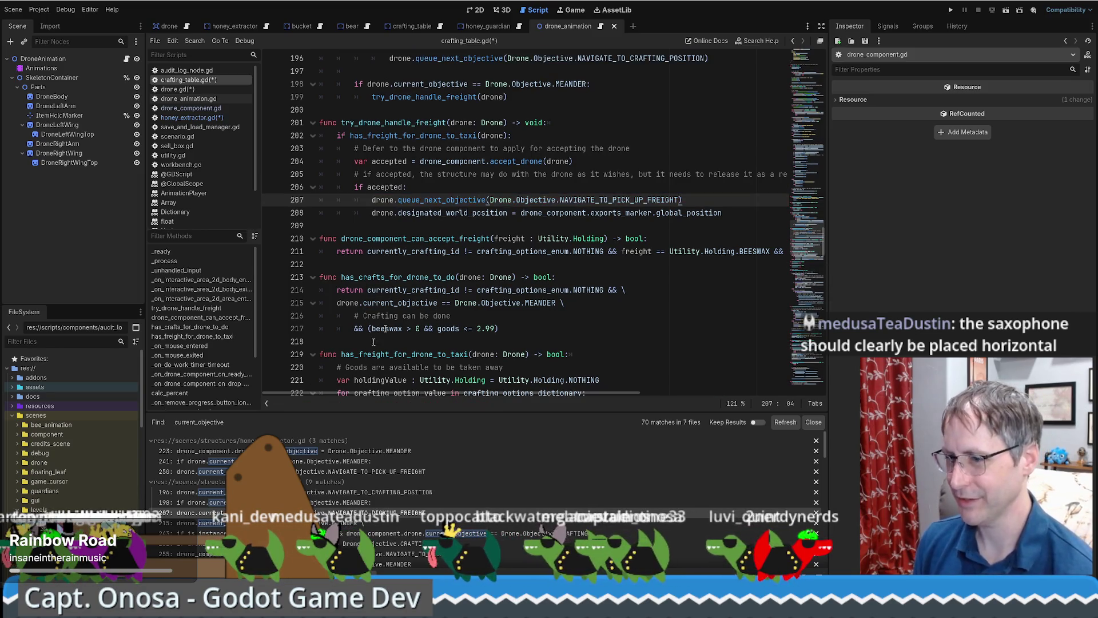
Step: Step through the matches to line 255 and turn its assignment into queue_next_objective()
{"action": "left_click", "coordinate": [189, 523]}
{"action": "scroll", "coordinate": [499, 292], "scroll_direction": "down", "scroll_amount": 1}
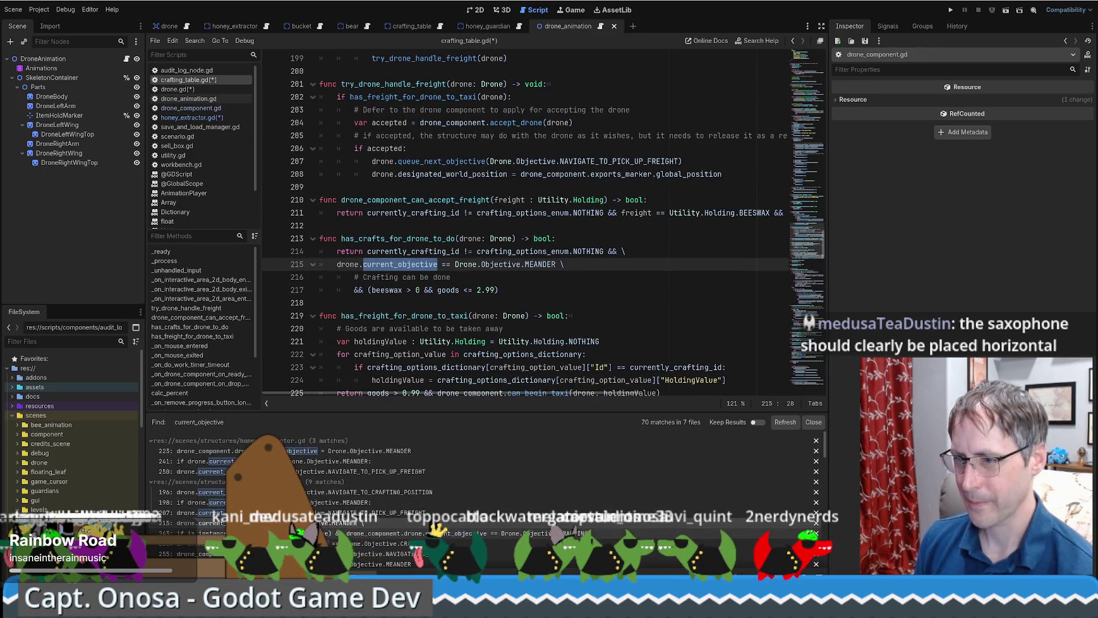
{"action": "key", "text": "F3"}
{"action": "scroll", "coordinate": [493, 257], "scroll_direction": "down", "scroll_amount": 3}
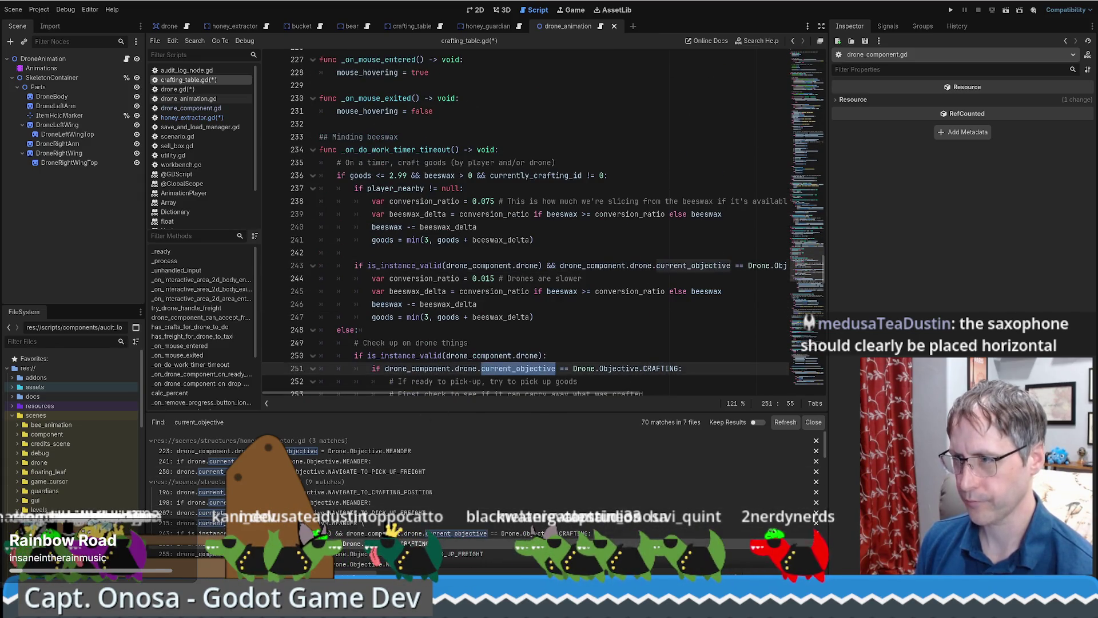
{"action": "key", "text": "F3"}
{"action": "scroll", "coordinate": [526, 224], "scroll_direction": "down", "scroll_amount": 2}
{"action": "key", "text": "F3"}
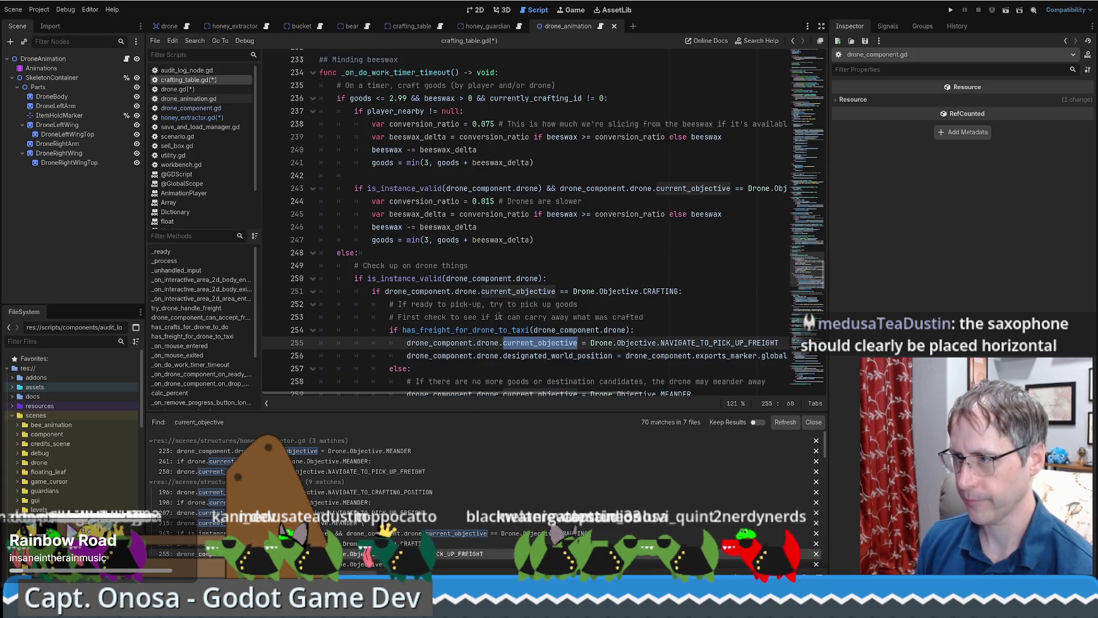
{"action": "scroll", "coordinate": [577, 291], "scroll_direction": "down", "scroll_amount": 1}
{"action": "left_click", "coordinate": [578, 291]}
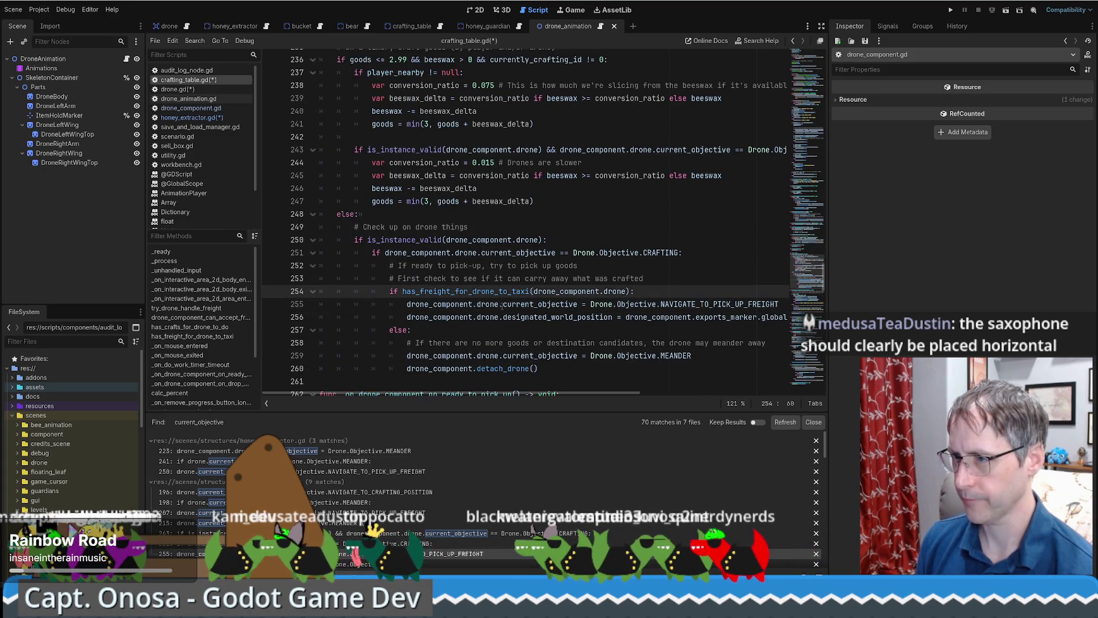
{"action": "double_click", "coordinate": [544, 303]}
{"action": "left_click", "coordinate": [587, 303], "text": "shift"}
{"action": "type", "text": "queue_next_objective("}
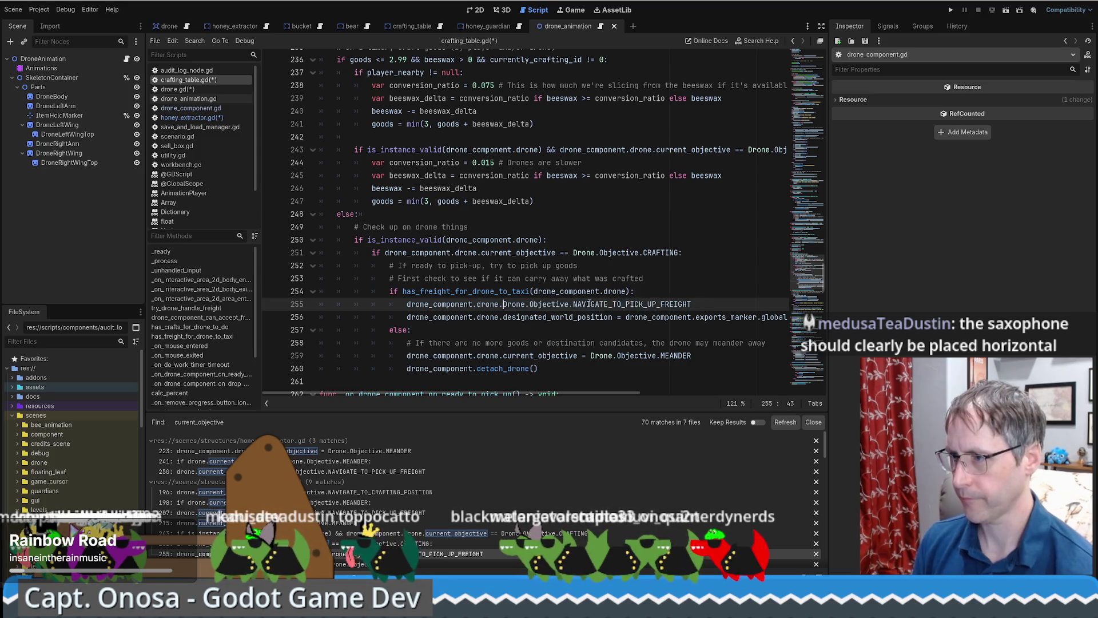
{"action": "key", "text": "End"}
{"action": "type", "text": ")"}
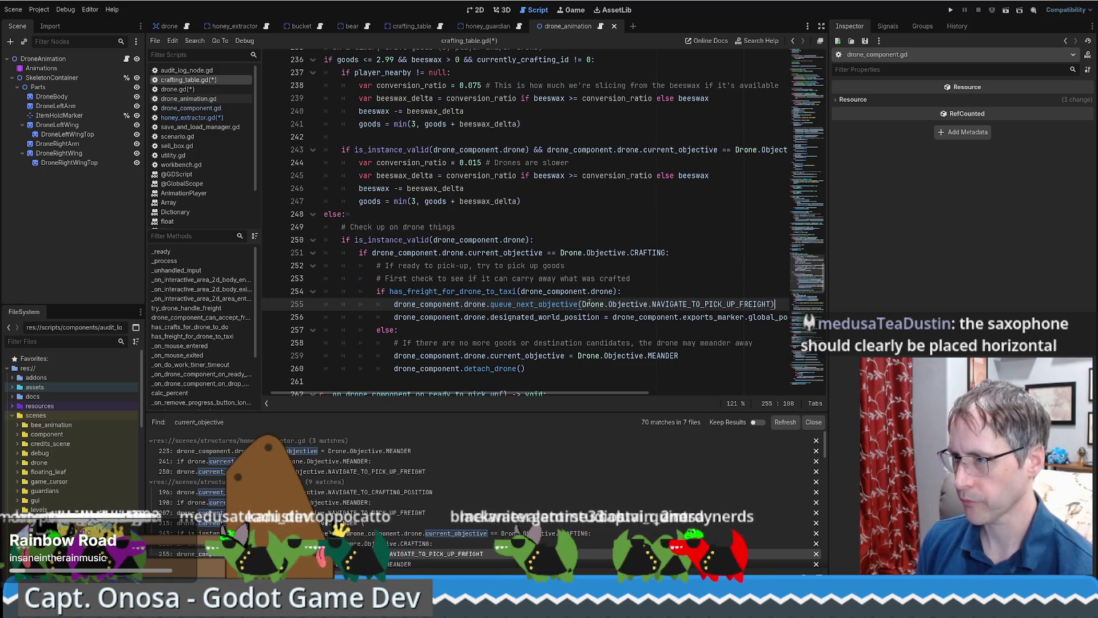
Step: Replace line 259's current_objective assignment with a queue_next_objective() call
{"action": "scroll", "coordinate": [434, 457], "scroll_direction": "down", "scroll_amount": 2}
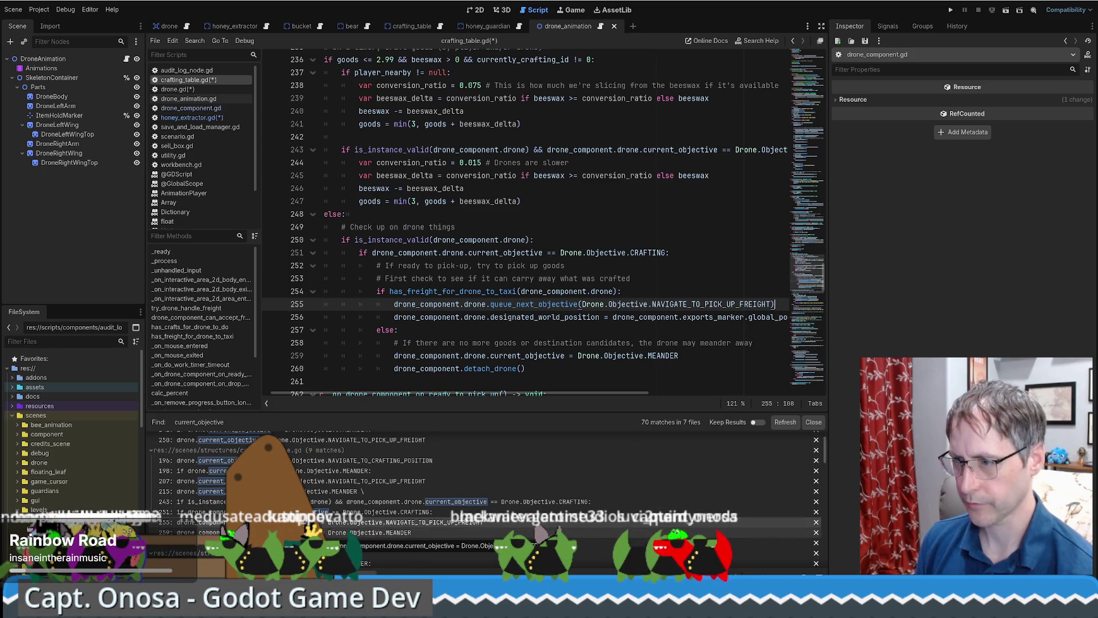
{"action": "key", "text": "F3"}
{"action": "scroll", "coordinate": [497, 328], "scroll_direction": "down", "scroll_amount": 1}
{"action": "key", "text": "Up"}
{"action": "key", "text": "Up"}
{"action": "left_click_drag", "start_coordinate": [490, 317], "coordinate": [578, 319]}
{"action": "type", "text": "queue_next_objective("}
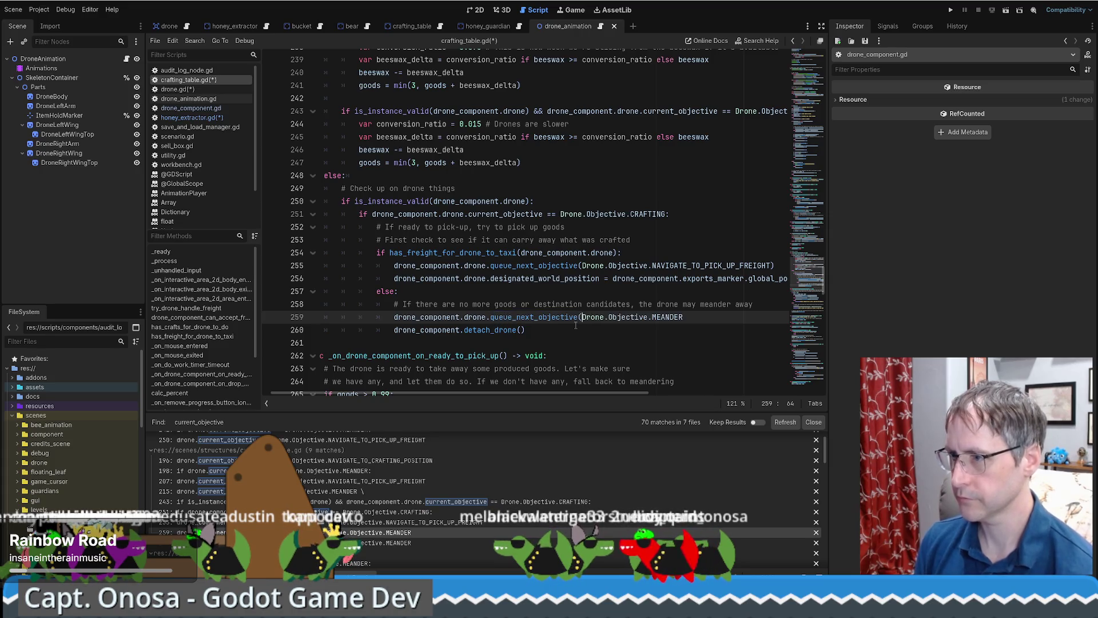
{"action": "scroll", "coordinate": [575, 325], "scroll_direction": "up", "scroll_amount": 1}
{"action": "type", "text": ")"}
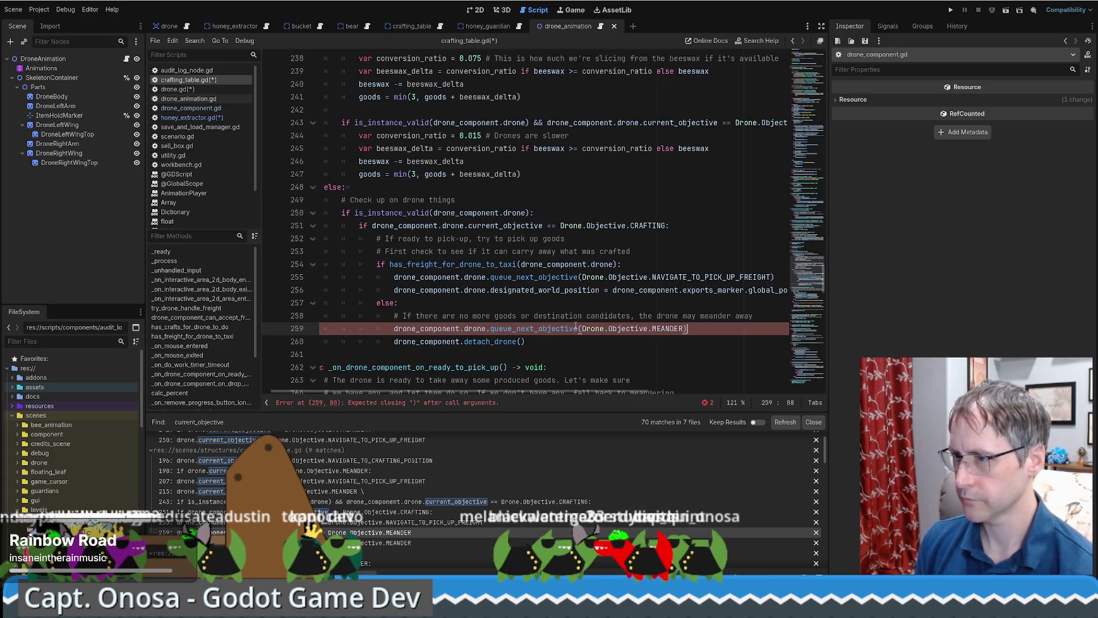
Step: Make line 276's else branch call drone_component.drone.queue_next_objective(Drone.Objective.MEANDER)
{"action": "left_click", "coordinate": [330, 542]}
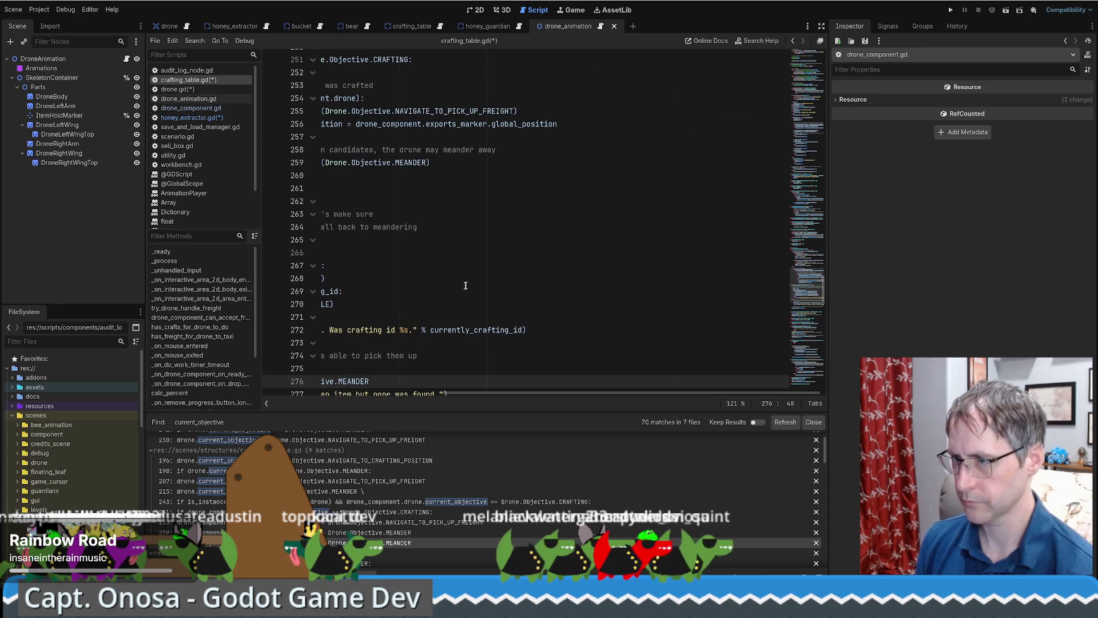
{"action": "scroll", "coordinate": [595, 284], "scroll_direction": "down", "scroll_amount": 5}
{"action": "key", "text": "Up"}
{"action": "key", "text": "Up"}
{"action": "key", "text": "Up"}
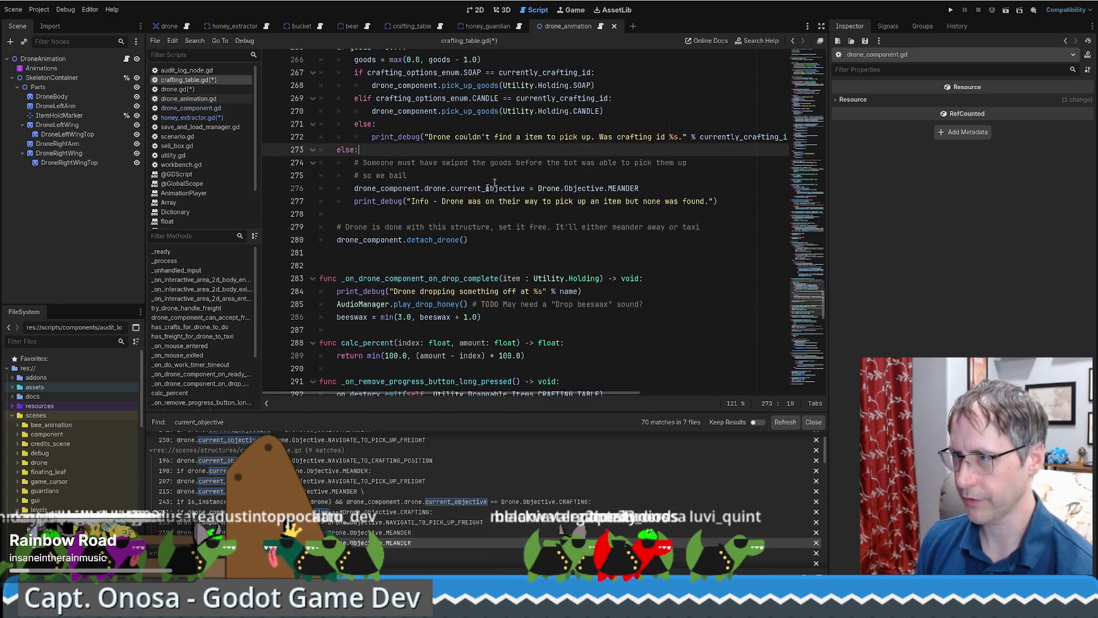
{"action": "left_click_drag", "start_coordinate": [451, 188], "coordinate": [526, 188]}
{"action": "type", "text": "queue_next_objective("}
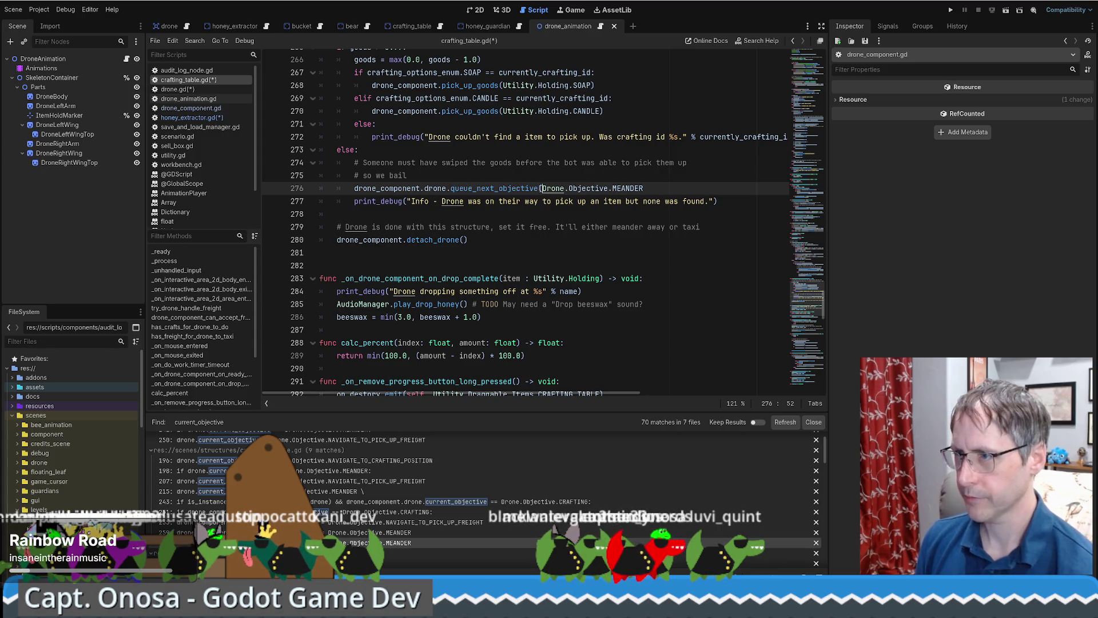
{"action": "type", "text": ")"}
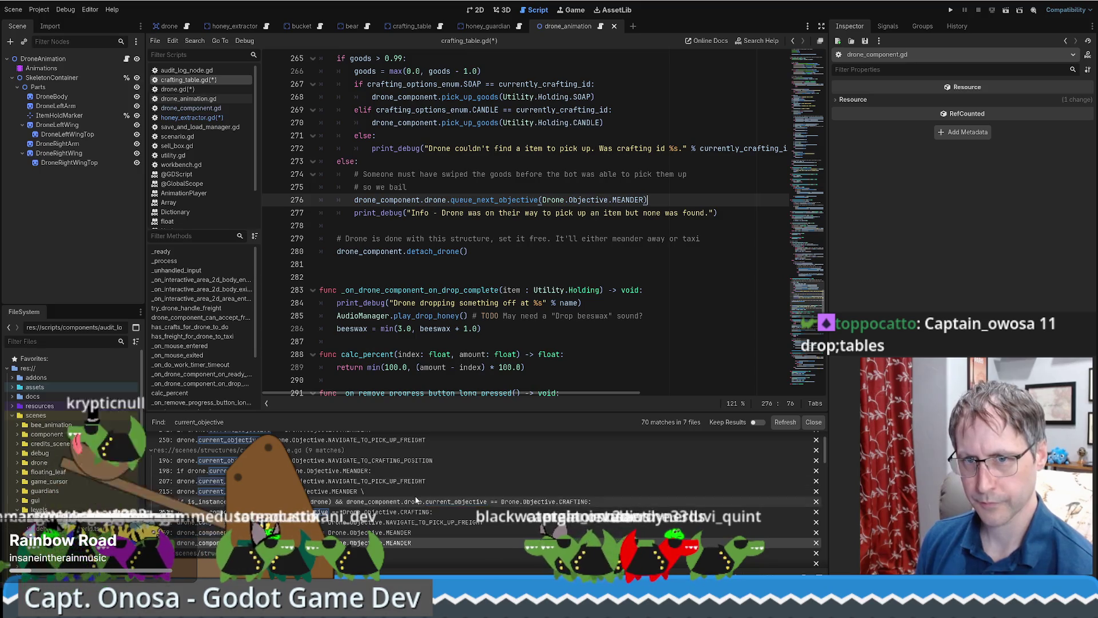
{"action": "scroll", "coordinate": [406, 474], "scroll_direction": "down", "scroll_amount": 1}
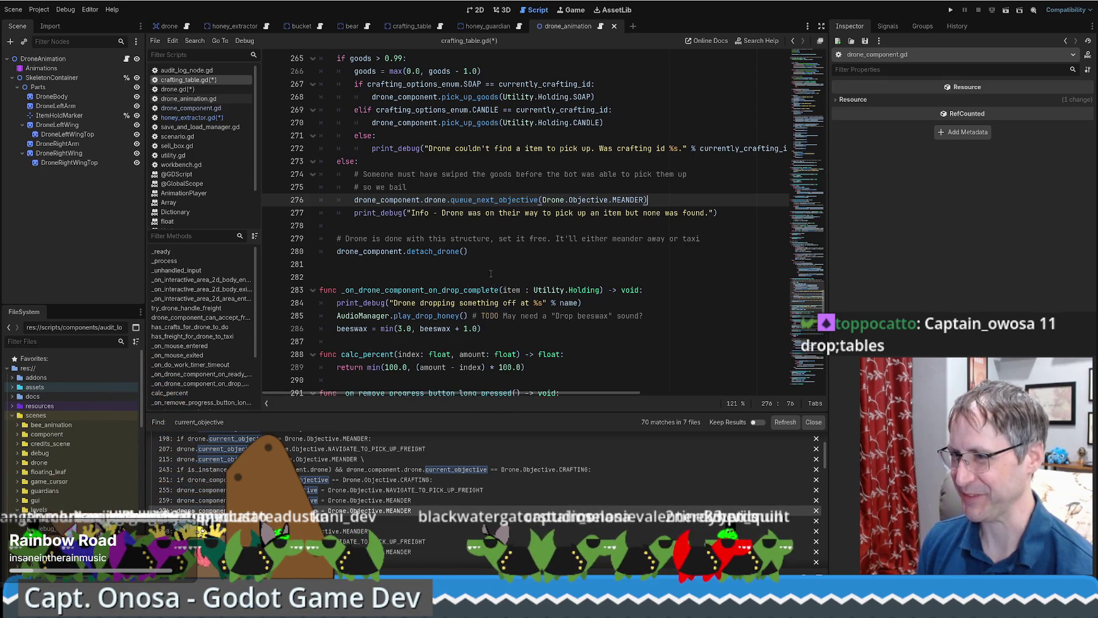
{"action": "scroll", "coordinate": [491, 273], "scroll_direction": "down", "scroll_amount": 1}
{"action": "scroll", "coordinate": [400, 475], "scroll_direction": "down", "scroll_amount": 1}
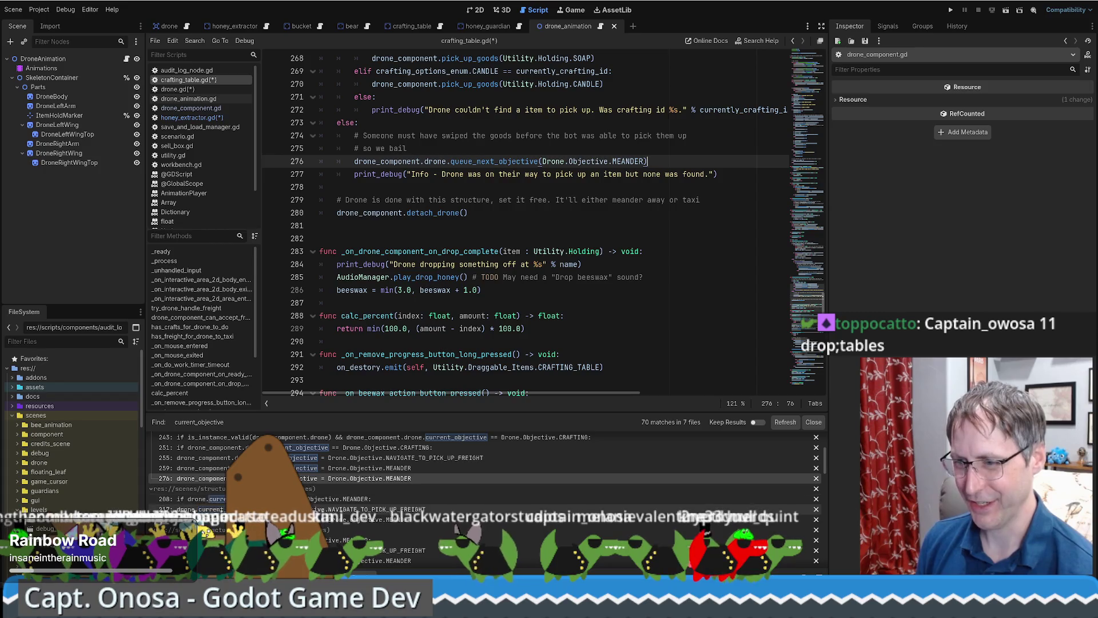
{"action": "left_click", "coordinate": [401, 509]}
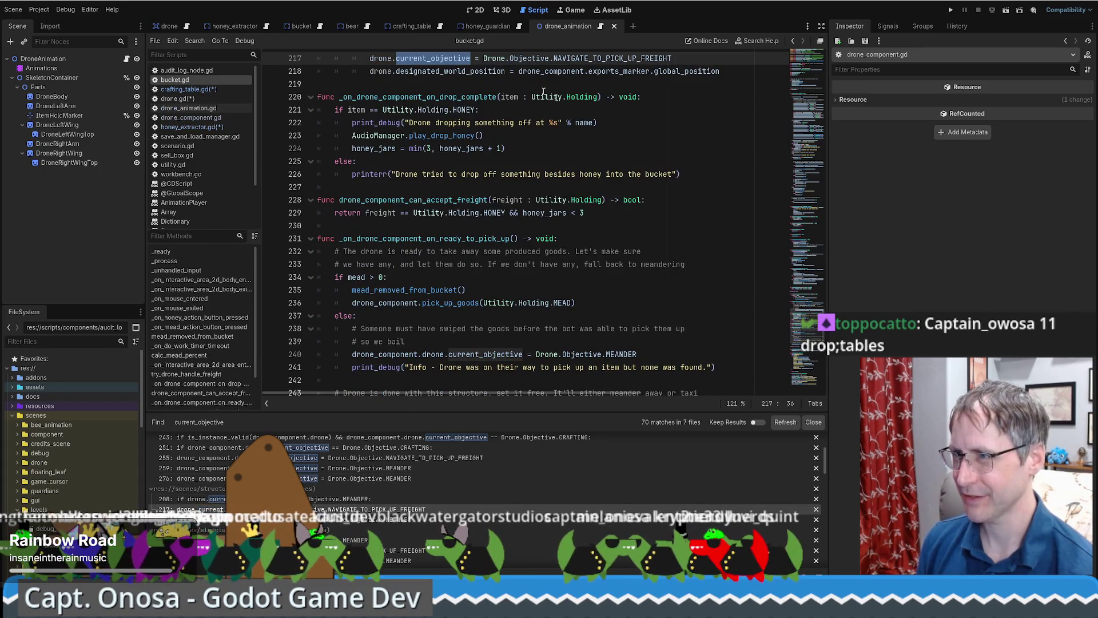
Step: In bucket.gd, turn the line 217 and line 240 objective assignments into queue_next_objective() calls
{"action": "scroll", "coordinate": [544, 92], "scroll_direction": "up", "scroll_amount": 3}
{"action": "left_click_drag", "start_coordinate": [473, 174], "coordinate": [485, 174]}
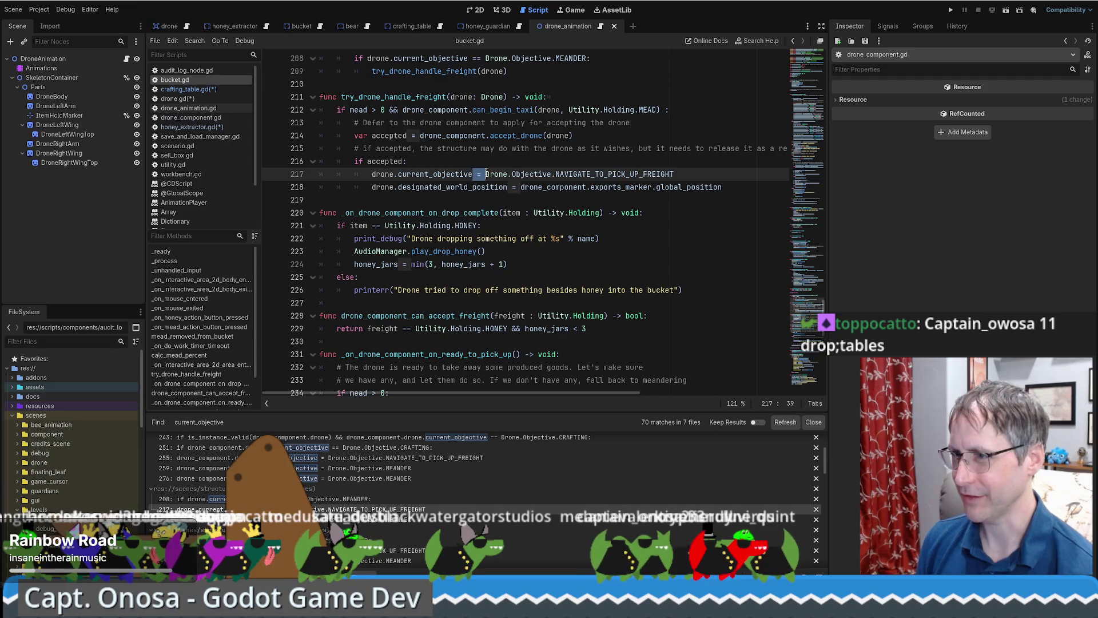
{"action": "left_click_drag", "start_coordinate": [398, 174], "coordinate": [449, 175]}
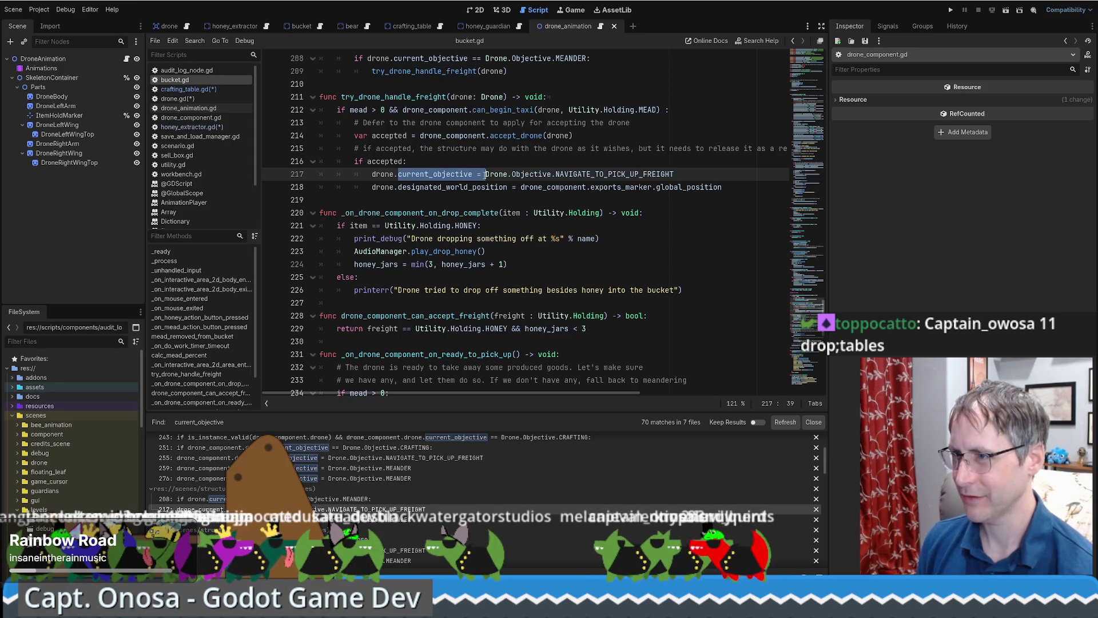
{"action": "type", "text": "queue_next_objective("}
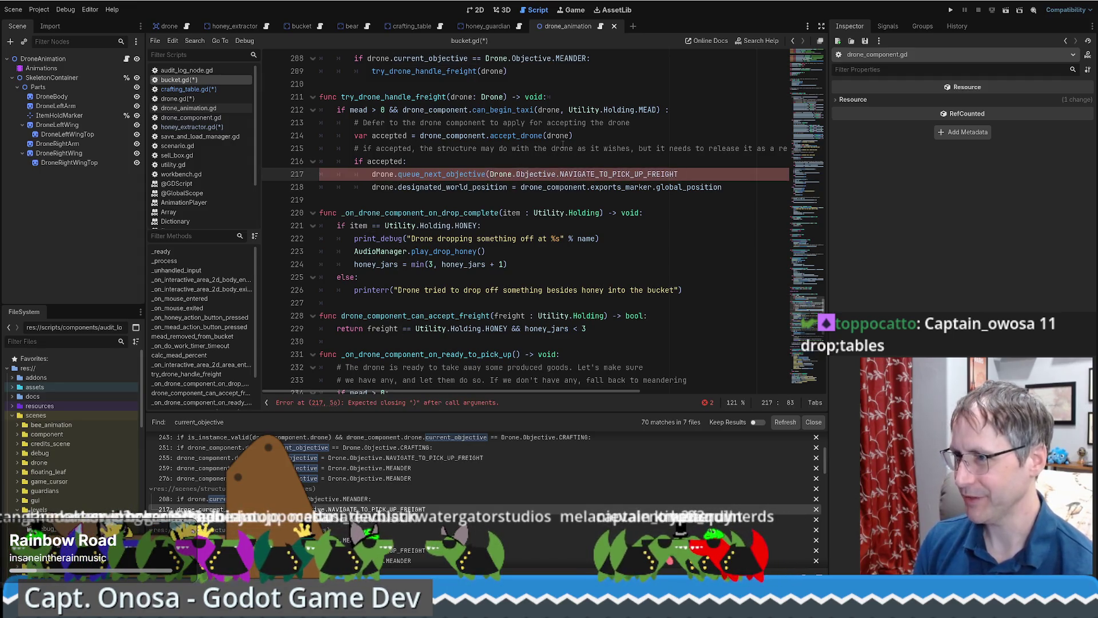
{"action": "key", "text": "End"}
{"action": "type", "text": ")"}
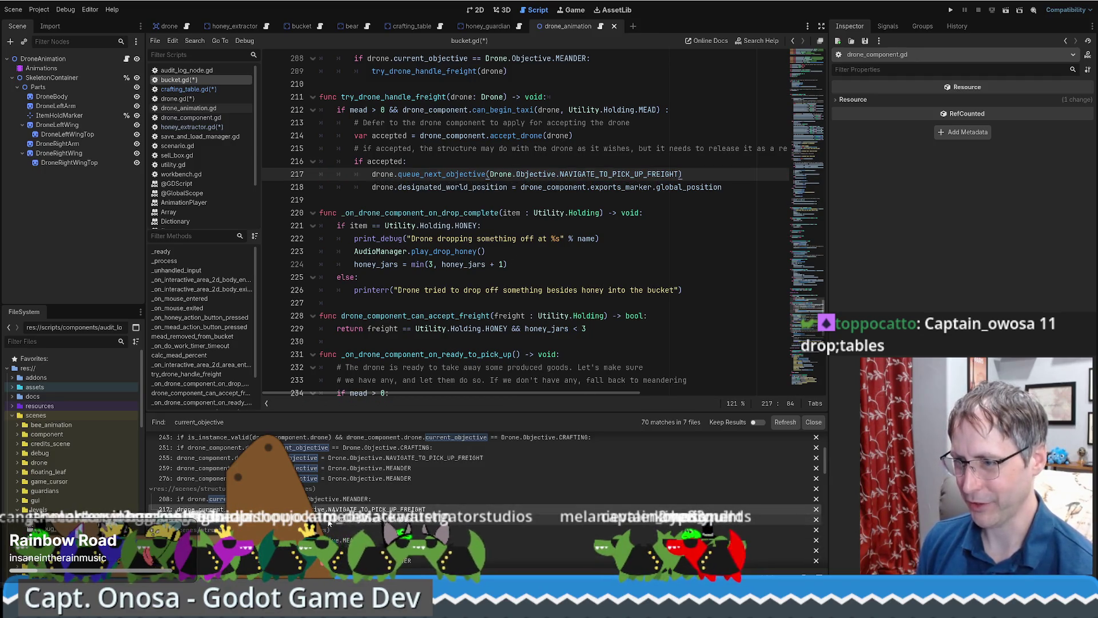
{"action": "left_click", "coordinate": [329, 519]}
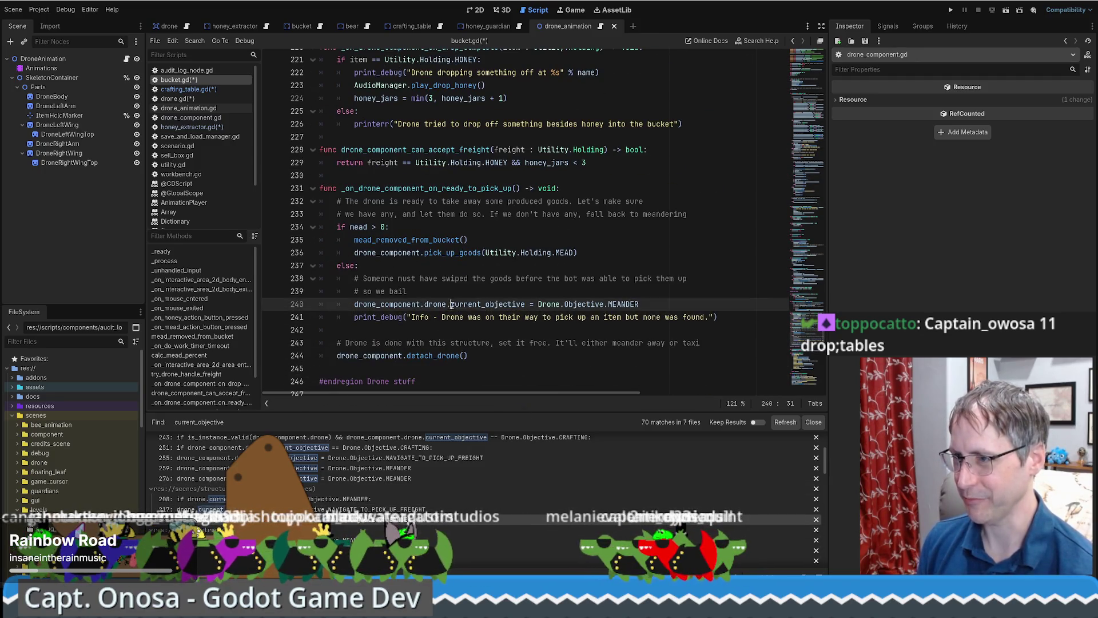
{"action": "type", "text": "queue_next_objective("}
{"action": "key", "text": "Delete"}
{"action": "key", "text": "Delete"}
{"action": "key", "text": "Delete"}
{"action": "key", "text": "End"}
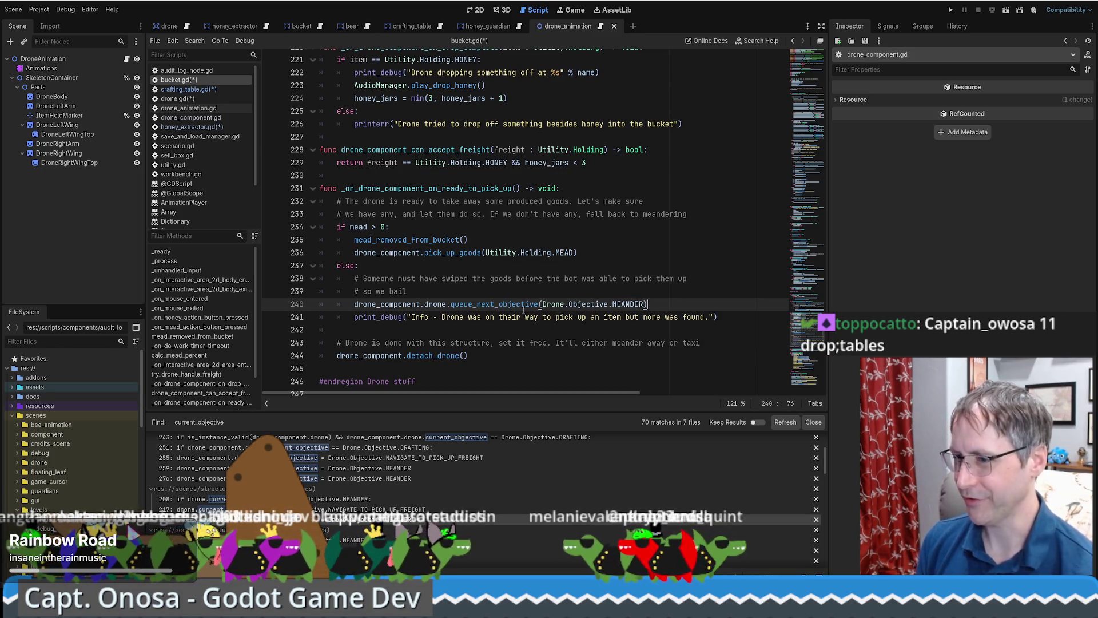
{"action": "scroll", "coordinate": [328, 503], "scroll_direction": "down", "scroll_amount": 2}
Step: In bee_colony.gd, queue NAVIGATE_TO_PICK_UP_FREIGHT on line 226 and MEANDER on line 238
{"action": "left_click", "coordinate": [329, 518]}
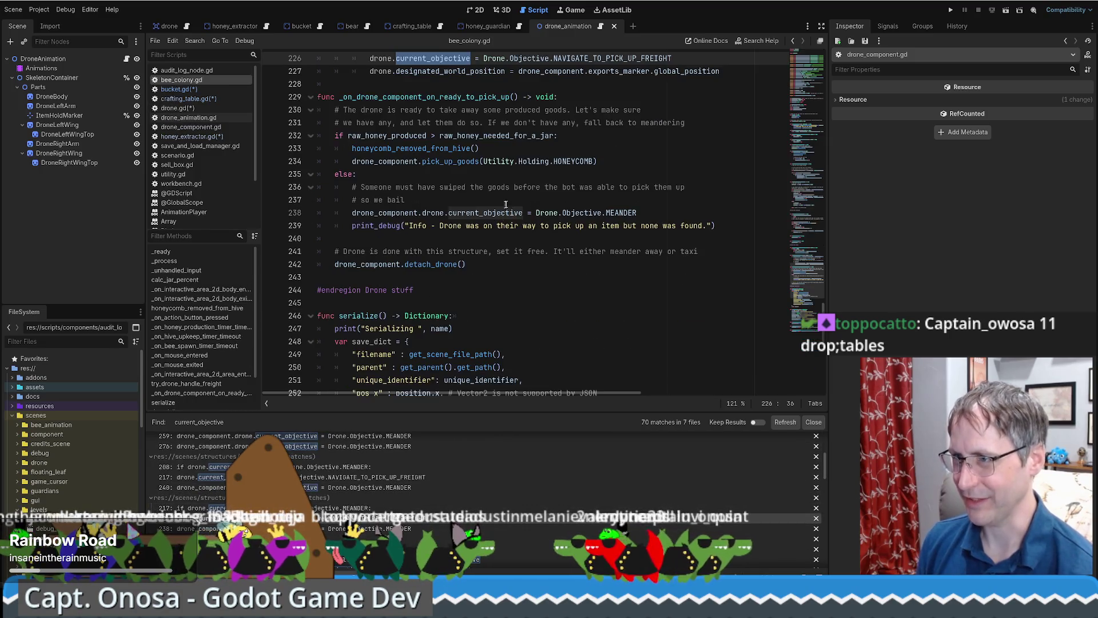
{"action": "left_click", "coordinate": [482, 212], "text": "shift"}
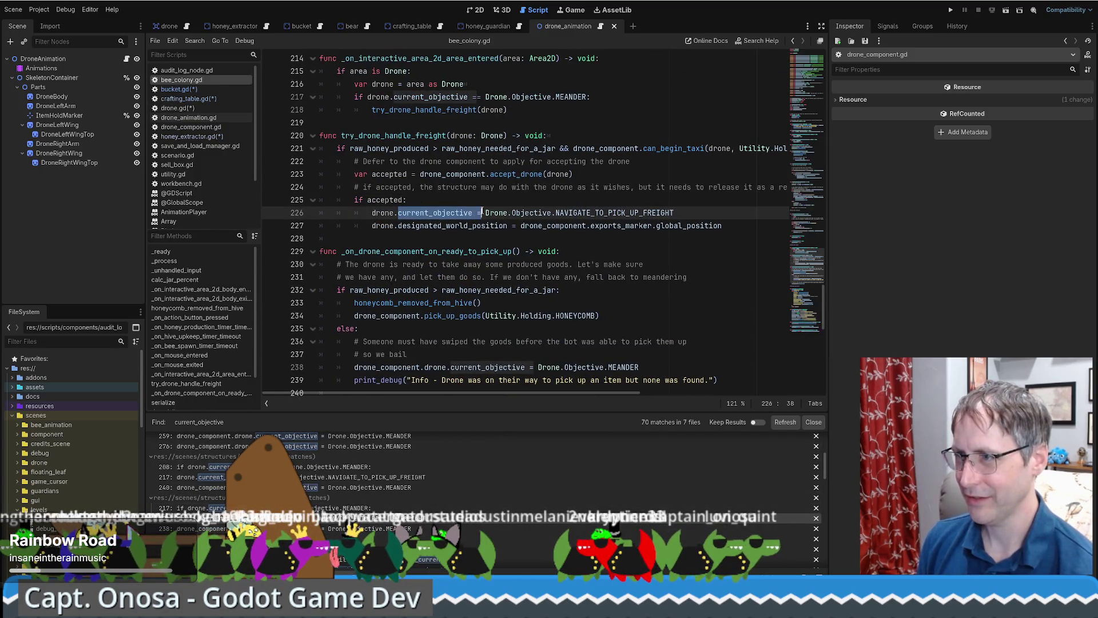
{"action": "type", "text": "queue_next_objective("}
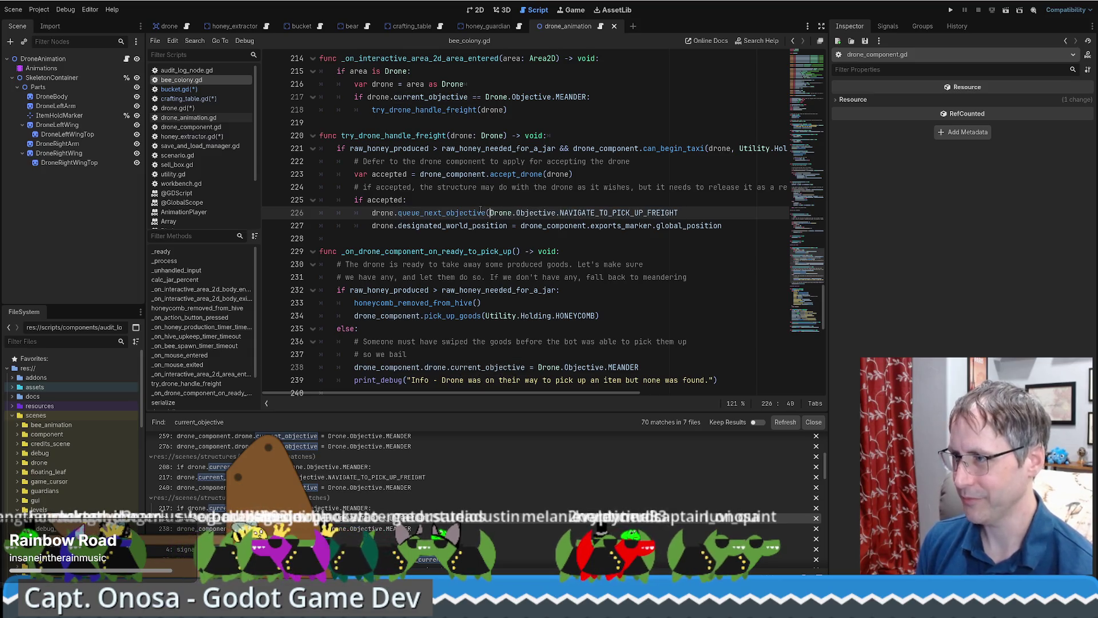
{"action": "type", "text": ")"}
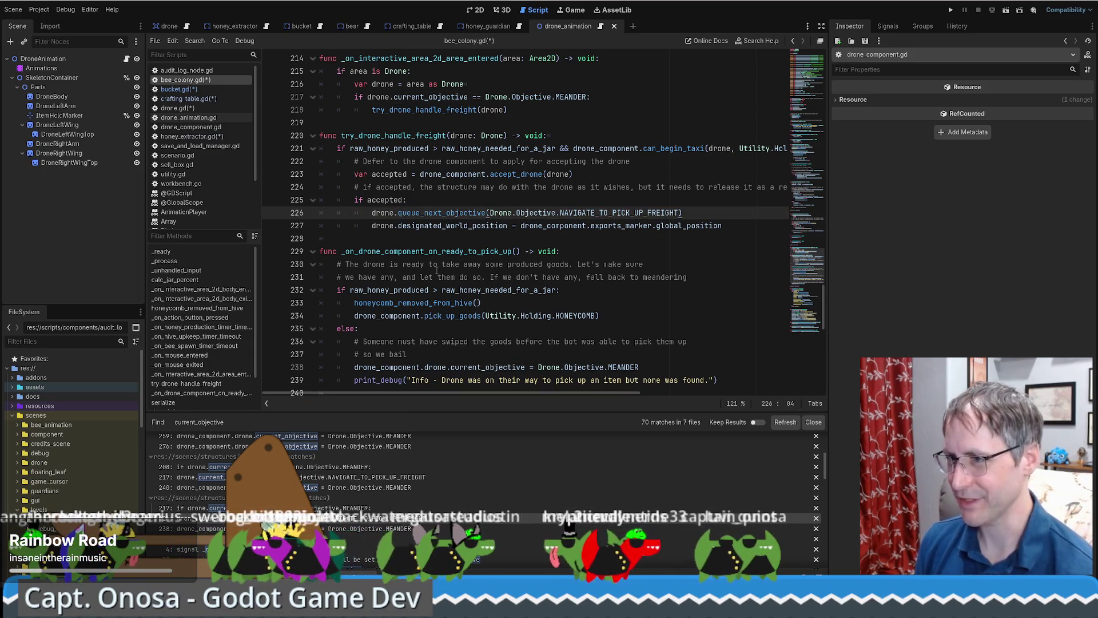
{"action": "left_click", "coordinate": [451, 367]}
{"action": "scroll", "coordinate": [451, 290], "scroll_direction": "down", "scroll_amount": 2}
{"action": "key", "text": "Down"}
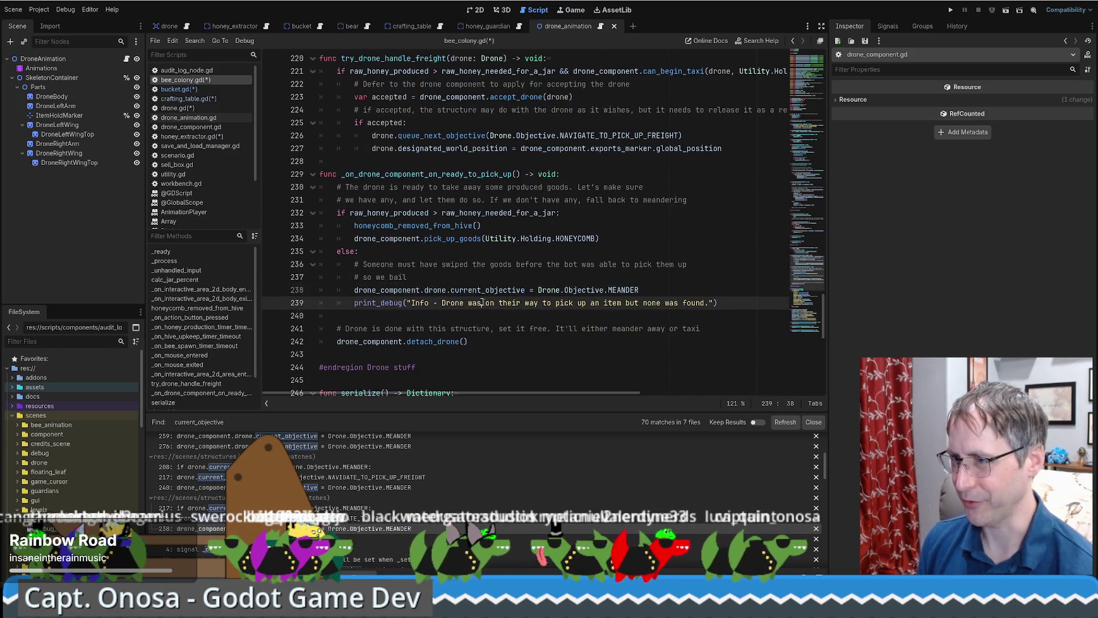
{"action": "left_click_drag", "start_coordinate": [452, 290], "coordinate": [538, 290]}
{"action": "type", "text": "queue_next_objective("}
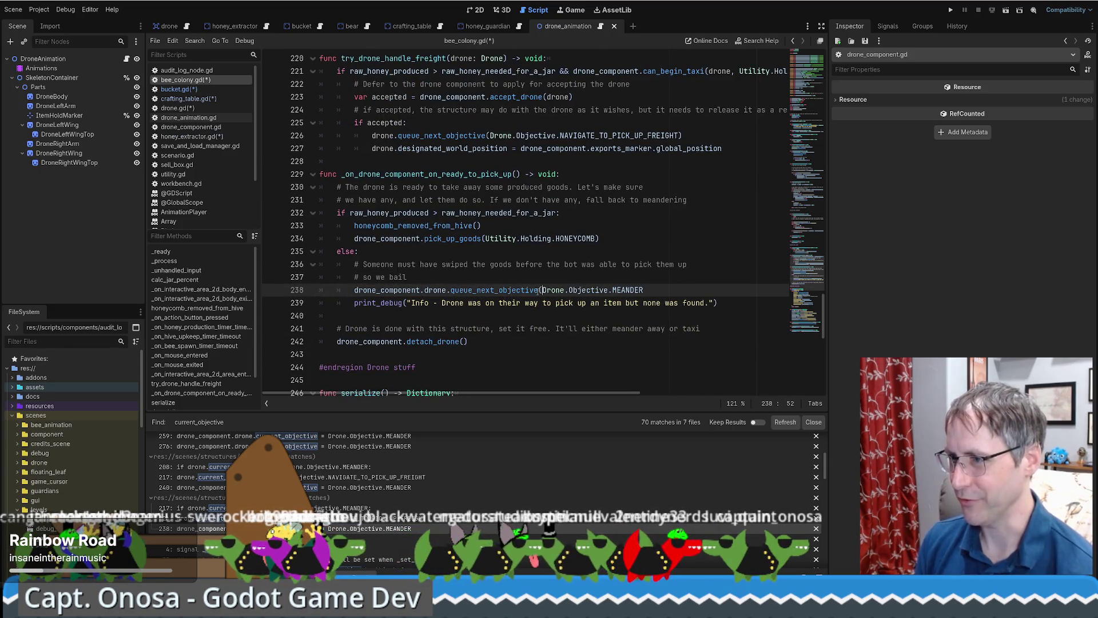
{"action": "key", "text": "End"}
{"action": "type", "text": ")"}
{"action": "scroll", "coordinate": [317, 506], "scroll_direction": "down", "scroll_amount": 2}
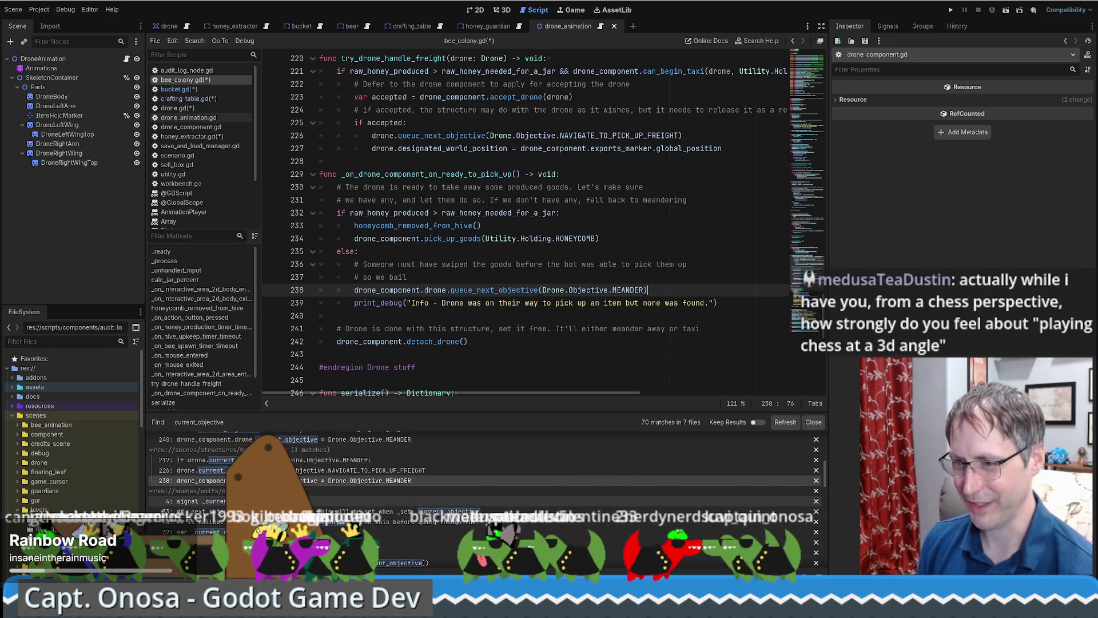
Step: Collapse the drone.gd results and open the current_objective declaration in bee.gd
{"action": "left_click", "coordinate": [151, 490]}
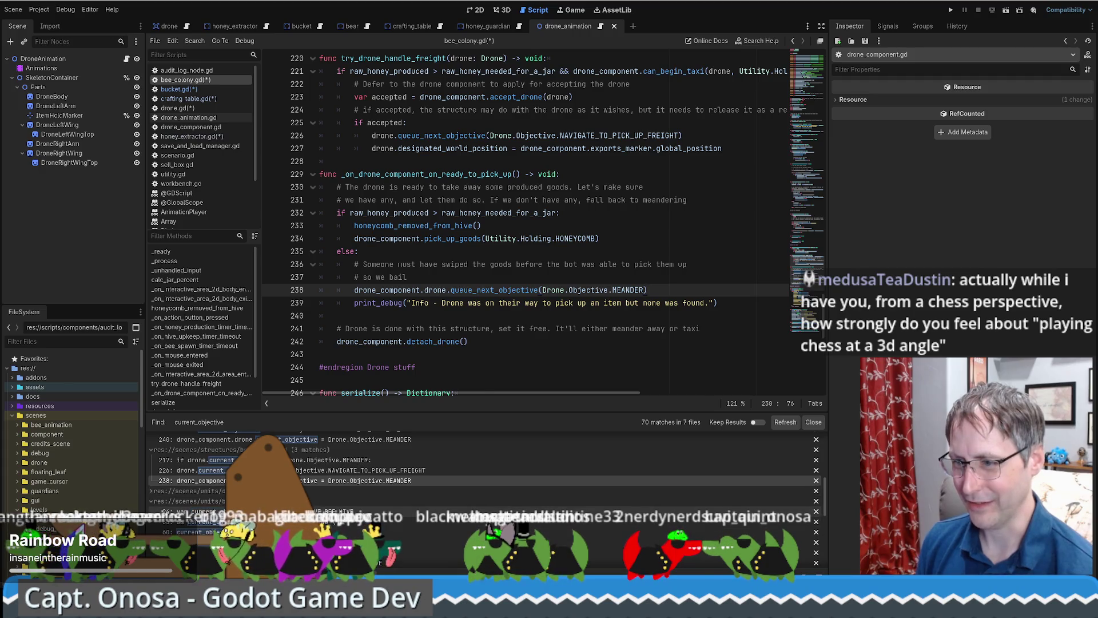
{"action": "left_click", "coordinate": [183, 511]}
{"action": "scroll", "coordinate": [317, 469], "scroll_direction": "up", "scroll_amount": 2}
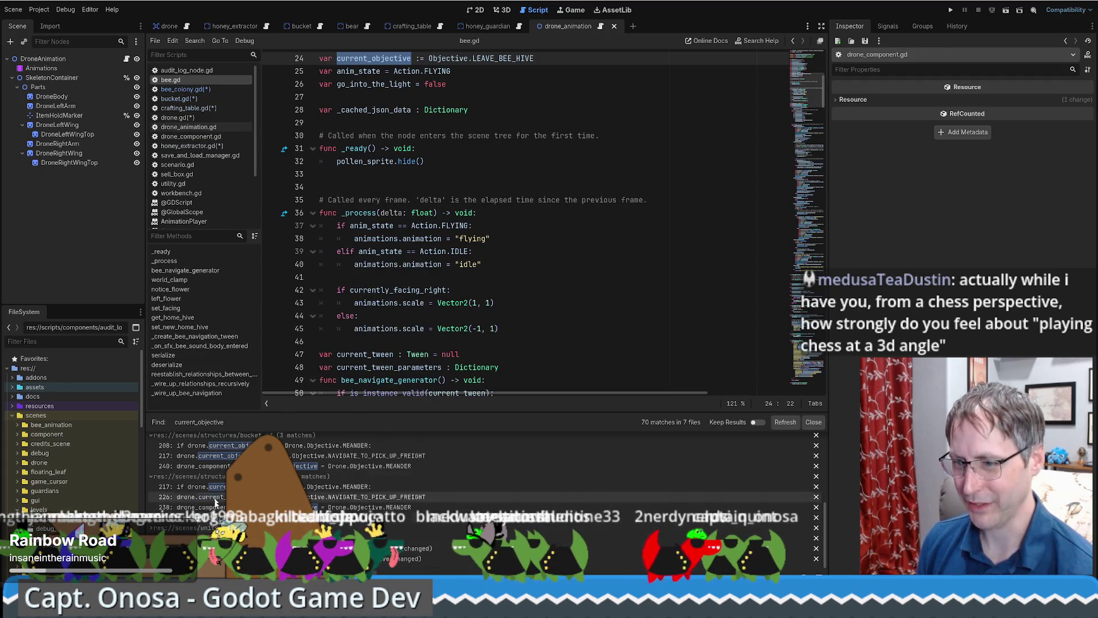
Step: Review drone_component.gd's current_objective uses around line 89 and save all scripts
{"action": "left_click", "coordinate": [275, 547]}
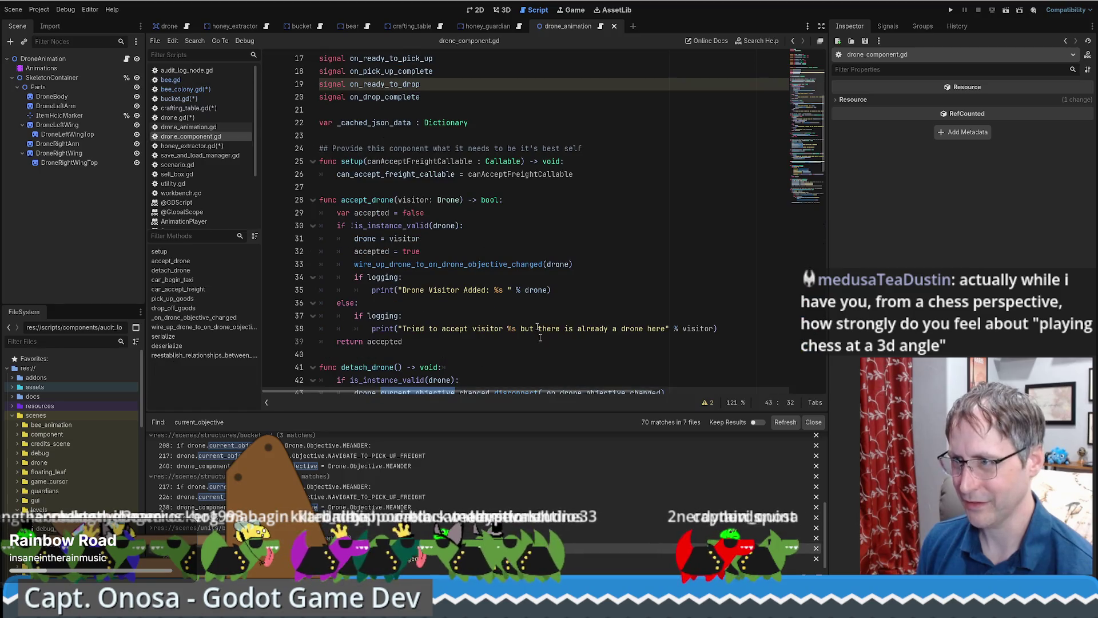
{"action": "key", "text": "Down"}
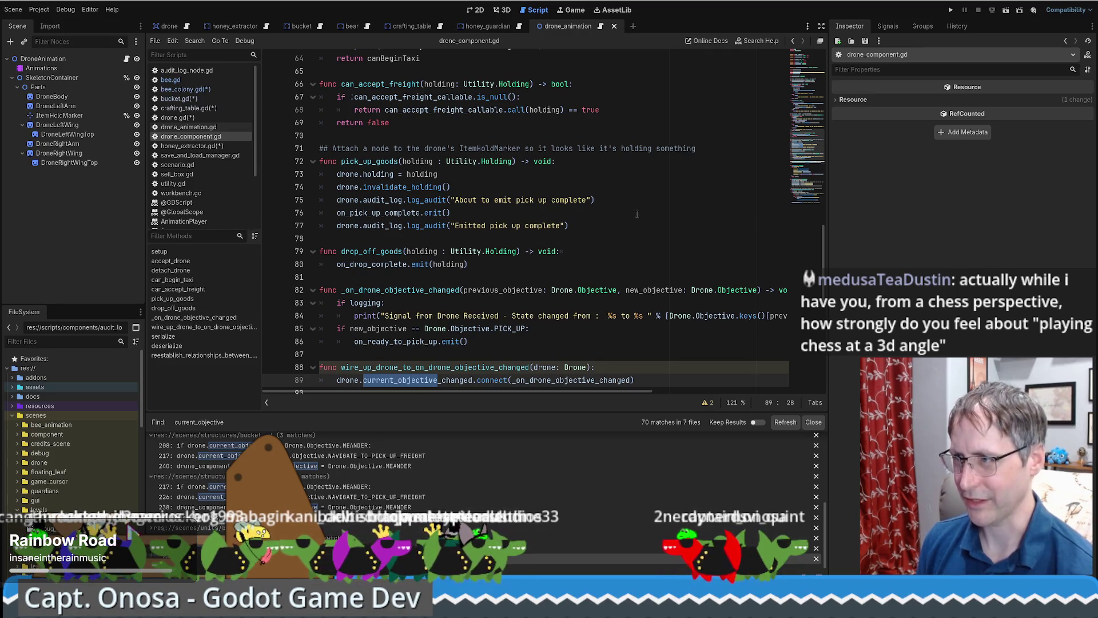
{"action": "left_click", "coordinate": [451, 212]}
{"action": "key", "text": "ctrl+s"}
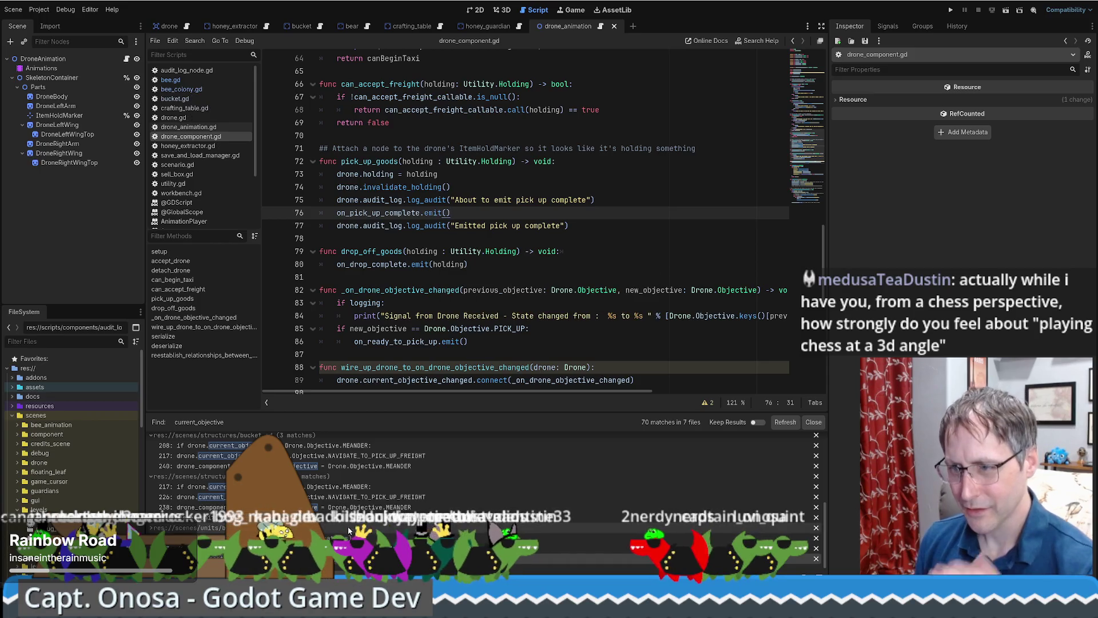
{"action": "scroll", "coordinate": [343, 474], "scroll_direction": "down", "scroll_amount": 5}
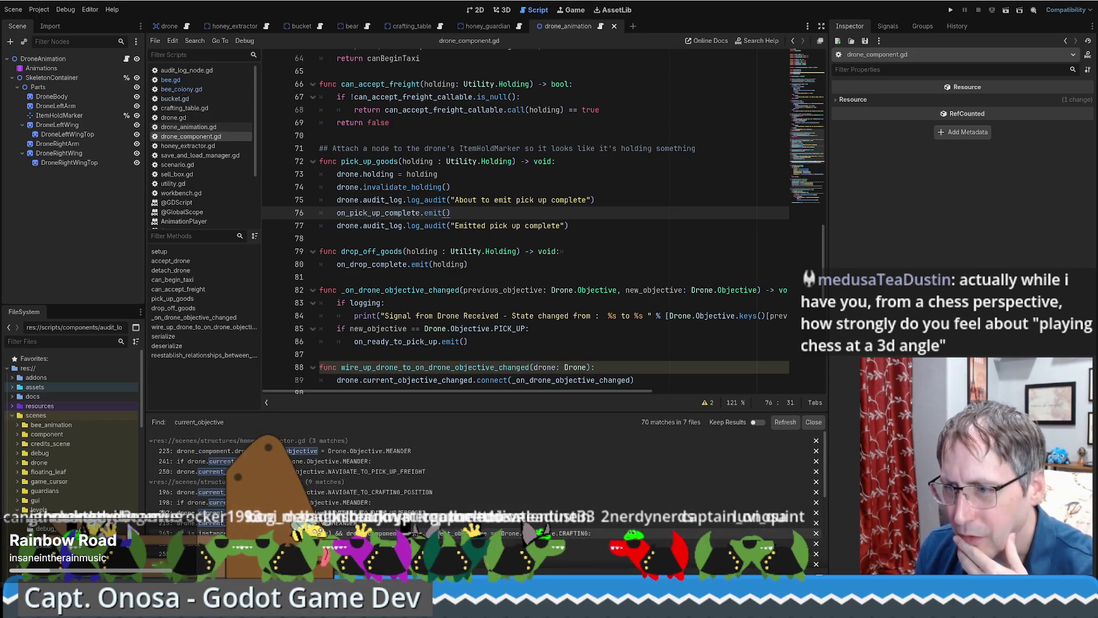
{"action": "scroll", "coordinate": [286, 458], "scroll_direction": "up", "scroll_amount": 1}
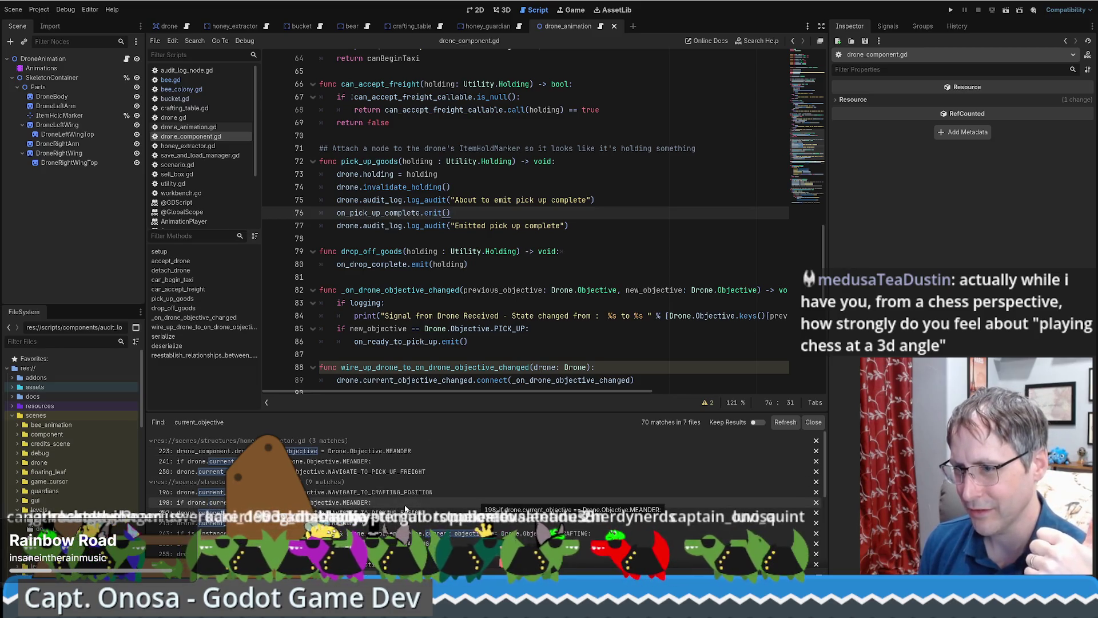
{"action": "scroll", "coordinate": [476, 499], "scroll_direction": "down", "scroll_amount": 1}
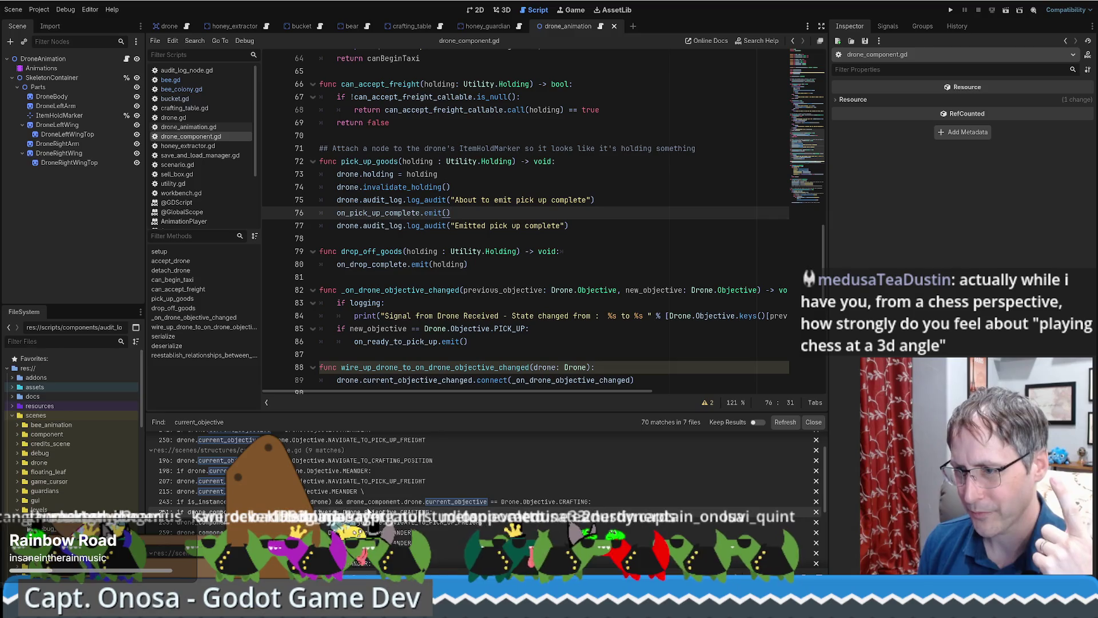
{"action": "scroll", "coordinate": [476, 498], "scroll_direction": "down", "scroll_amount": 1}
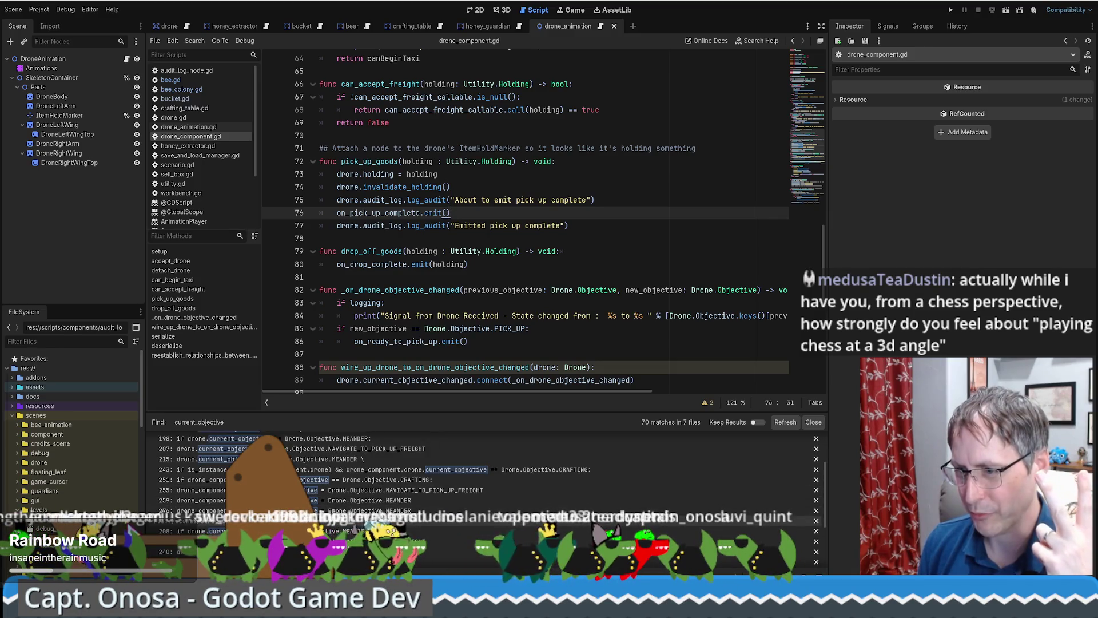
{"action": "scroll", "coordinate": [476, 499], "scroll_direction": "down", "scroll_amount": 2}
Step: Return to bee_colony.gd to review the edited line 226 queue_next_objective call
{"action": "left_click", "coordinate": [424, 493]}
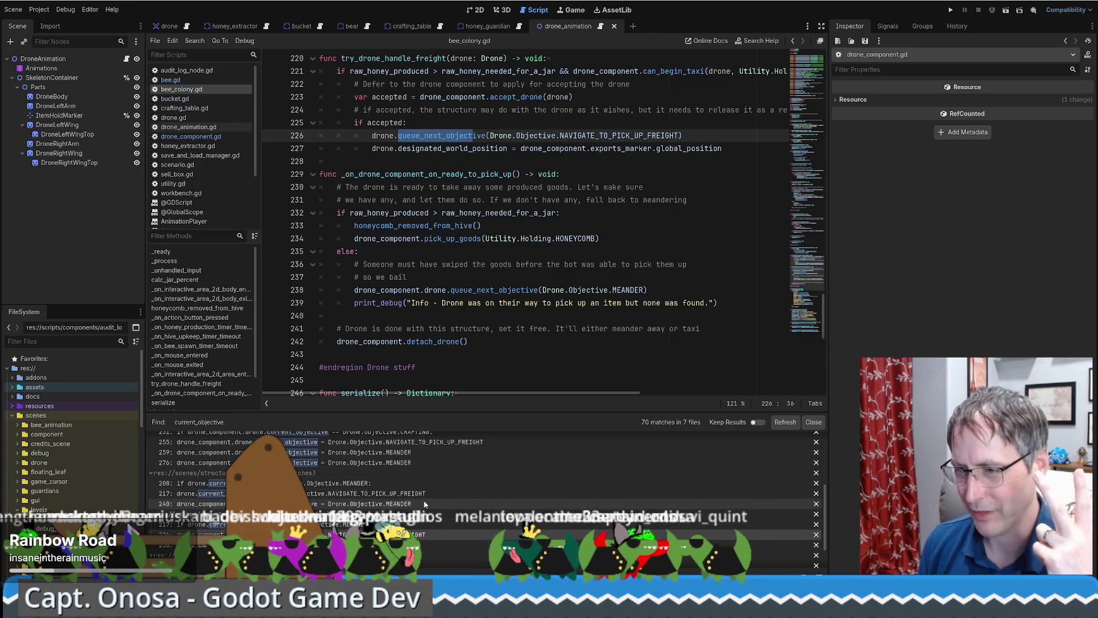
{"action": "scroll", "coordinate": [423, 495], "scroll_direction": "down", "scroll_amount": 1}
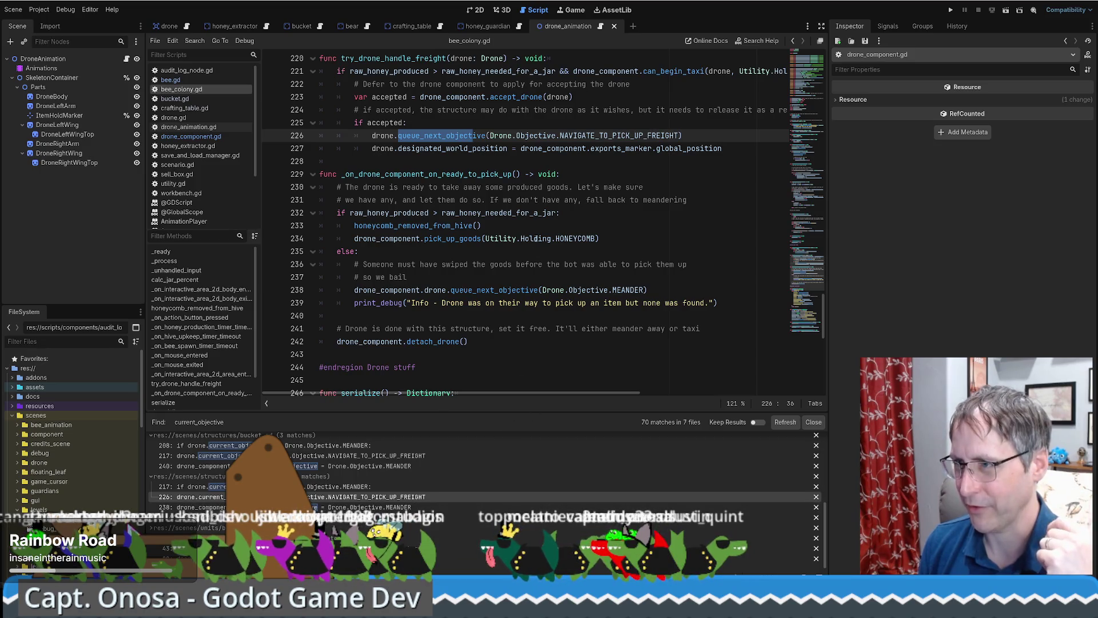
{"action": "scroll", "coordinate": [533, 223], "scroll_direction": "up", "scroll_amount": 6}
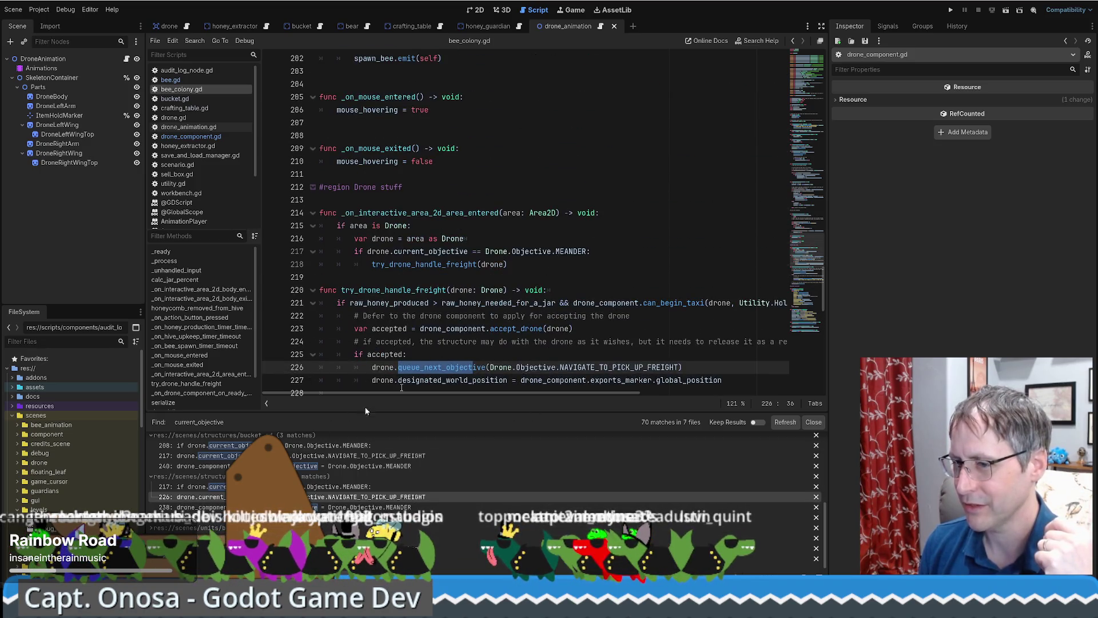
{"action": "scroll", "coordinate": [401, 486], "scroll_direction": "up", "scroll_amount": 3}
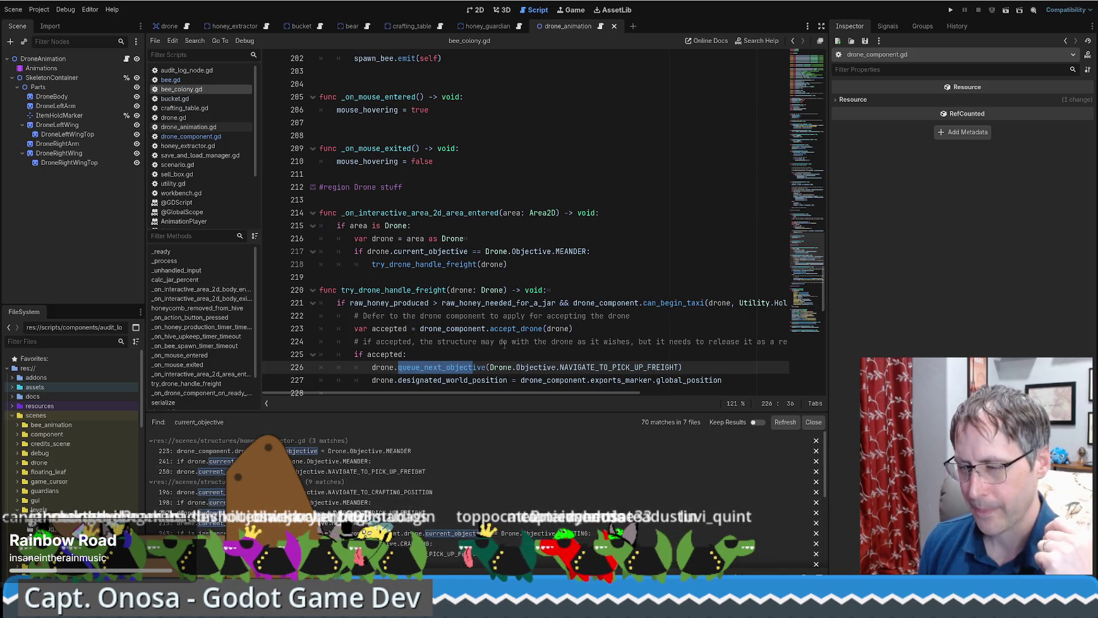
{"action": "left_click", "coordinate": [537, 118]}
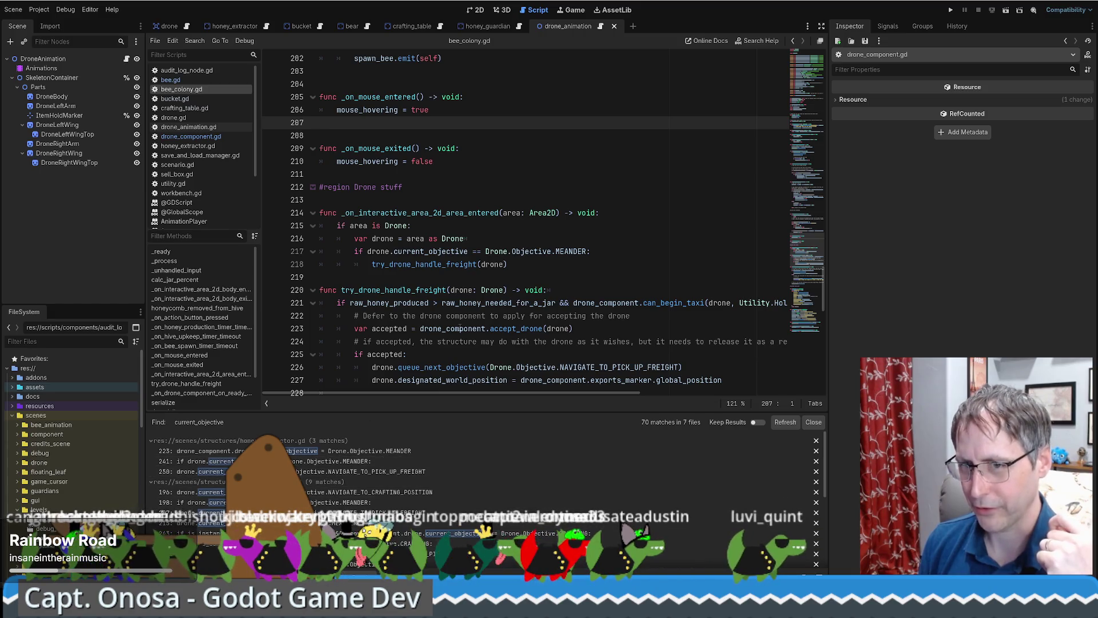
{"action": "mouse_move", "coordinate": [461, 329]}
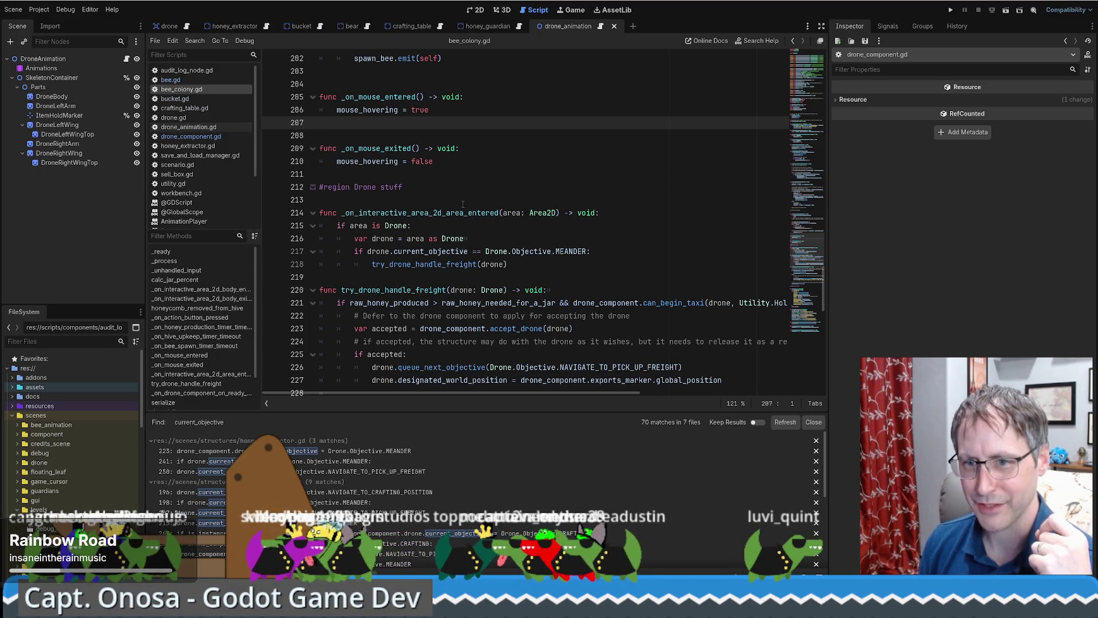
Step: Run the game muted, start a new game, load the save, then stop after the deserialize error
{"action": "left_click", "coordinate": [950, 10]}
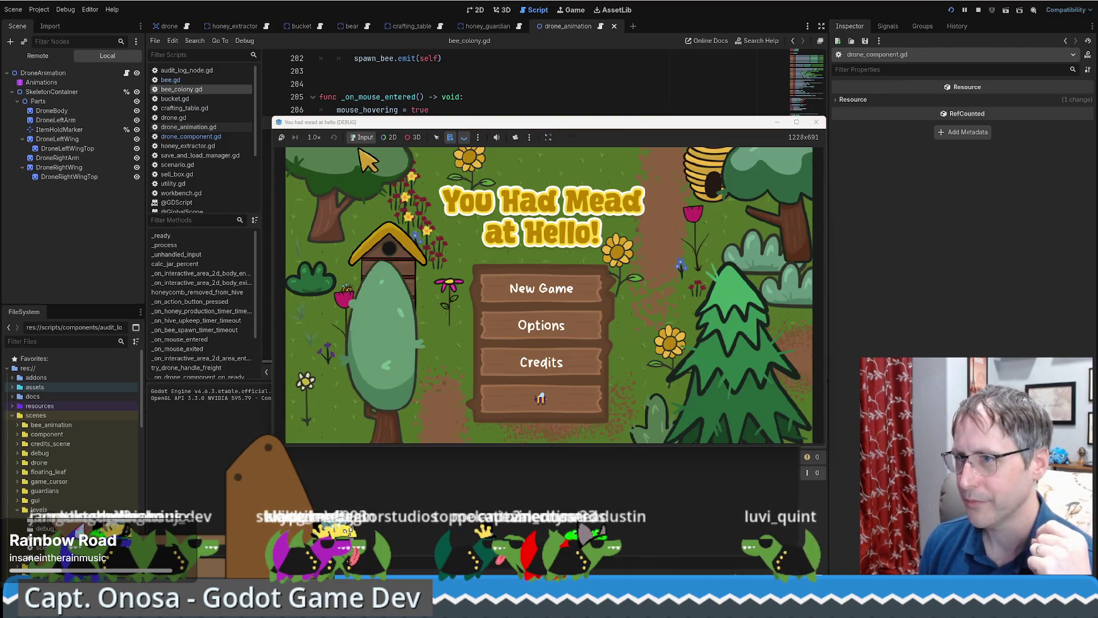
{"action": "left_click", "coordinate": [496, 138]}
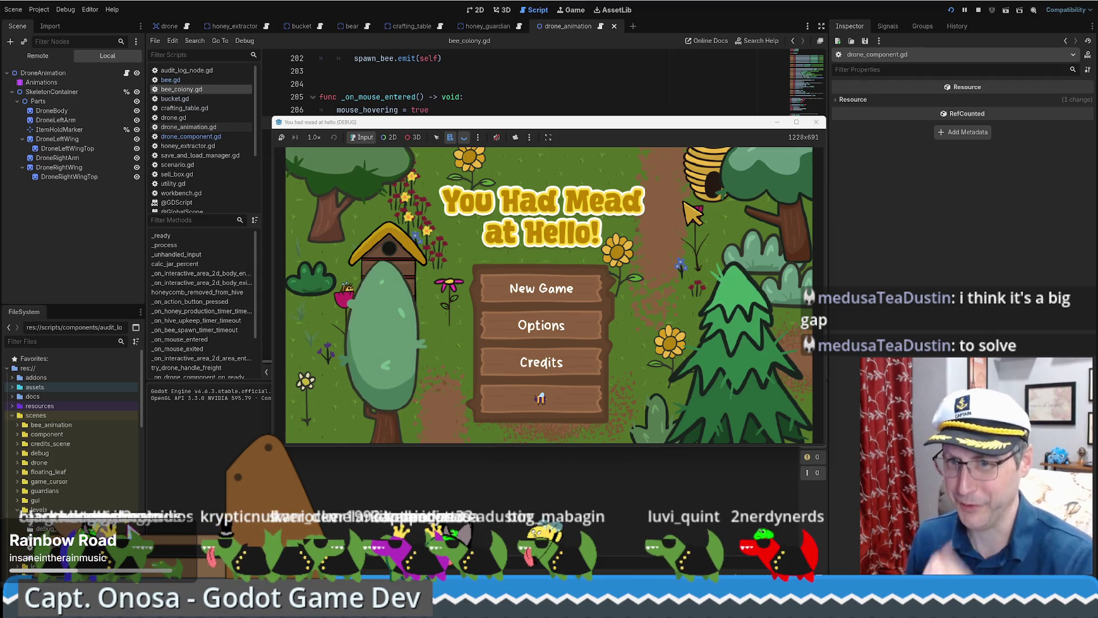
{"action": "left_click", "coordinate": [532, 284]}
{"action": "left_click", "coordinate": [692, 169]}
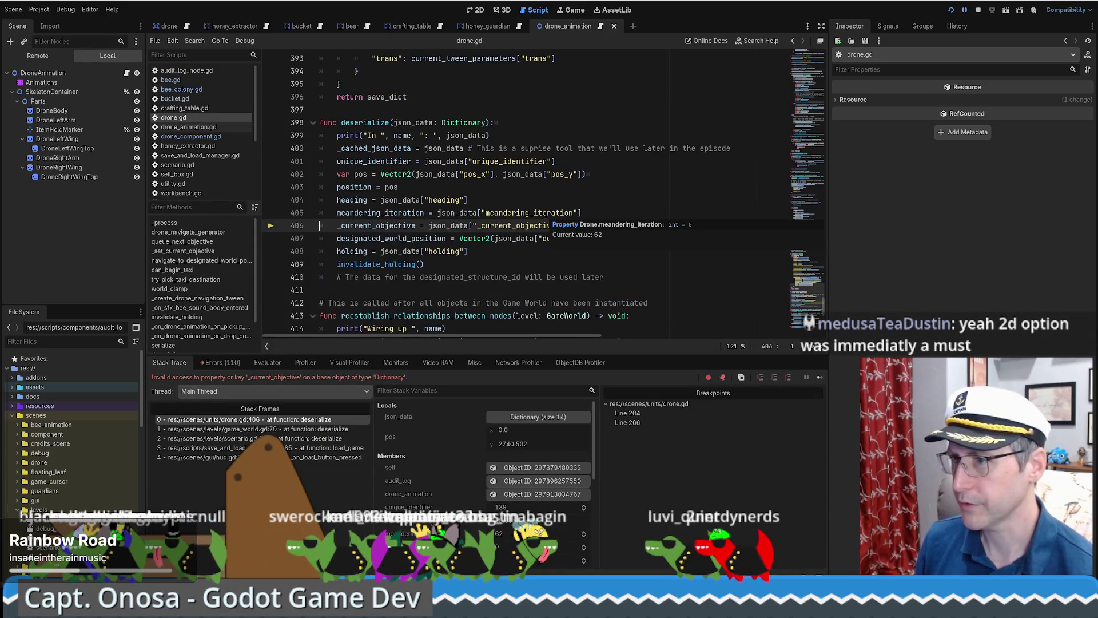
{"action": "left_click", "coordinate": [977, 11]}
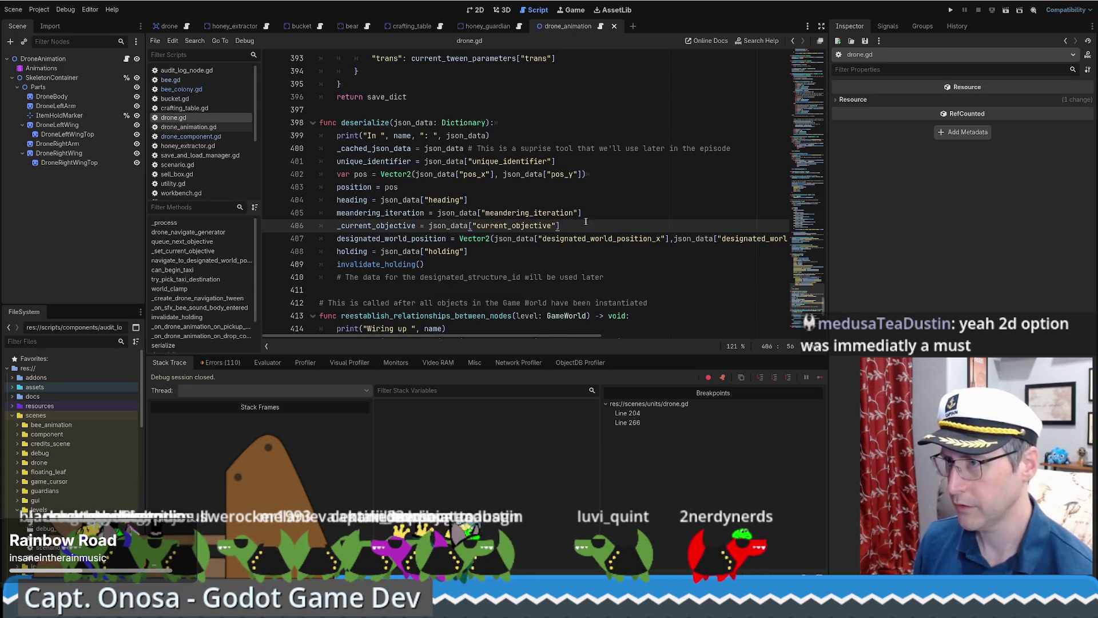
Step: Change the saved key on line 380 of drone.gd from '_current_objective' to 'current_objective'
{"action": "scroll", "coordinate": [585, 221], "scroll_direction": "up", "scroll_amount": 9}
{"action": "left_click", "coordinate": [454, 238]}
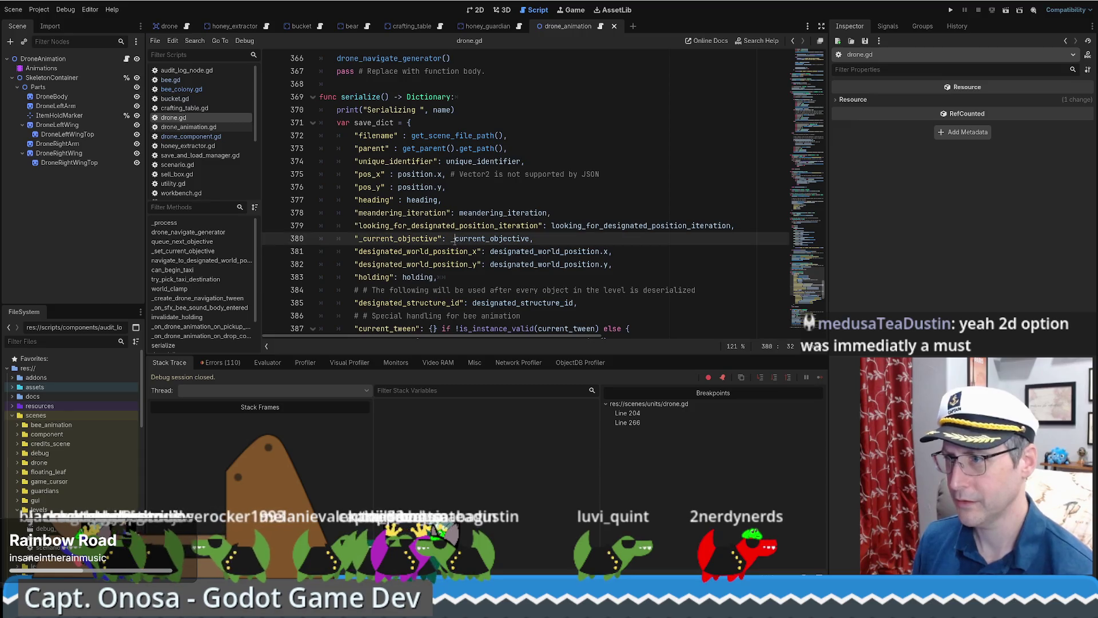
{"action": "key", "text": "BackSpace"}
{"action": "type", "text": "_"}
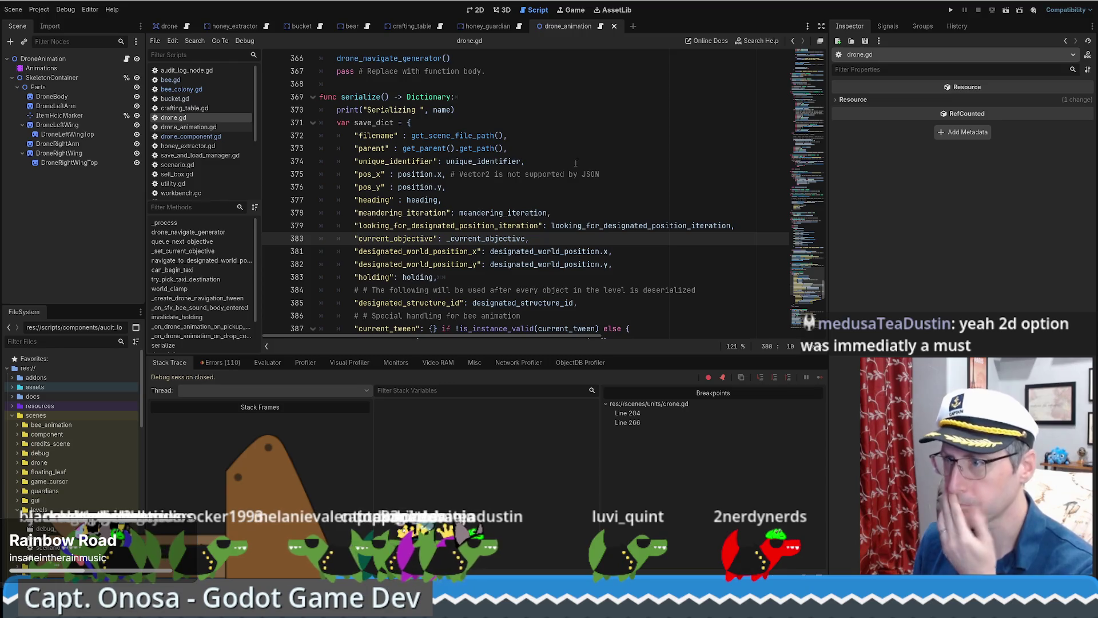
Step: Run the project and load the saved game to test loading
{"action": "scroll", "coordinate": [571, 166], "scroll_direction": "down", "scroll_amount": 9}
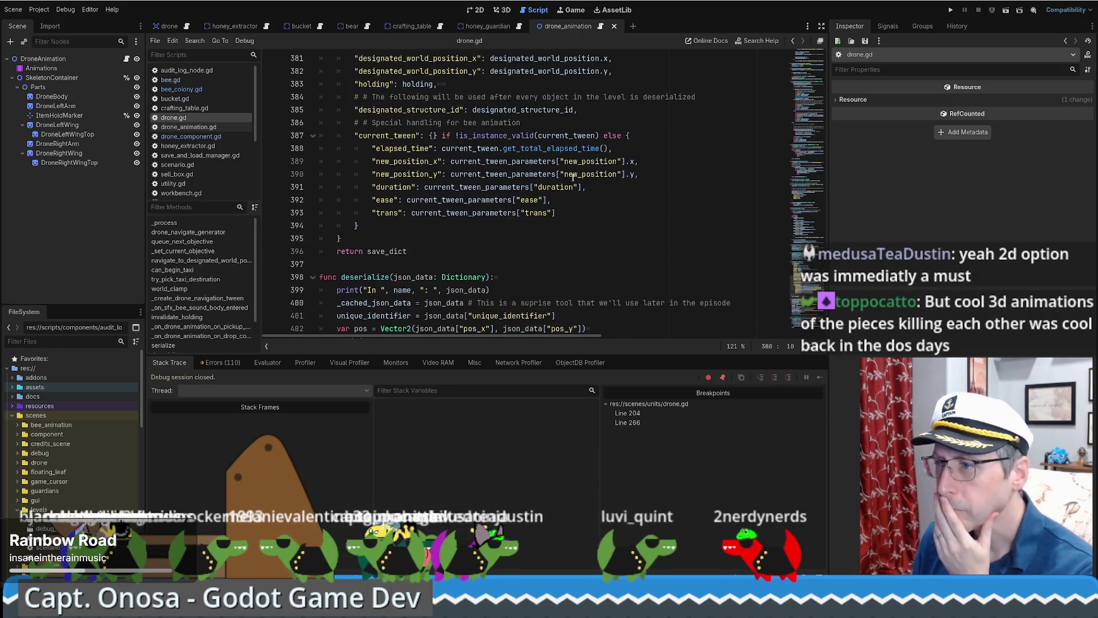
{"action": "left_click", "coordinate": [948, 10]}
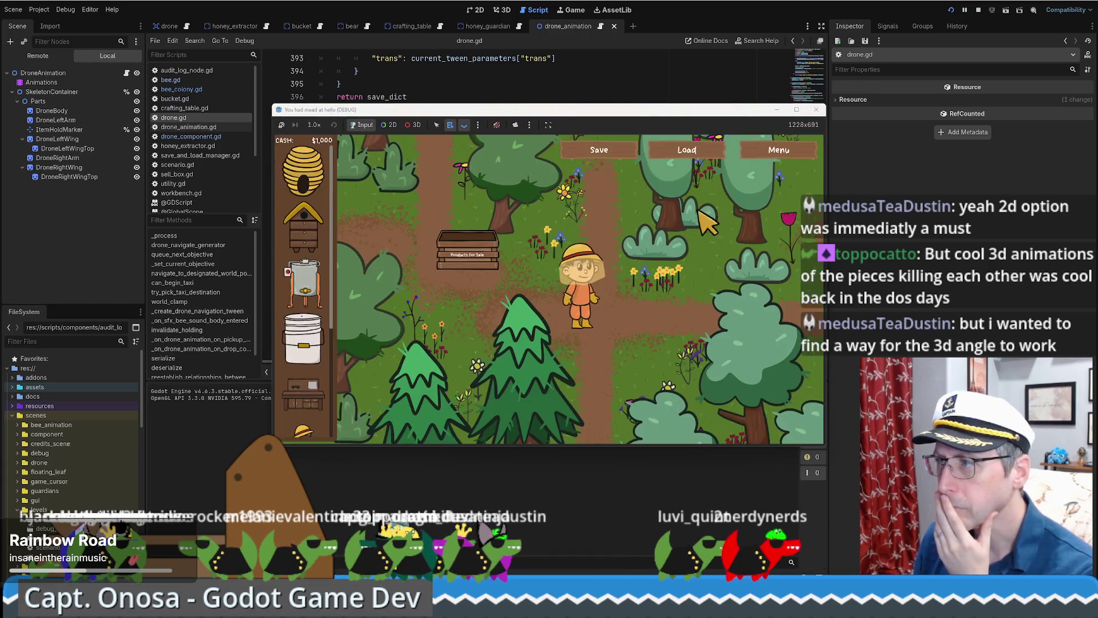
{"action": "left_click", "coordinate": [692, 148]}
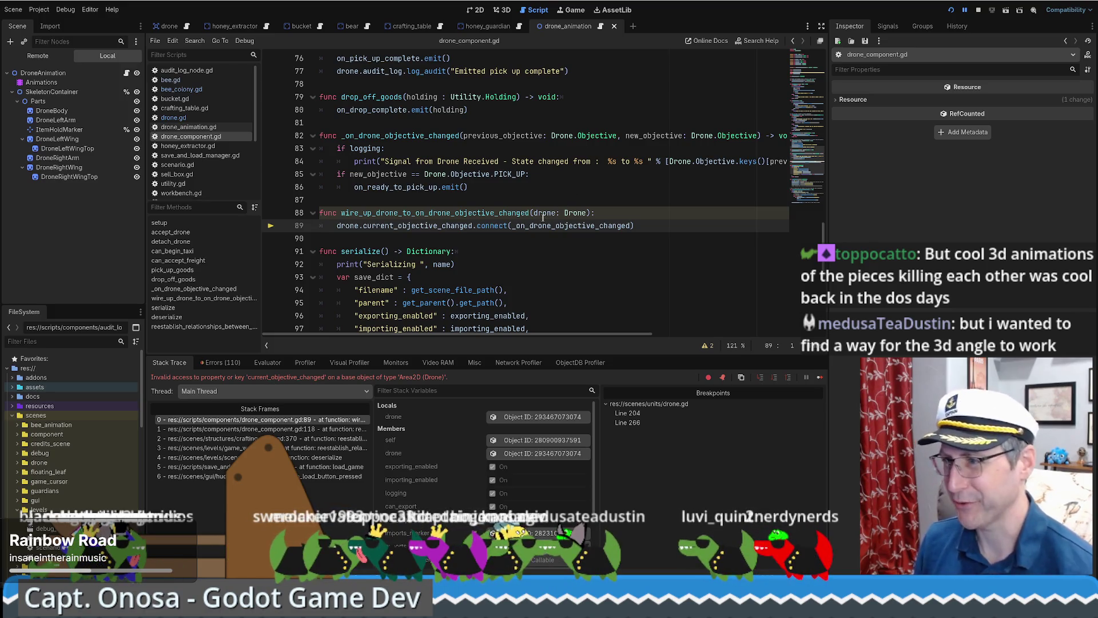
Step: Search the project for current_objective_changed, taken from drone_component.gd's serialize code
{"action": "mouse_move", "coordinate": [542, 214]}
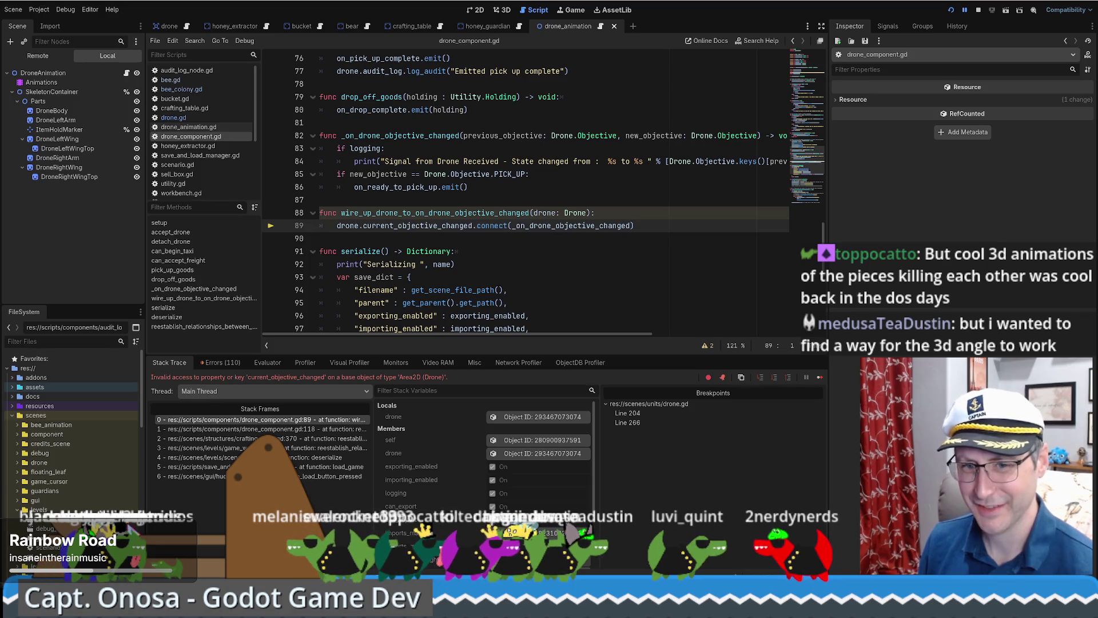
{"action": "scroll", "coordinate": [661, 227], "scroll_direction": "down", "scroll_amount": 4}
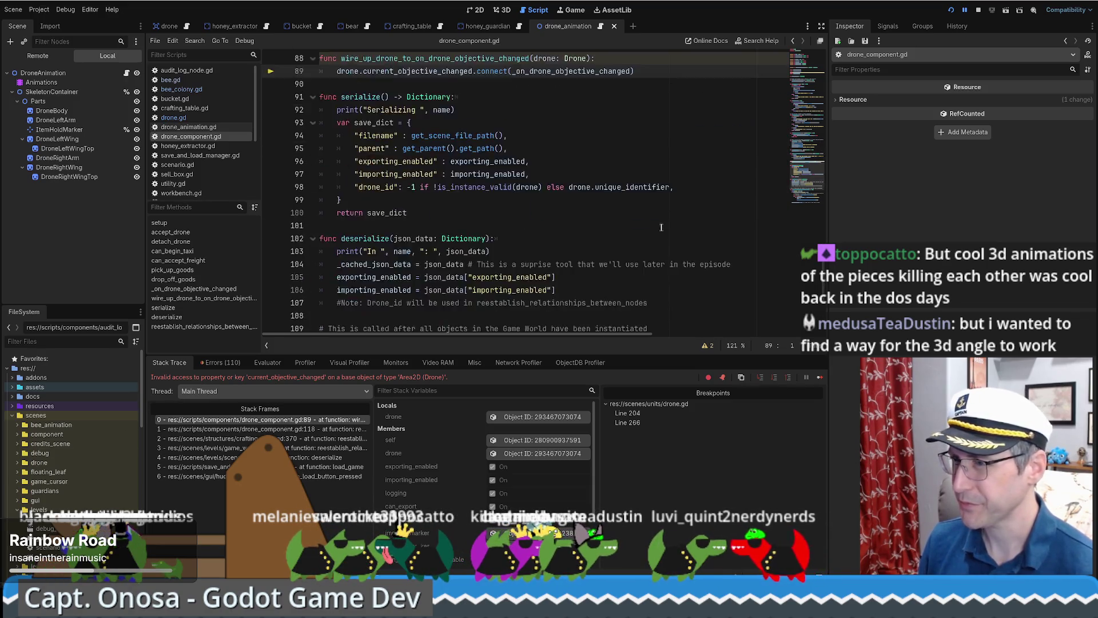
{"action": "scroll", "coordinate": [661, 227], "scroll_direction": "up", "scroll_amount": 4}
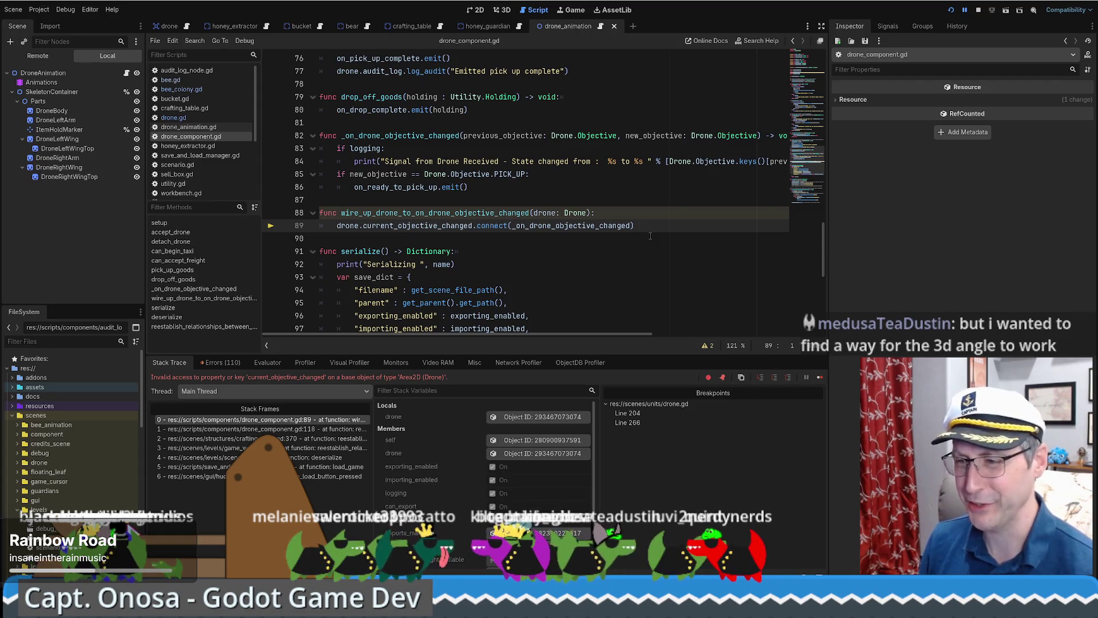
{"action": "scroll", "coordinate": [686, 258], "scroll_direction": "down", "scroll_amount": 4}
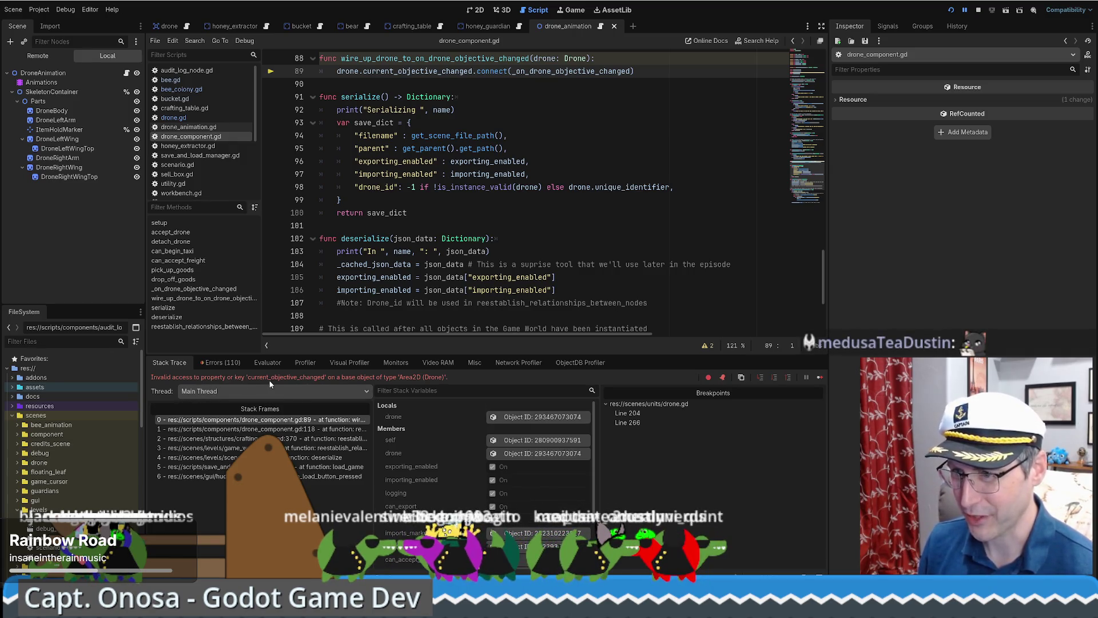
{"action": "left_click", "coordinate": [508, 149]}
{"action": "scroll", "coordinate": [401, 132], "scroll_direction": "up", "scroll_amount": 1}
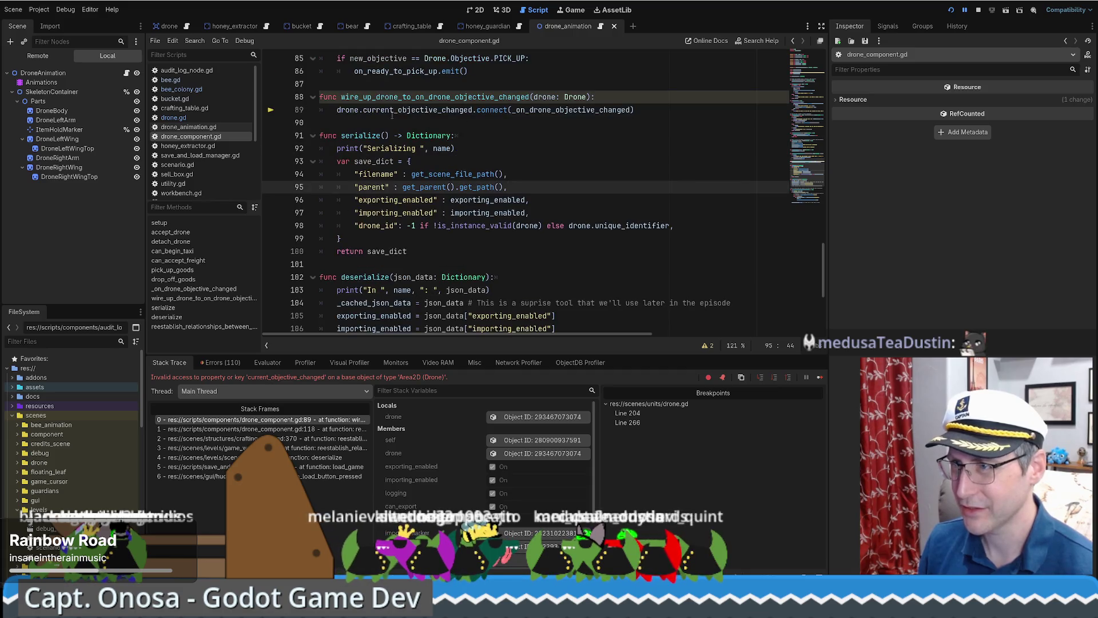
{"action": "double_click", "coordinate": [404, 110]}
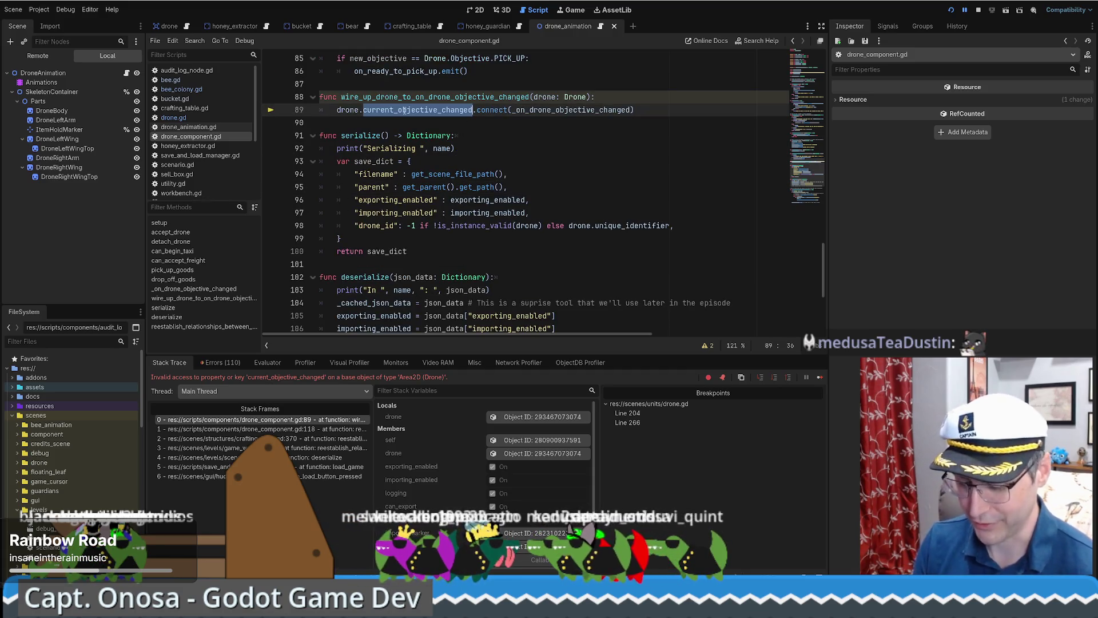
{"action": "key", "text": "ctrl+shift+f"}
{"action": "key", "text": "Return"}
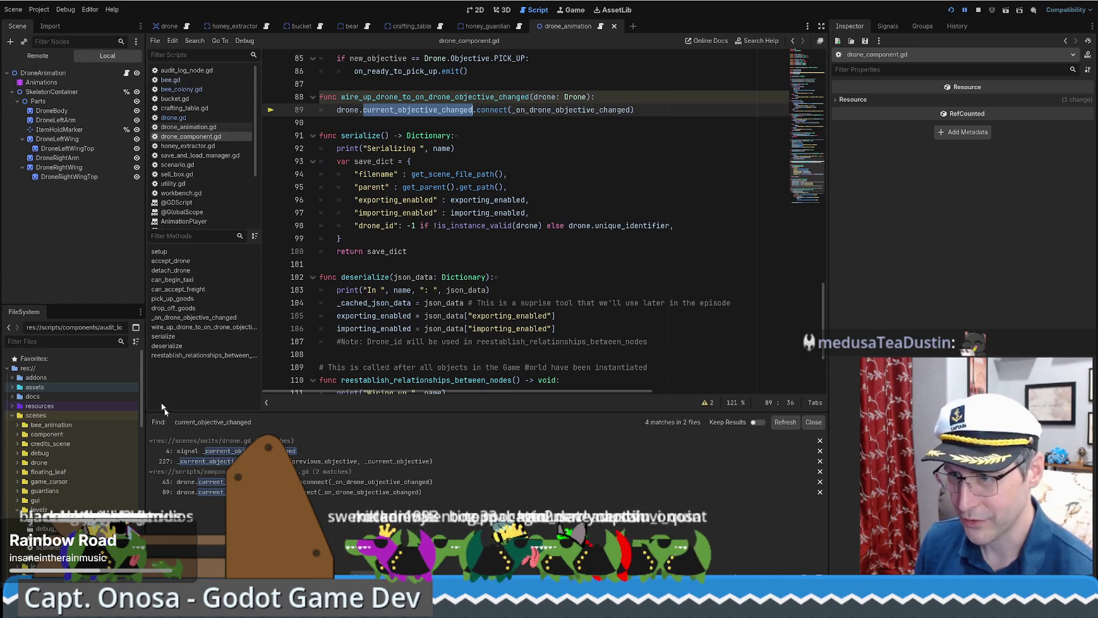
Step: Remove the leading underscore from the signal on drone.gd lines 4 and 227
{"action": "left_click", "coordinate": [183, 451]}
{"action": "key", "text": "Left"}
{"action": "key", "text": "BackSpace"}
{"action": "left_click", "coordinate": [226, 461]}
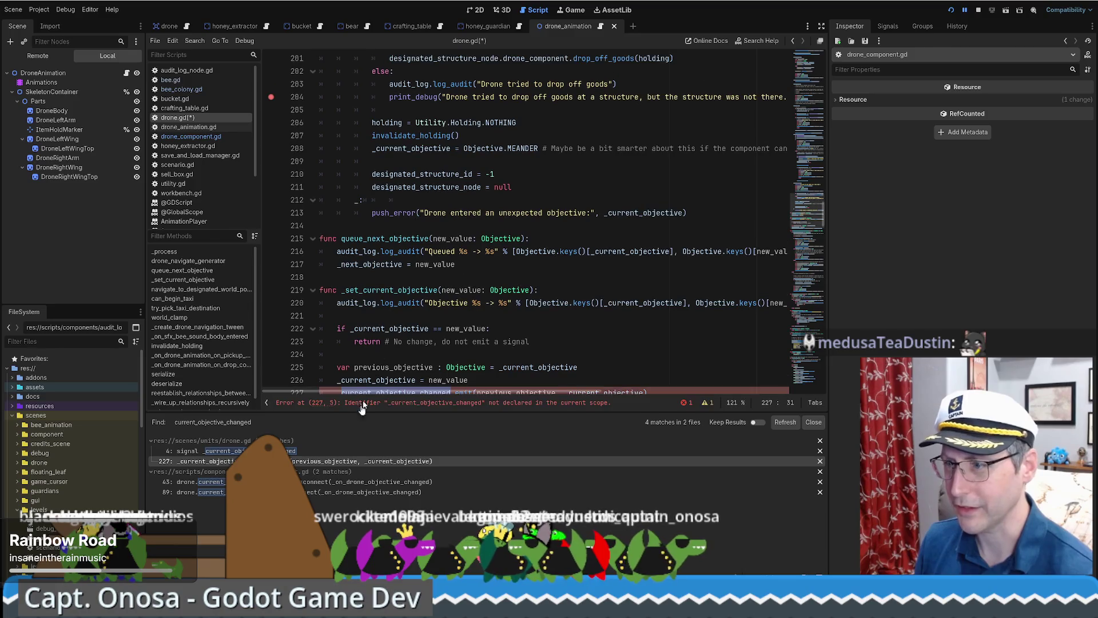
{"action": "scroll", "coordinate": [366, 334], "scroll_direction": "down", "scroll_amount": 3}
{"action": "key", "text": "Left"}
{"action": "key", "text": "BackSpace"}
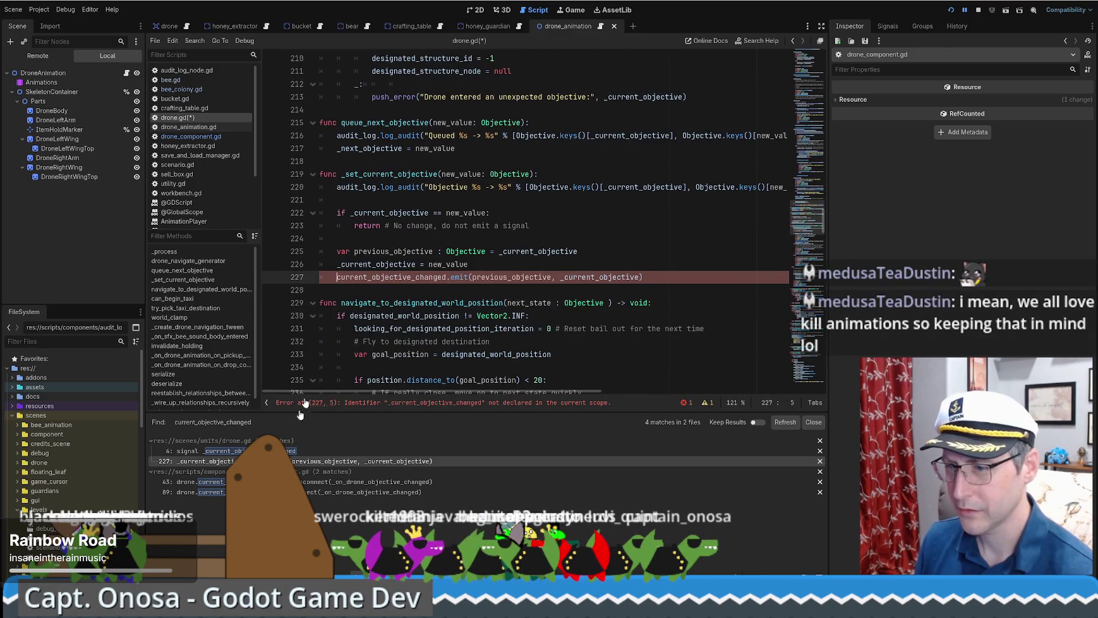
Step: Stop the running game, then save and relaunch it with F5
{"action": "left_click", "coordinate": [539, 173]}
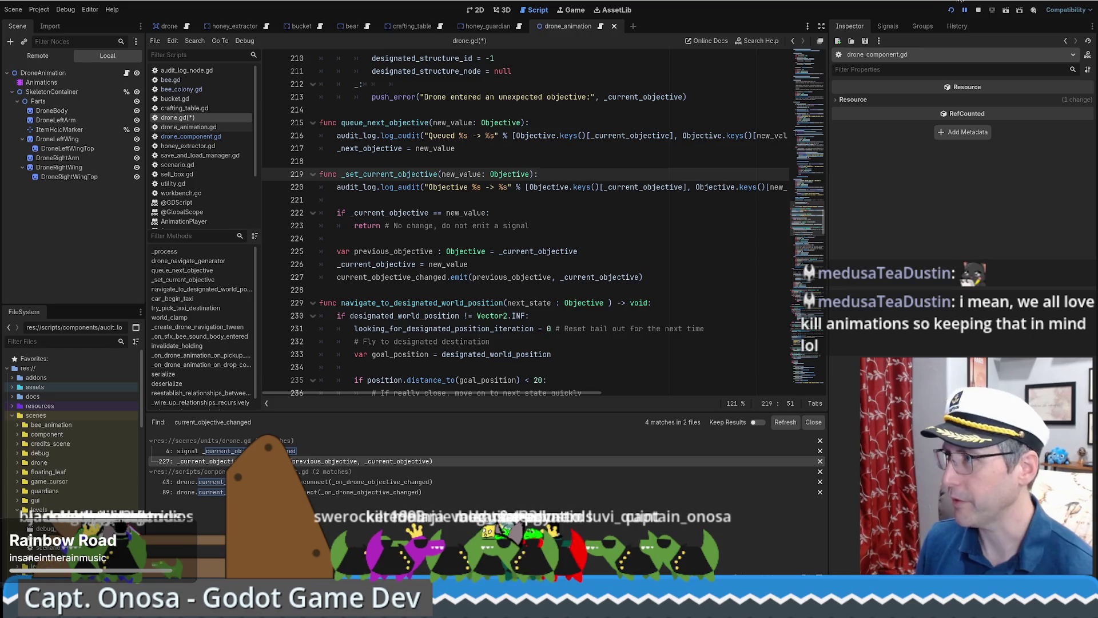
{"action": "left_click", "coordinate": [980, 10]}
{"action": "key", "text": "F5"}
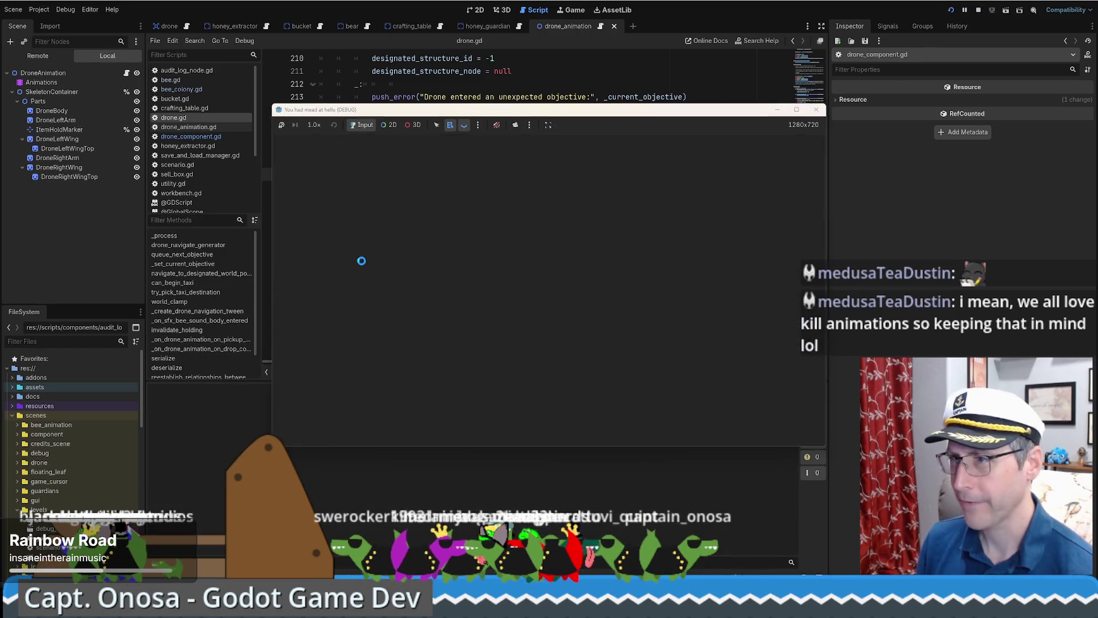
Step: Start a new game, which crashes at crafting_table.gd line 214, then end the debug session
{"action": "left_click", "coordinate": [557, 285]}
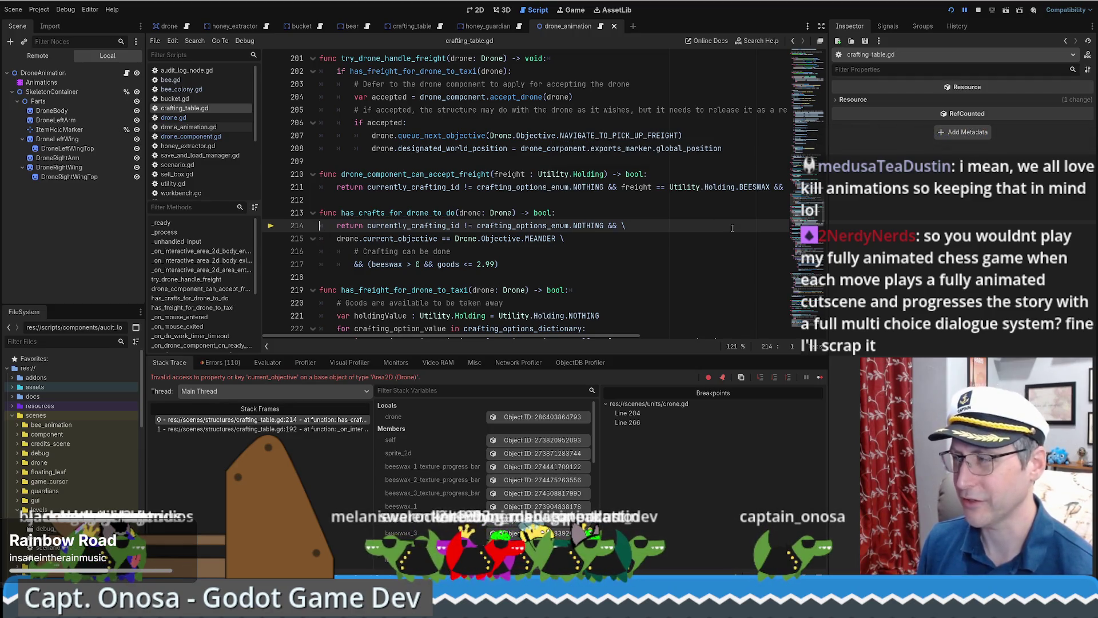
{"action": "key", "text": "F8"}
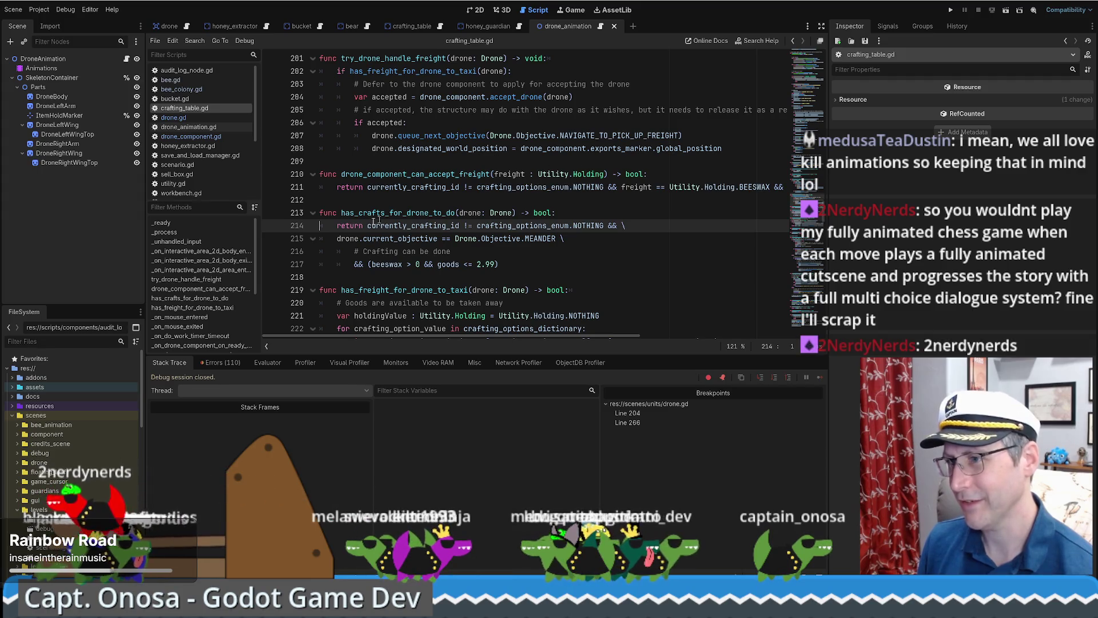
Step: Open drone.gd and select the _current_objective variable declaration
{"action": "double_click", "coordinate": [404, 239]}
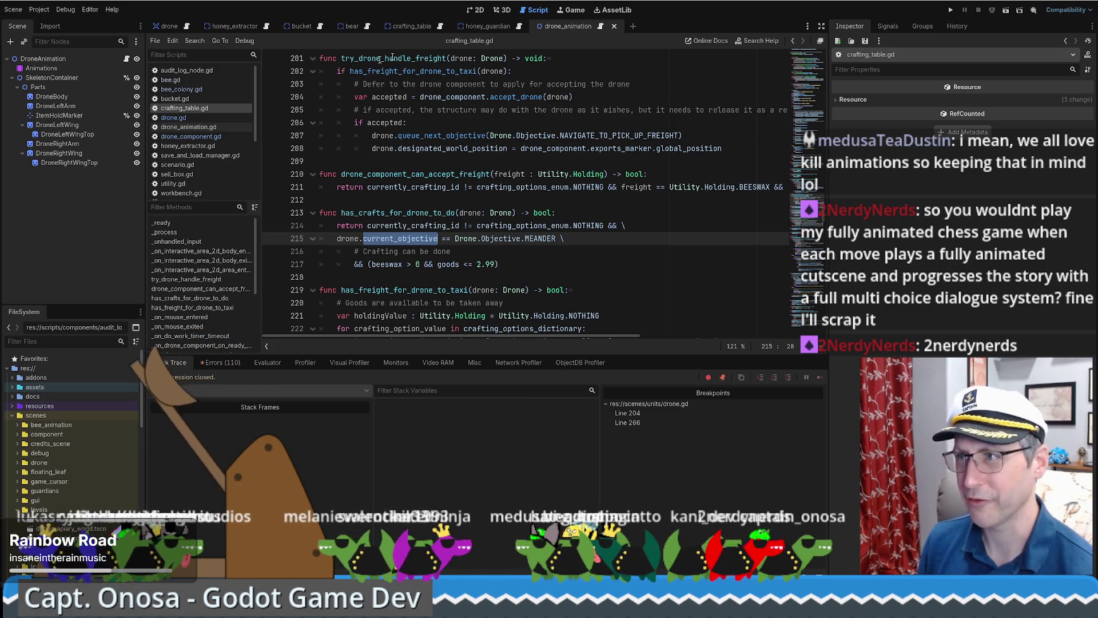
{"action": "left_click", "coordinate": [169, 26]}
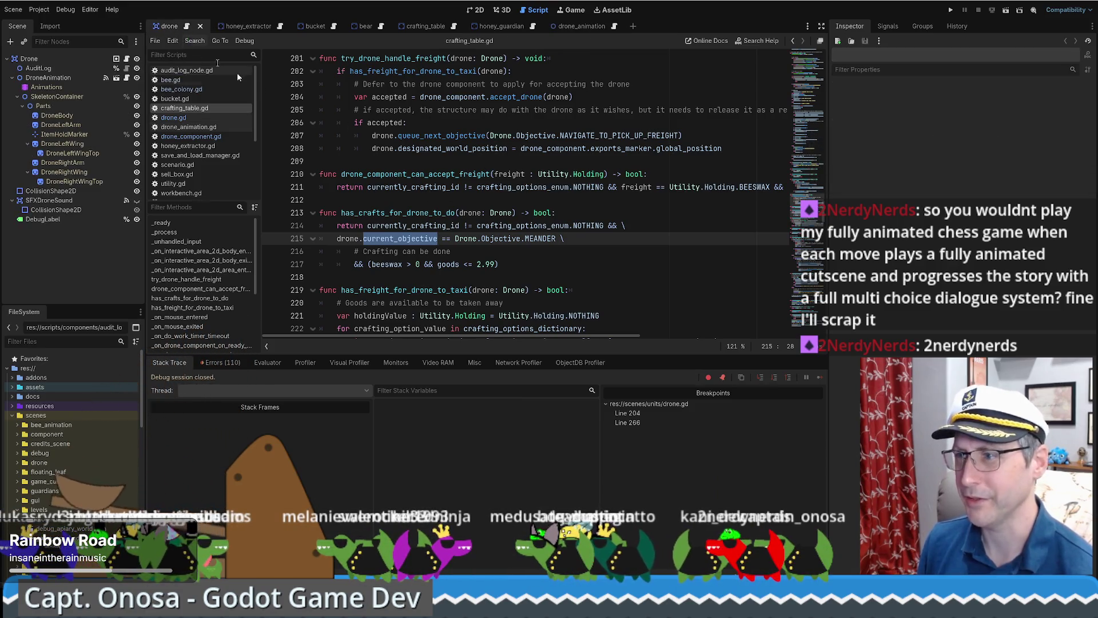
{"action": "left_click", "coordinate": [186, 27]}
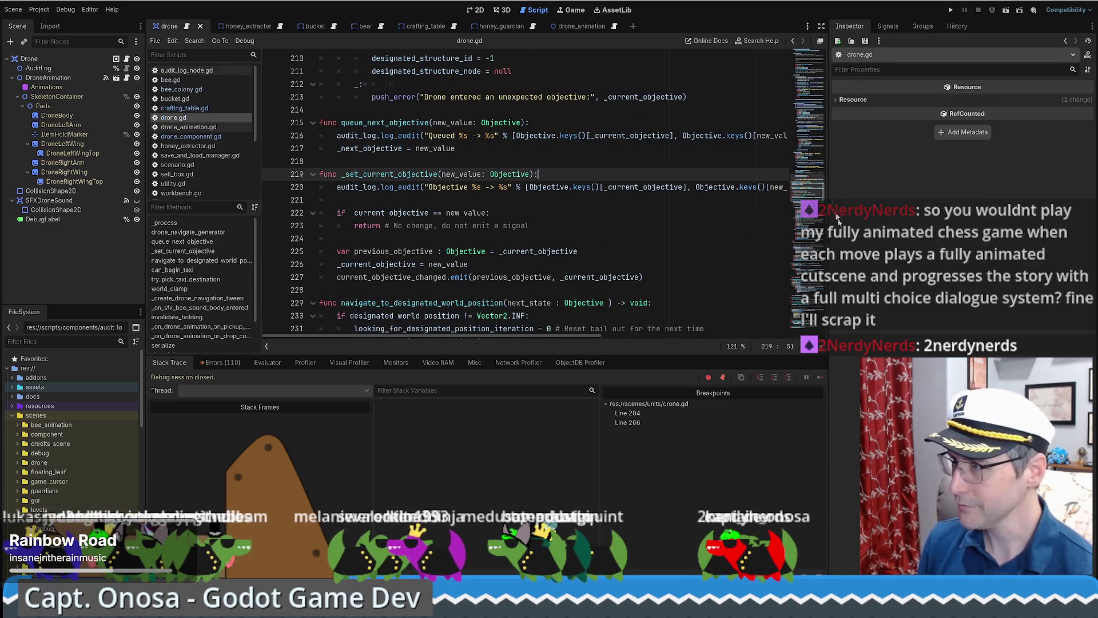
{"action": "scroll", "coordinate": [587, 178], "scroll_direction": "up", "scroll_amount": 20}
{"action": "scroll", "coordinate": [588, 178], "scroll_direction": "down", "scroll_amount": 4}
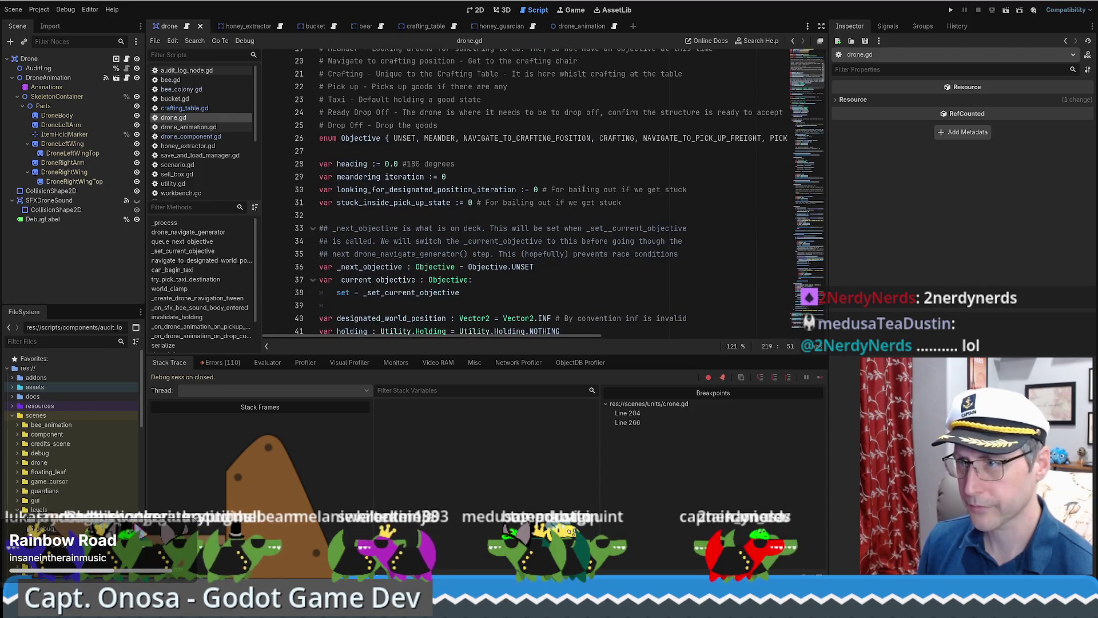
{"action": "scroll", "coordinate": [516, 172], "scroll_direction": "down", "scroll_amount": 4}
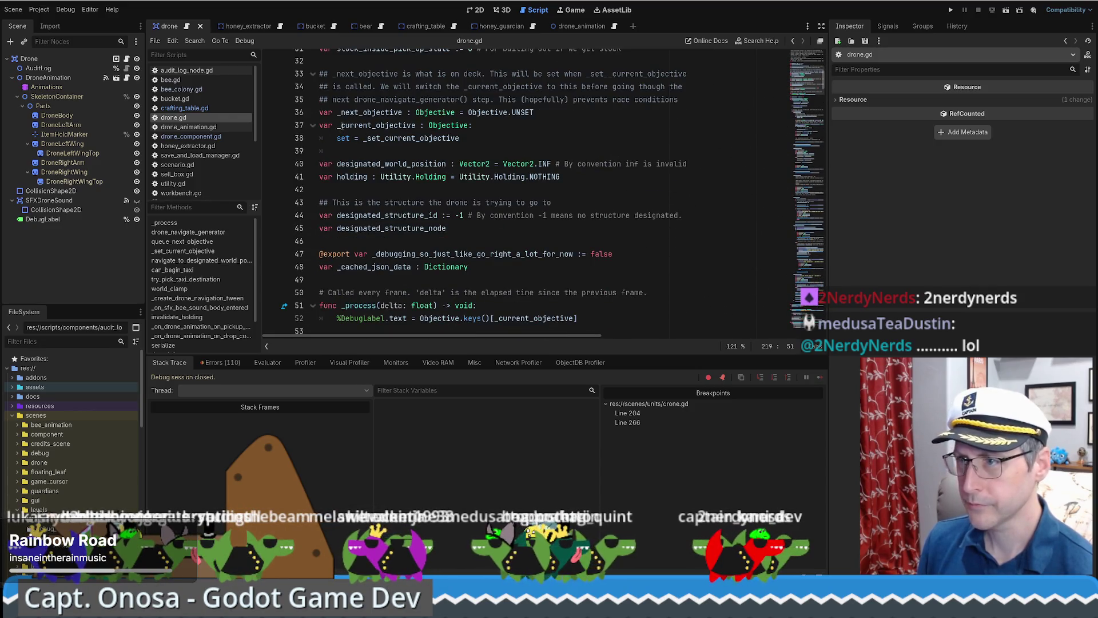
{"action": "double_click", "coordinate": [343, 125]}
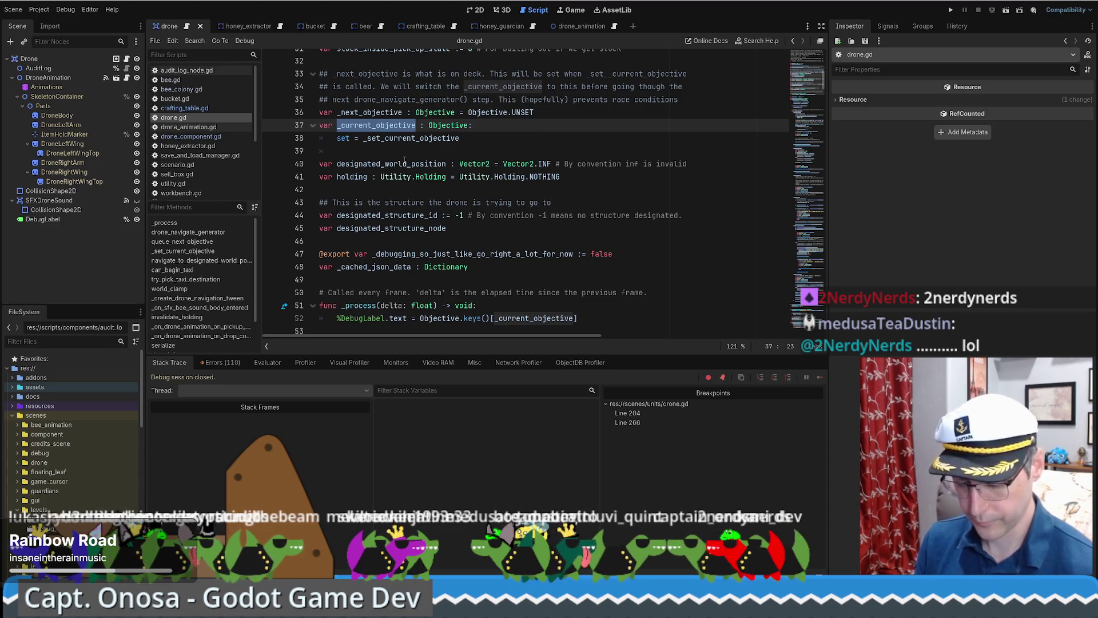
Step: Replace every whole-word _current_objective with current_objective, making 20 replacements
{"action": "key", "text": "ctrl+r"}
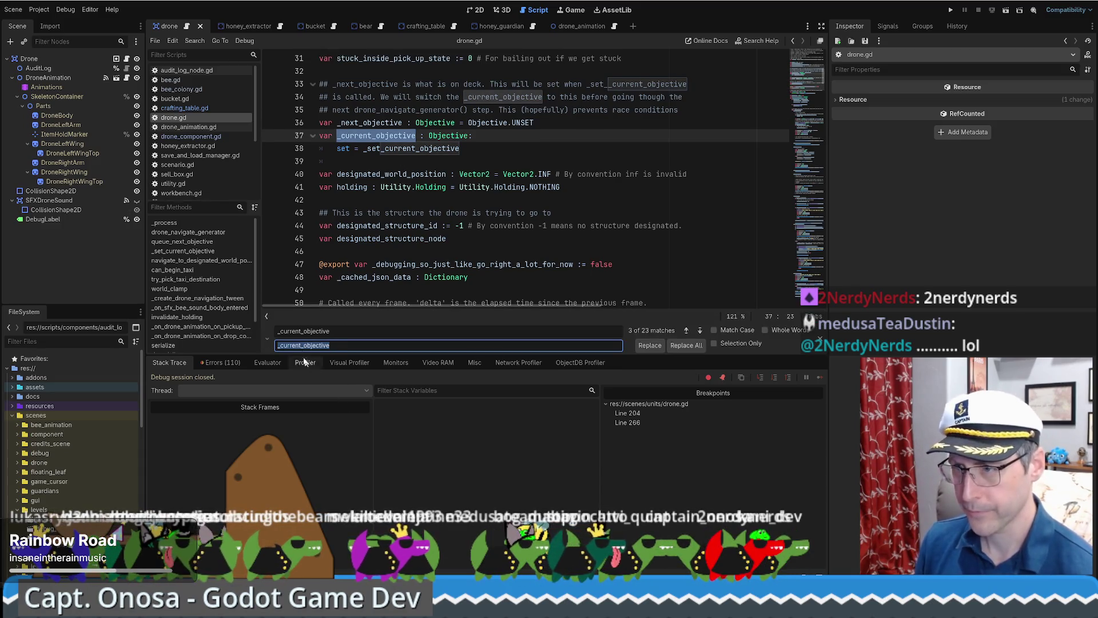
{"action": "left_click", "coordinate": [286, 347]}
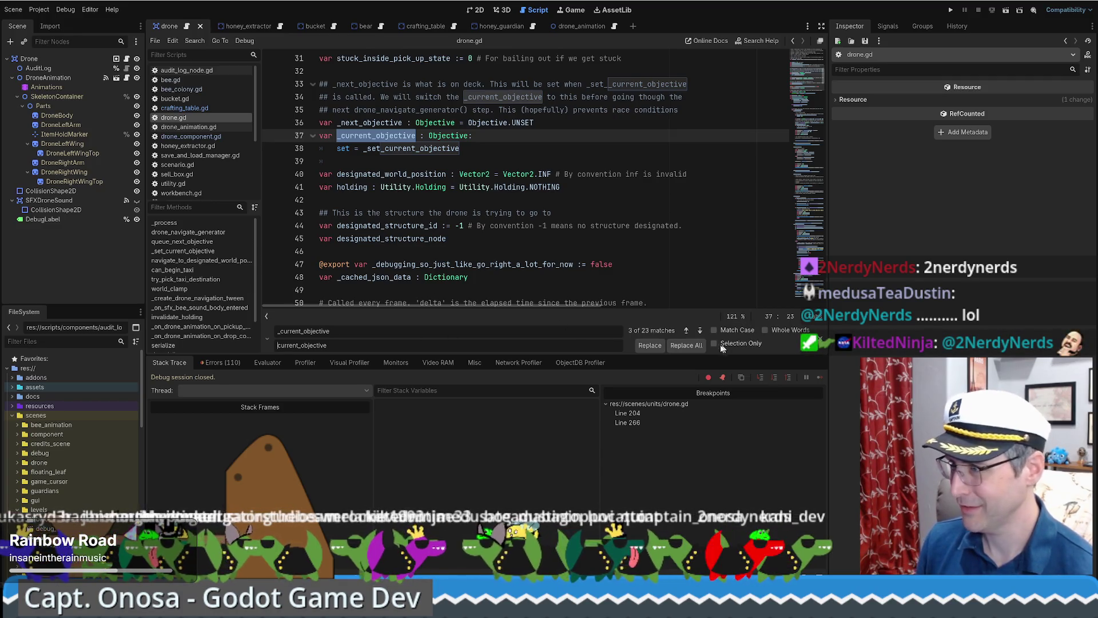
{"action": "left_click", "coordinate": [766, 330]}
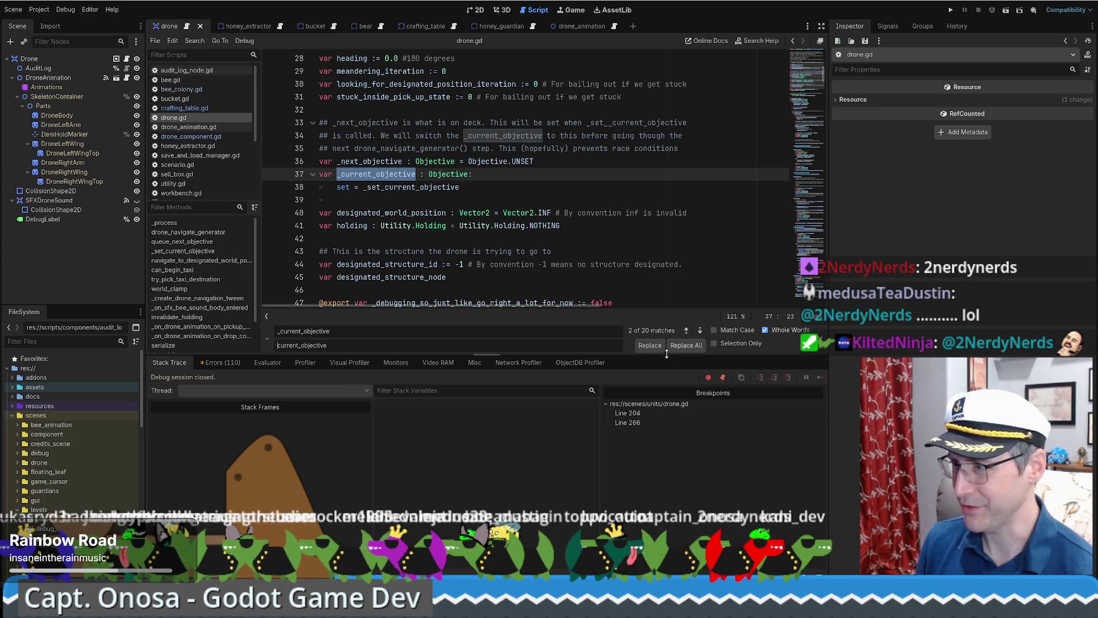
{"action": "left_click", "coordinate": [683, 345]}
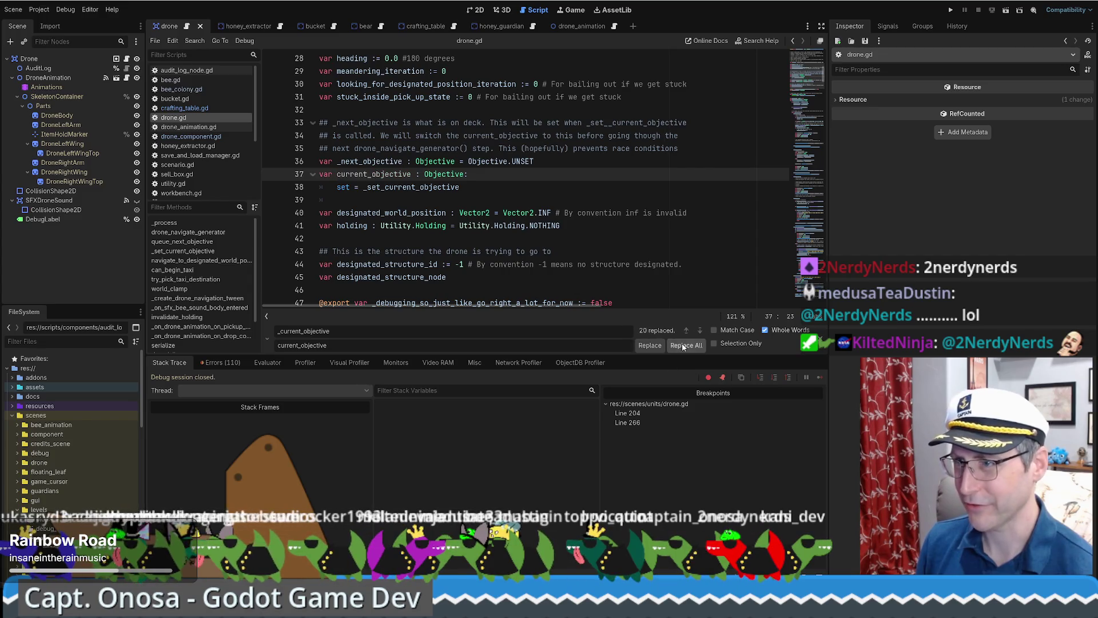
{"action": "left_click", "coordinate": [599, 176]}
{"action": "key", "text": "Escape"}
Step: Save drone.gd and launch the game to its title menu
{"action": "key", "text": "ctrl+s"}
{"action": "left_click", "coordinate": [539, 189]}
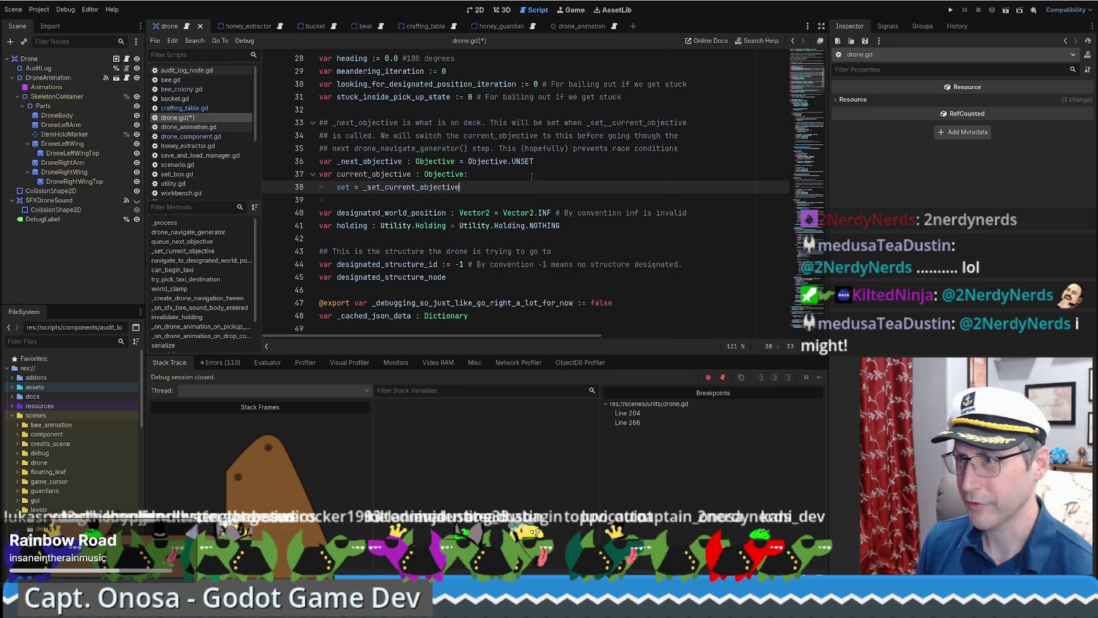
{"action": "left_click", "coordinate": [951, 11]}
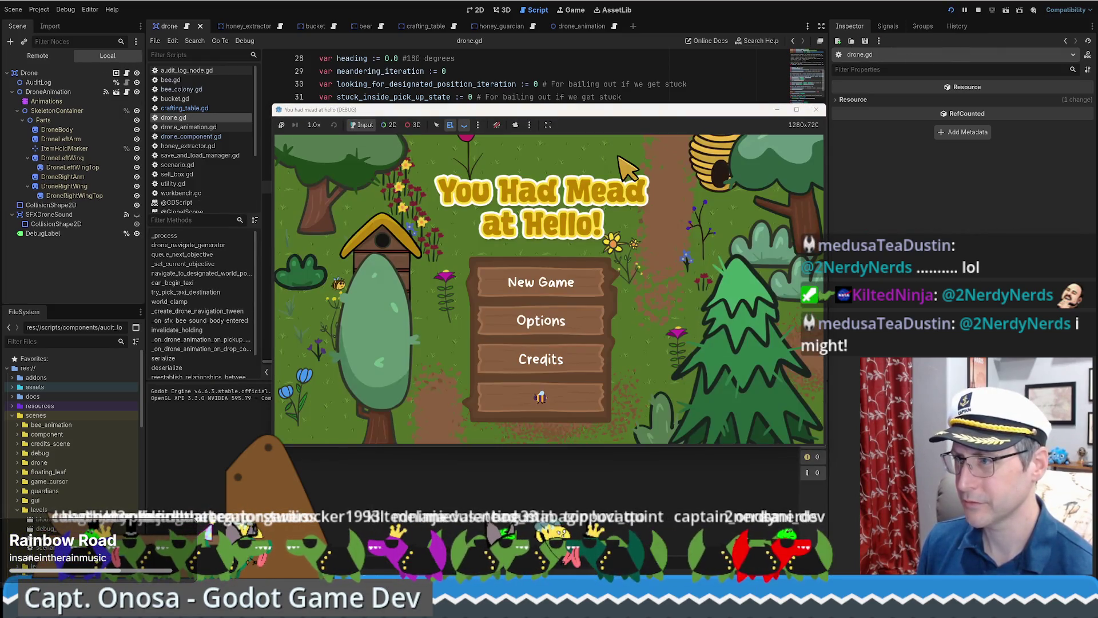
Step: Load the saved game, move the game window aside, and watch the drones raise cash to $1,180
{"action": "left_click", "coordinate": [557, 284]}
{"action": "left_click", "coordinate": [678, 166]}
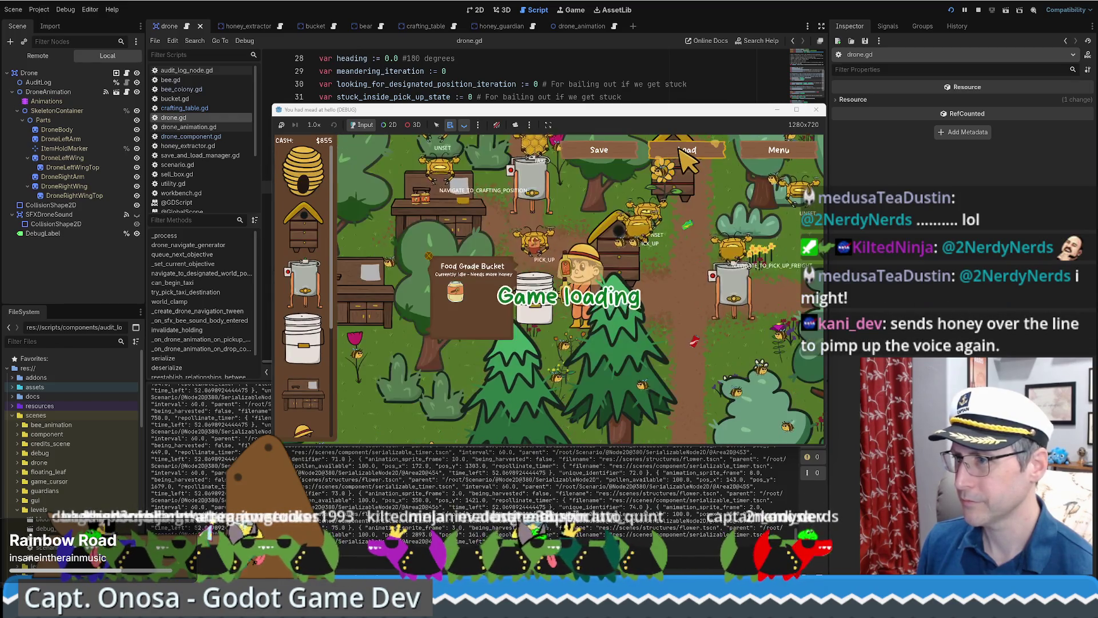
{"action": "left_click_drag", "start_coordinate": [603, 112], "coordinate": [511, 73]}
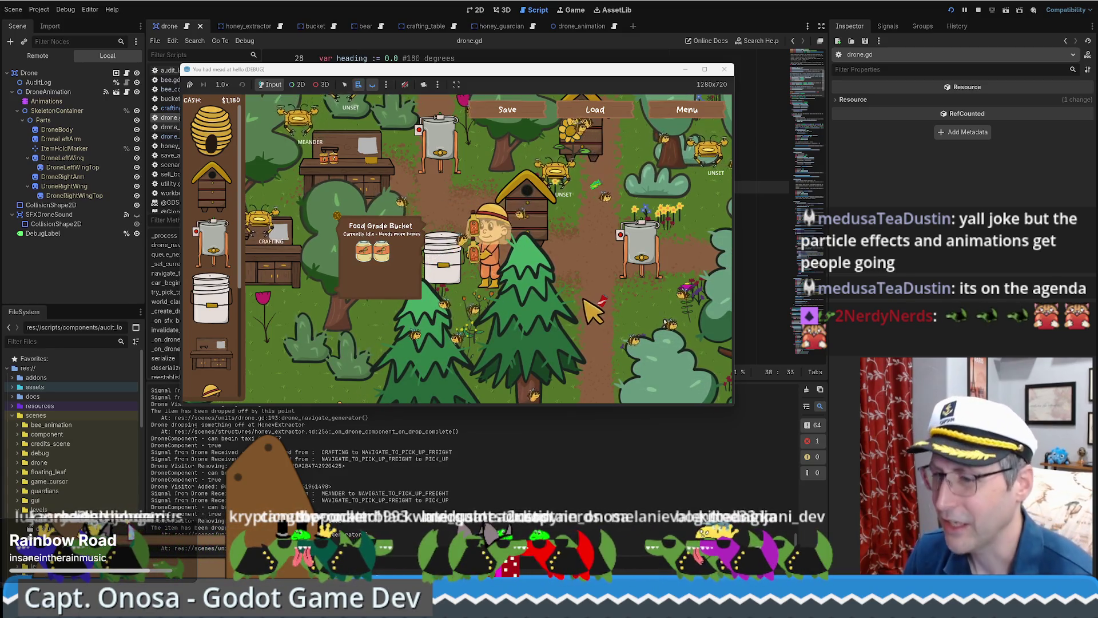
{"action": "key", "text": "w"}
{"action": "key", "text": "d"}
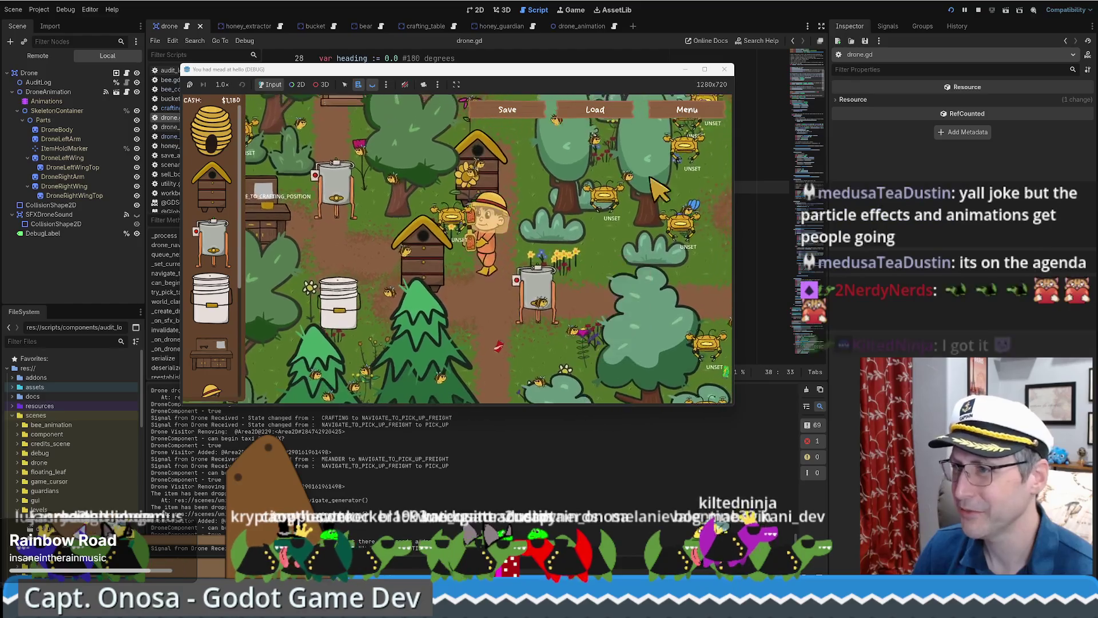
{"action": "key", "text": "F11"}
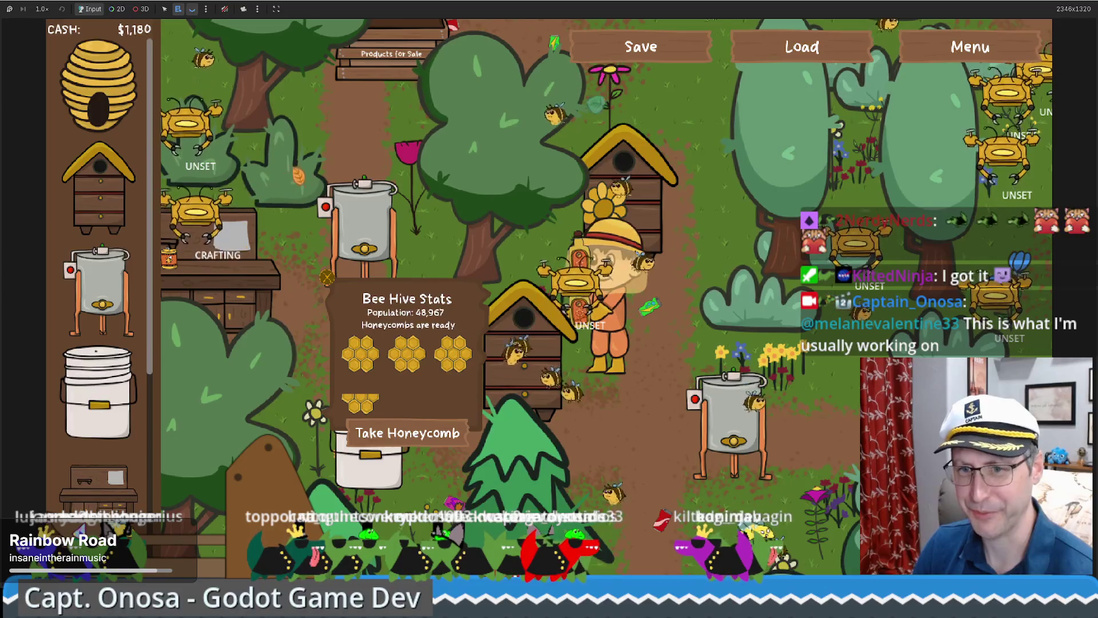
Step: Dismiss the Bee Hive Stats and walk the farmer right and up past the drones
{"action": "left_click", "coordinate": [673, 342]}
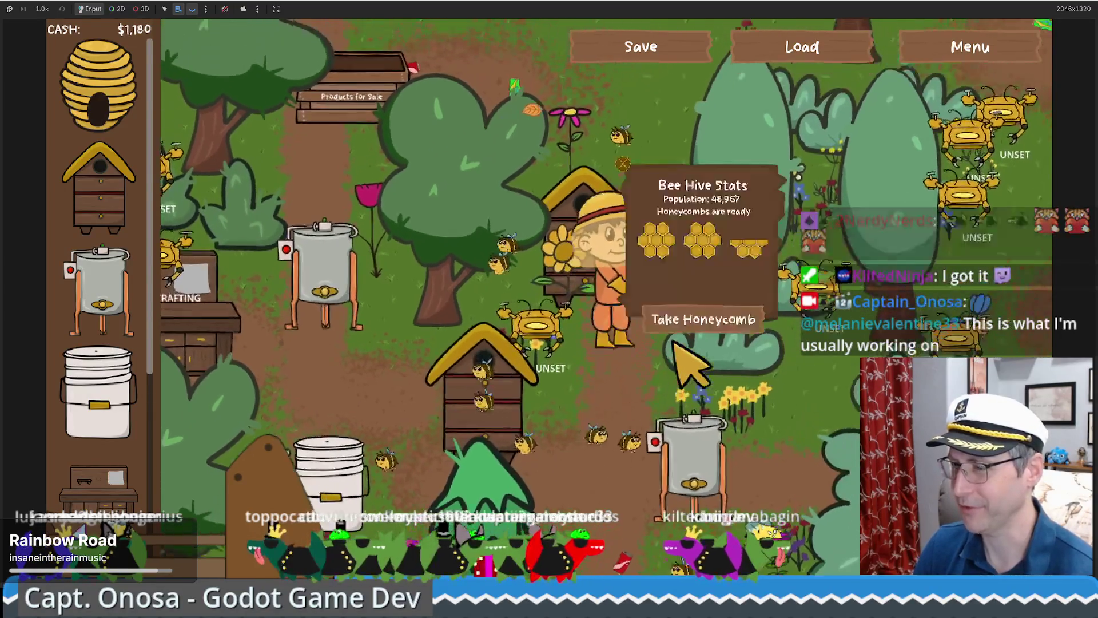
{"action": "key", "text": "d"}
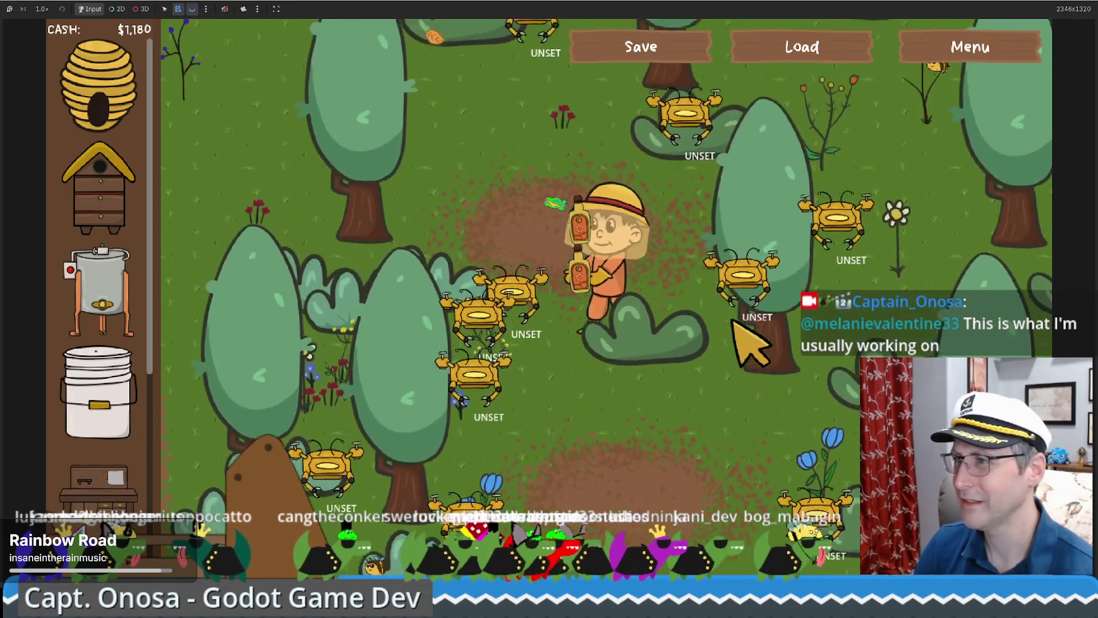
{"action": "key", "text": "w"}
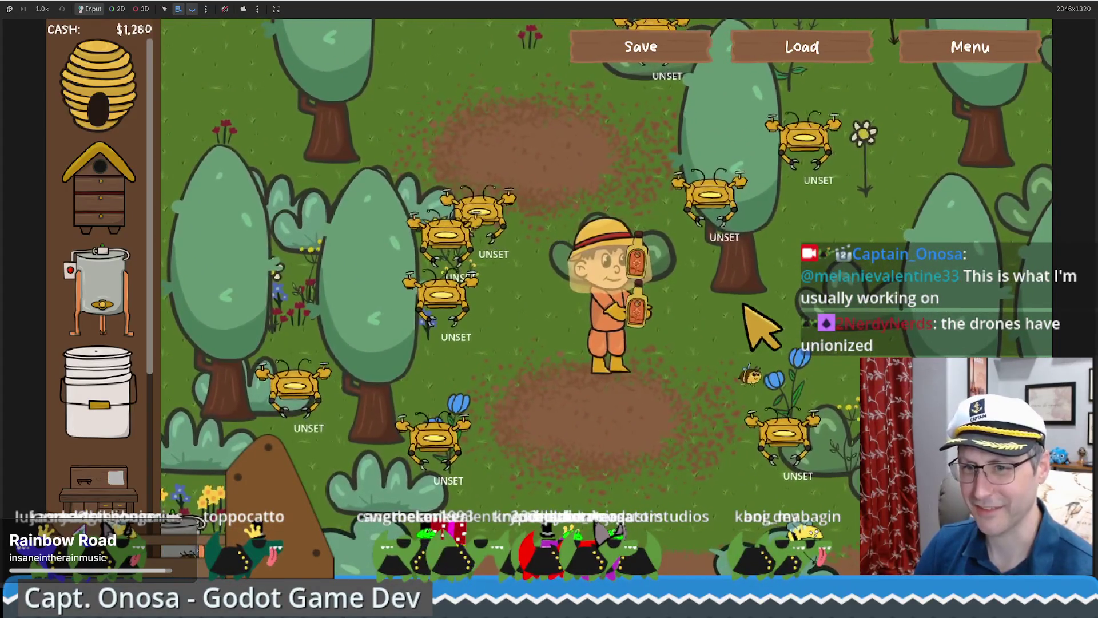
{"action": "key", "text": "s"}
{"action": "key", "text": "a"}
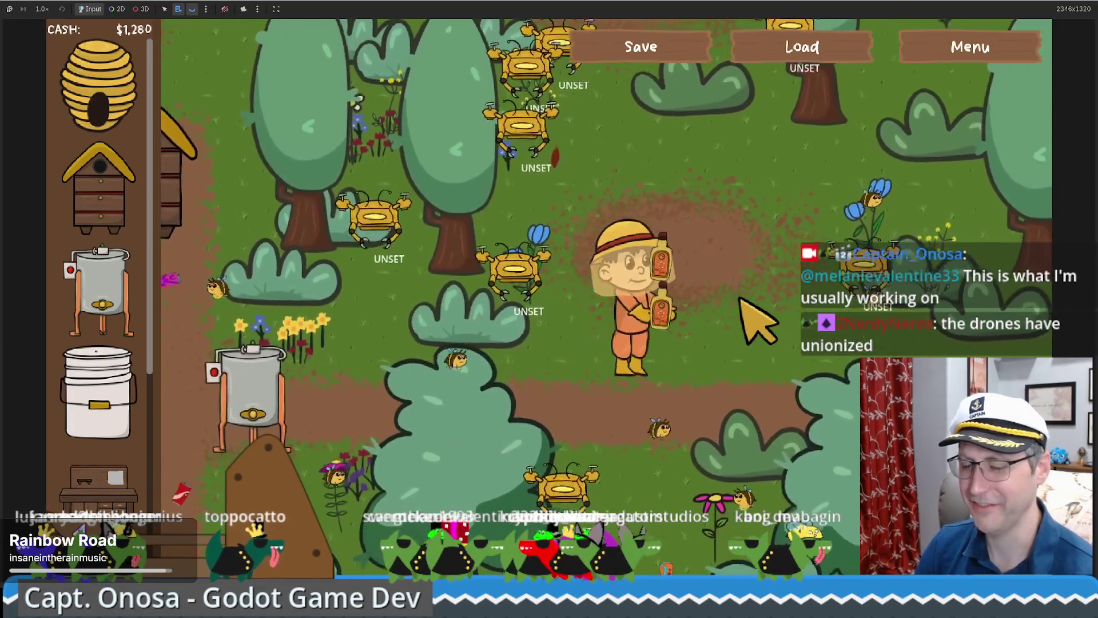
{"action": "key", "text": "w"}
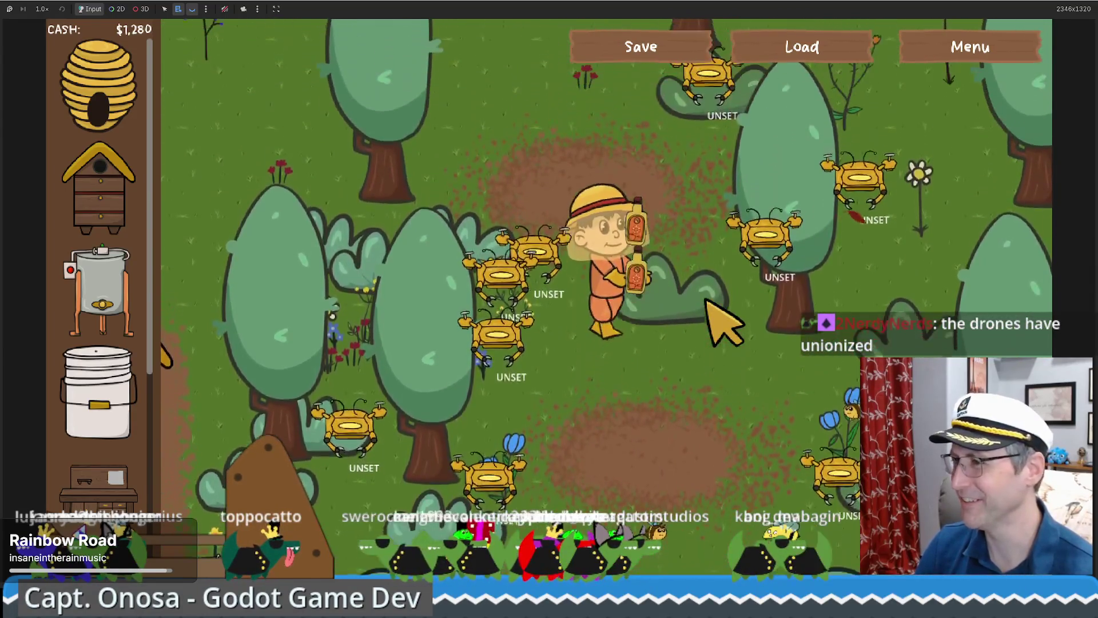
Step: Walk the farmer past the sales stand to the honey extractor, then return to drone.gd
{"action": "key", "text": "a"}
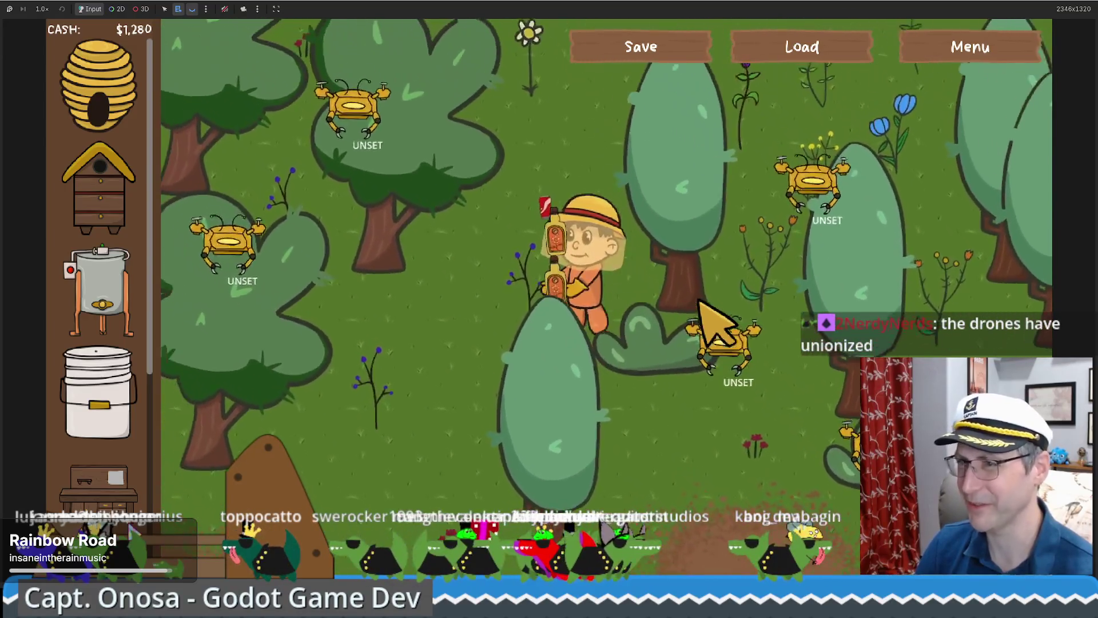
{"action": "key", "text": "a"}
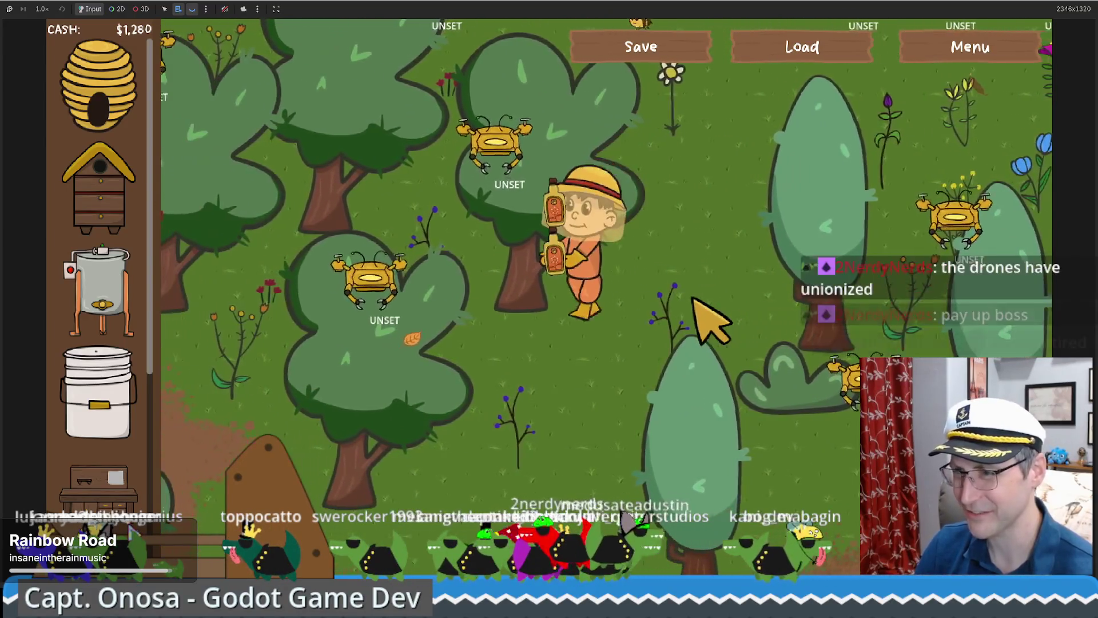
{"action": "key", "text": "s"}
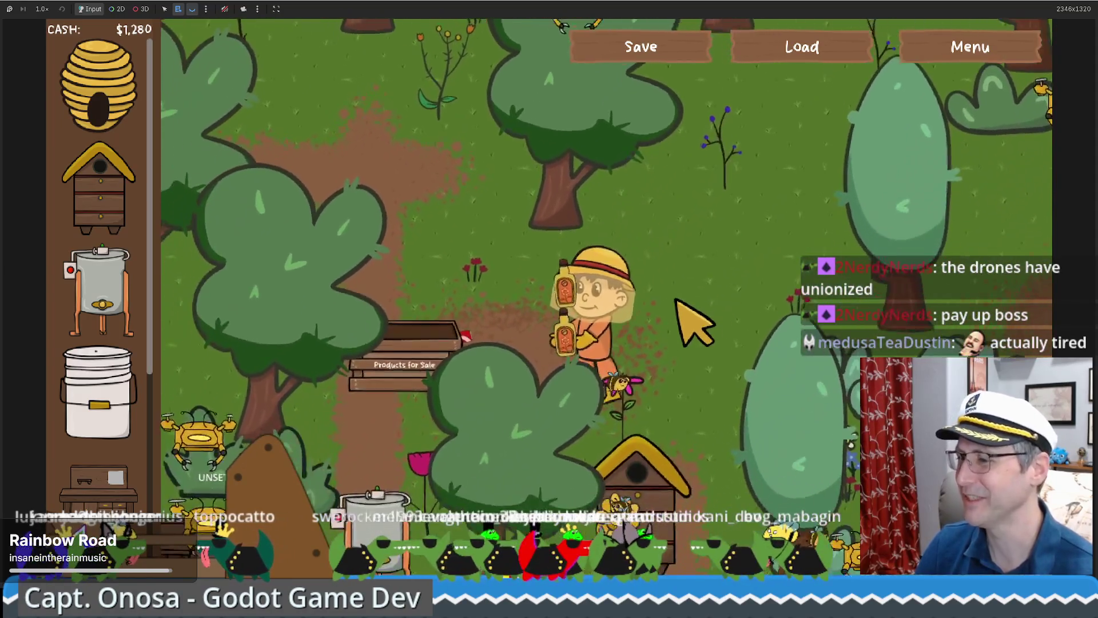
{"action": "key", "text": "s"}
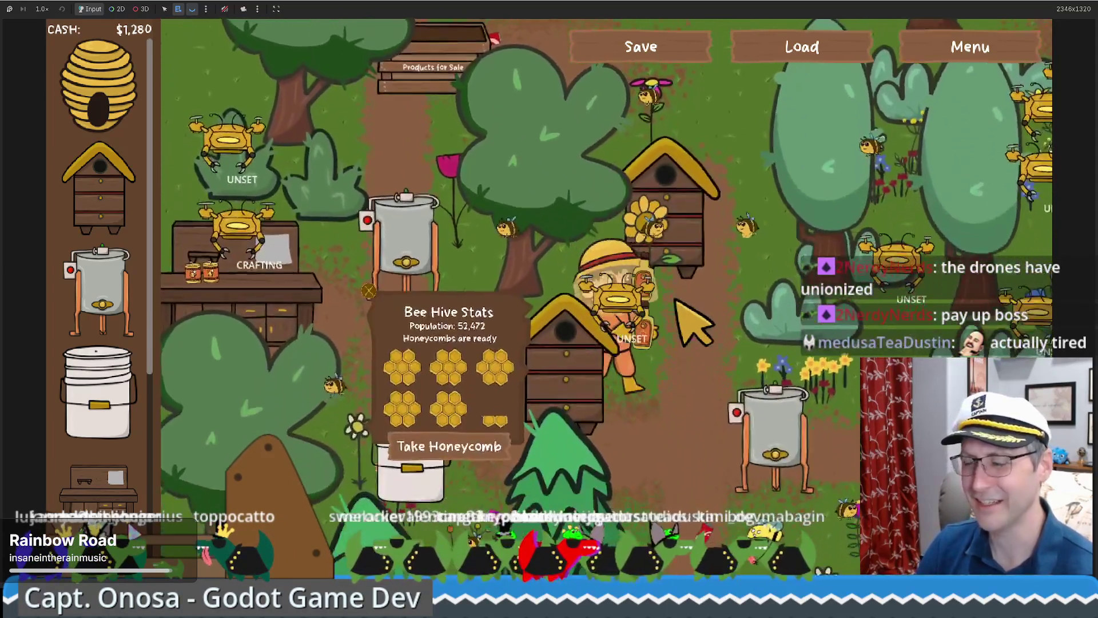
{"action": "key", "text": "d"}
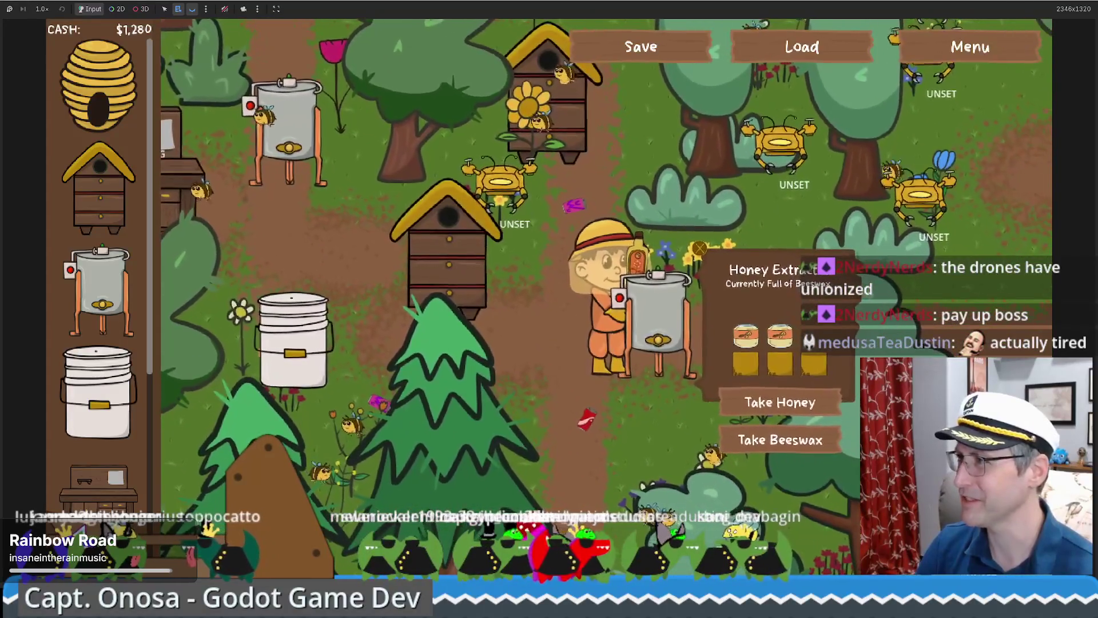
{"action": "left_click", "coordinate": [1065, 1]}
{"action": "left_click", "coordinate": [767, 264]}
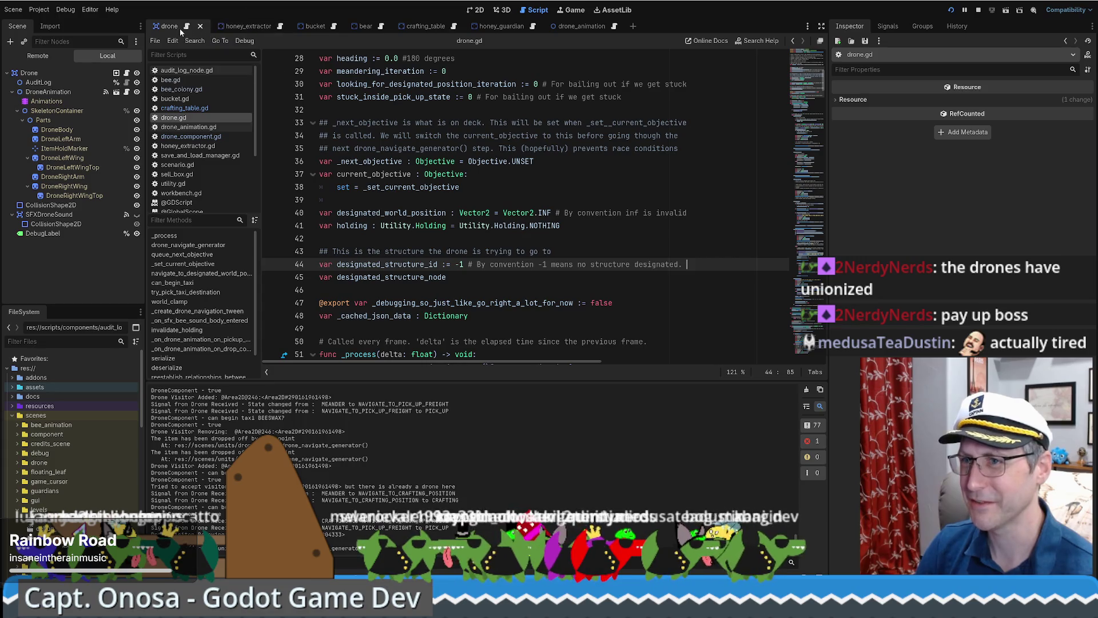
Step: Scroll through drone.gd and select MEANDER in the Objective enum
{"action": "scroll", "coordinate": [811, 96], "scroll_direction": "up", "scroll_amount": 9}
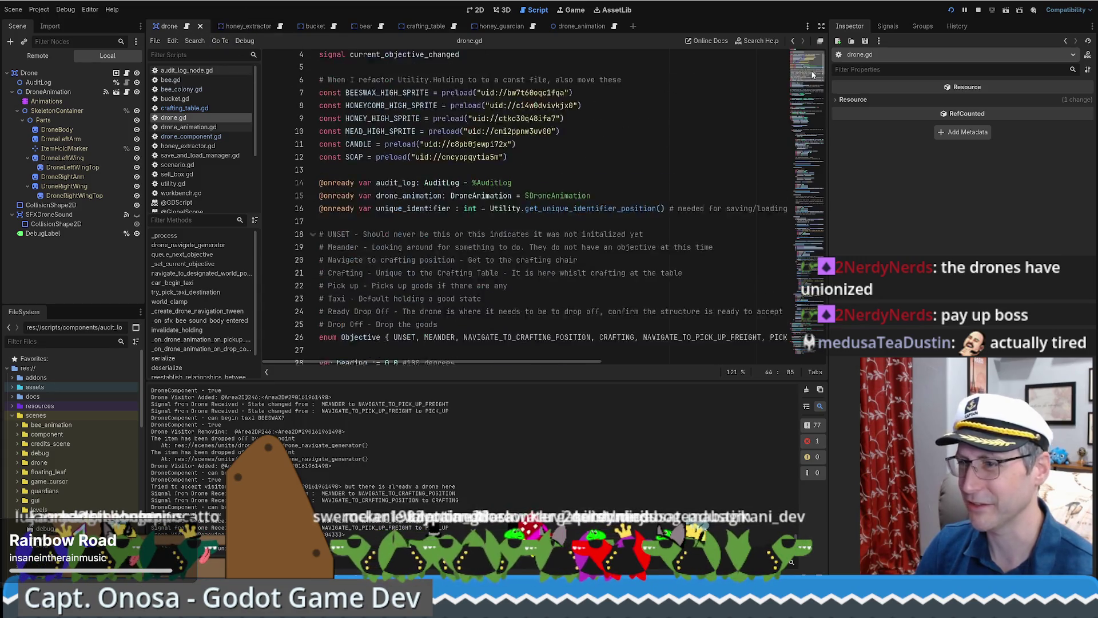
{"action": "scroll", "coordinate": [657, 145], "scroll_direction": "down", "scroll_amount": 8}
{"action": "scroll", "coordinate": [657, 145], "scroll_direction": "up", "scroll_amount": 3}
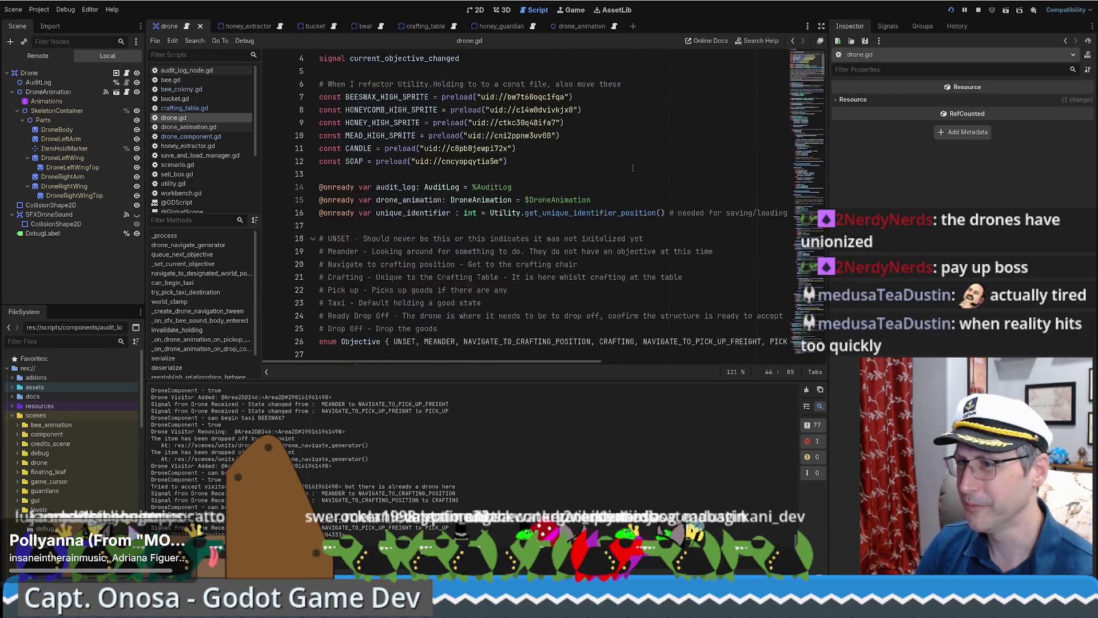
{"action": "scroll", "coordinate": [591, 213], "scroll_direction": "down", "scroll_amount": 4}
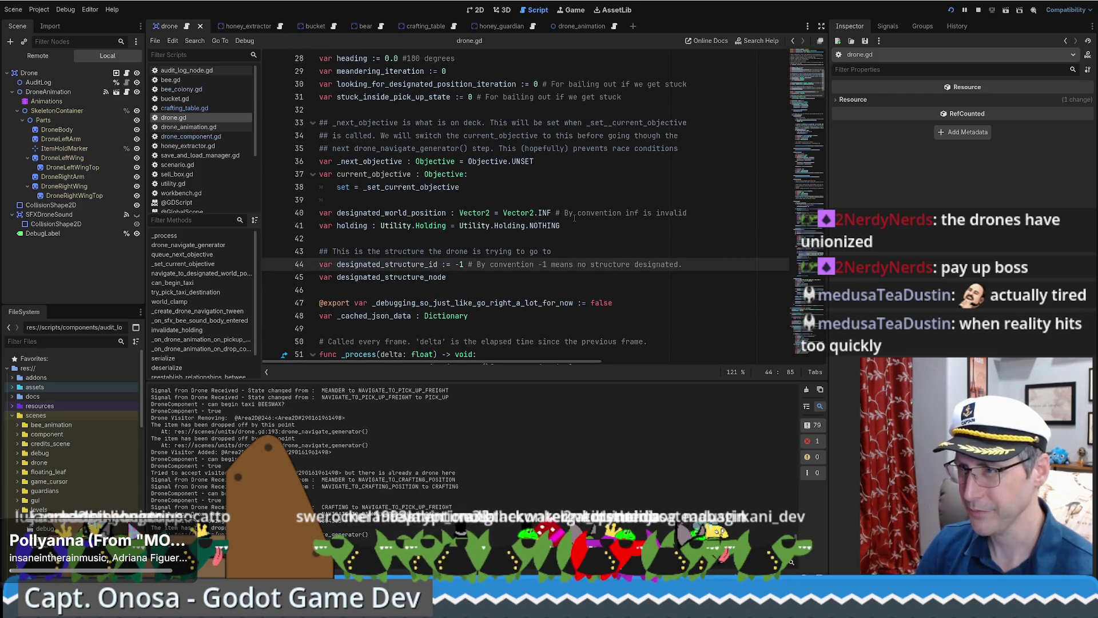
{"action": "scroll", "coordinate": [576, 203], "scroll_direction": "up", "scroll_amount": 6}
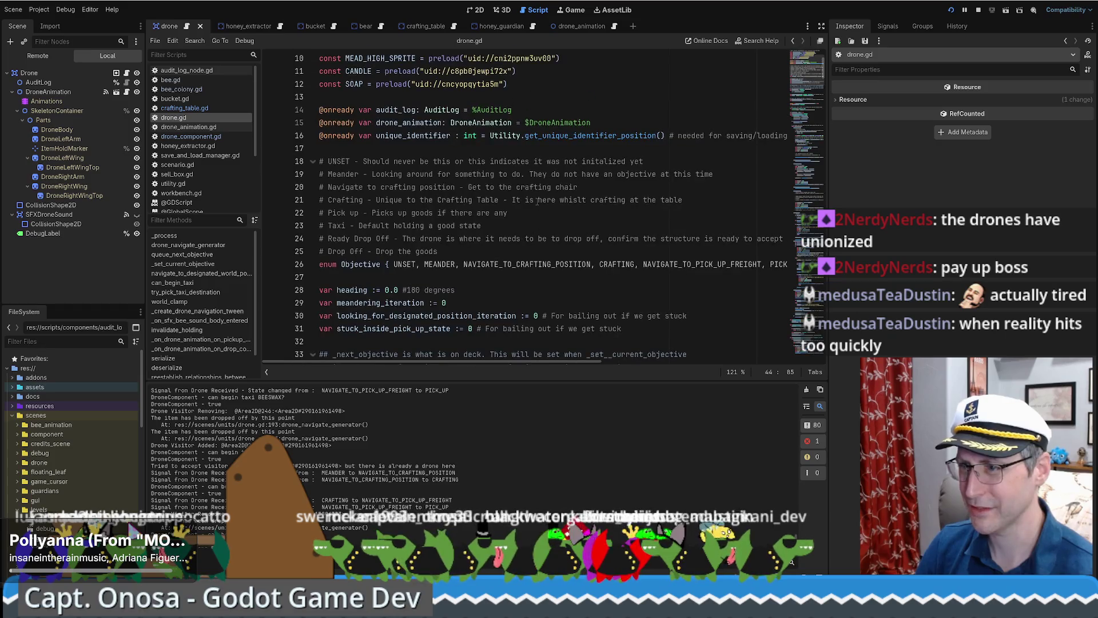
{"action": "scroll", "coordinate": [536, 205], "scroll_direction": "down", "scroll_amount": 7}
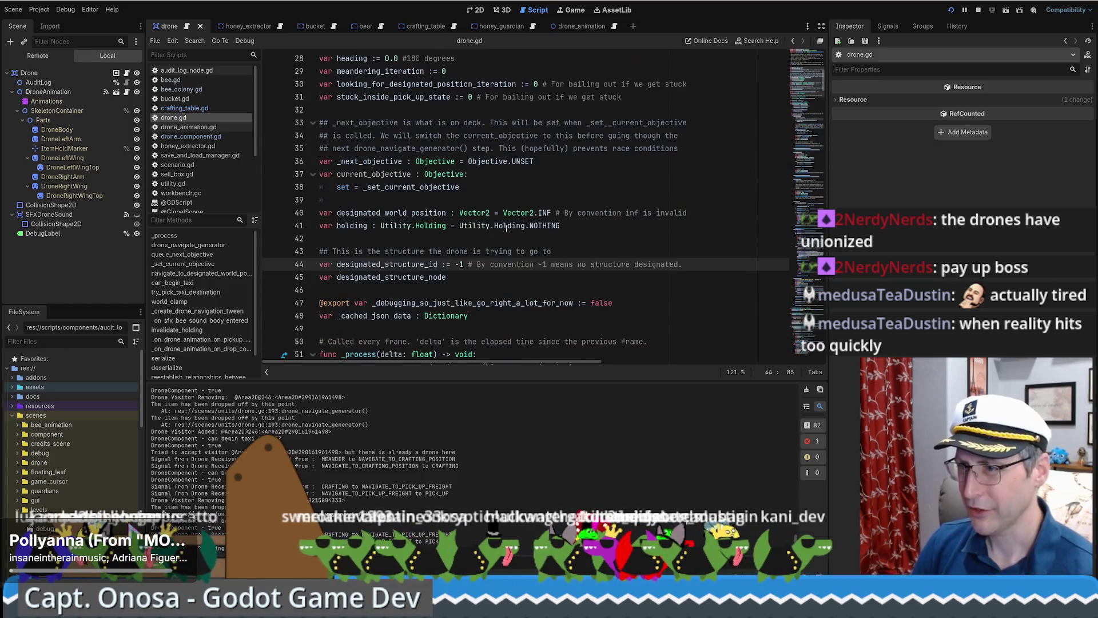
{"action": "scroll", "coordinate": [394, 289], "scroll_direction": "down", "scroll_amount": 3}
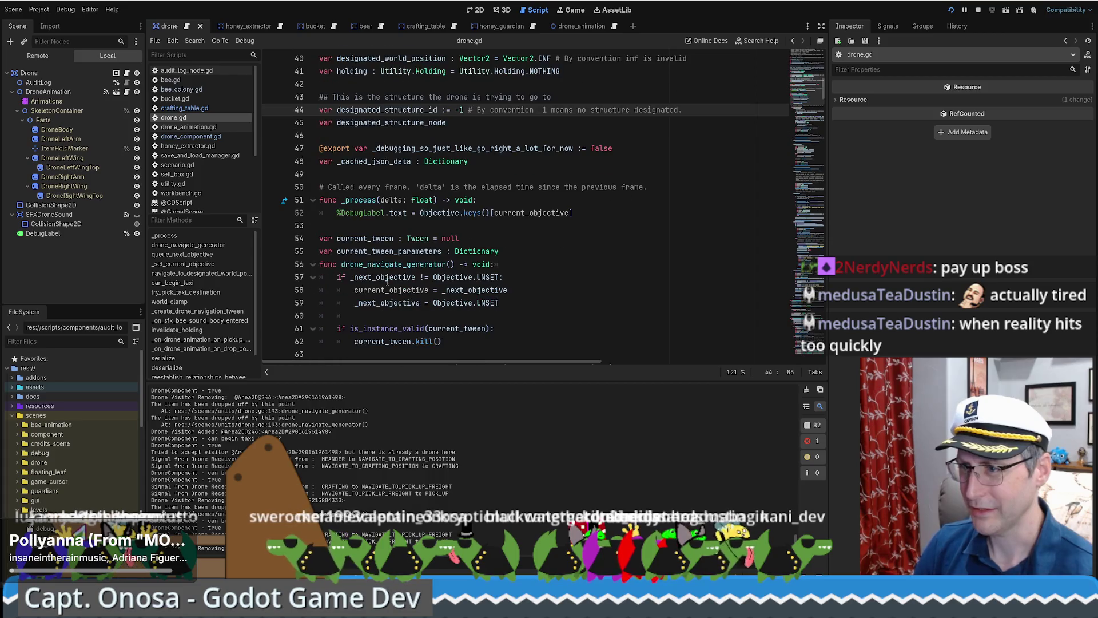
{"action": "scroll", "coordinate": [388, 282], "scroll_direction": "up", "scroll_amount": 10}
{"action": "double_click", "coordinate": [456, 264]}
Step: Review drone_navigate_generator and place the caret before the MEANDER case
{"action": "scroll", "coordinate": [618, 226], "scroll_direction": "up", "scroll_amount": 3}
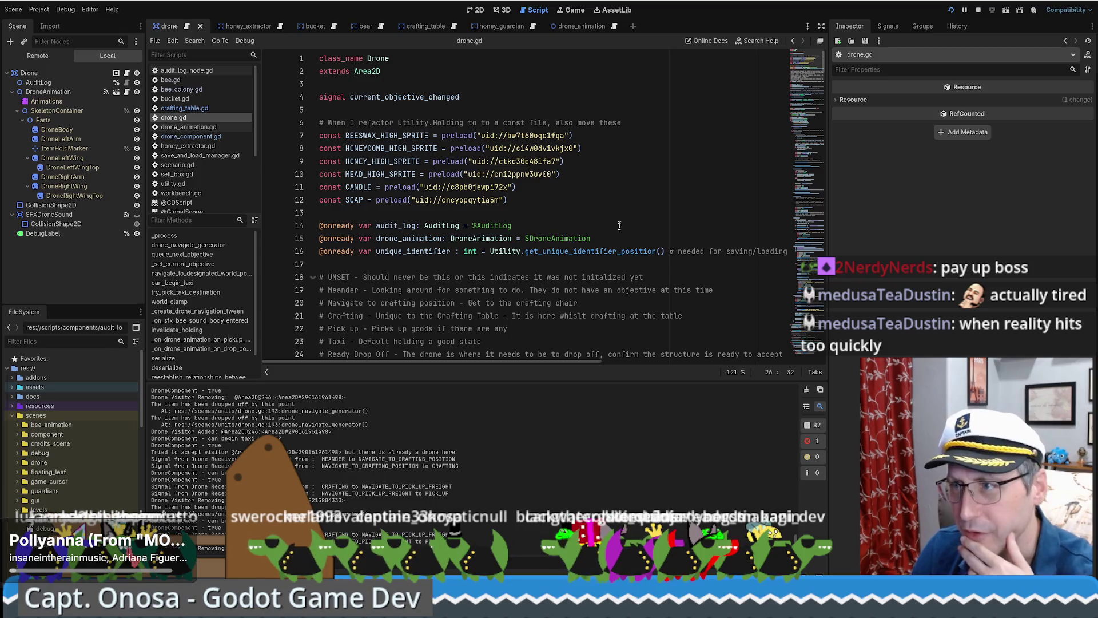
{"action": "scroll", "coordinate": [678, 193], "scroll_direction": "down", "scroll_amount": 6}
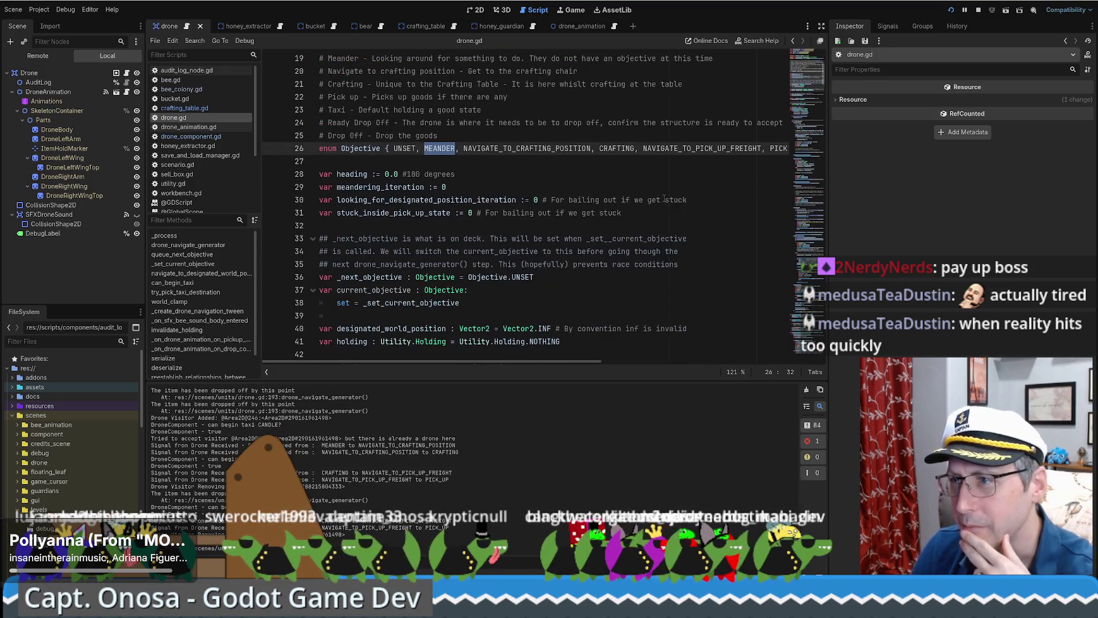
{"action": "scroll", "coordinate": [669, 189], "scroll_direction": "down", "scroll_amount": 7}
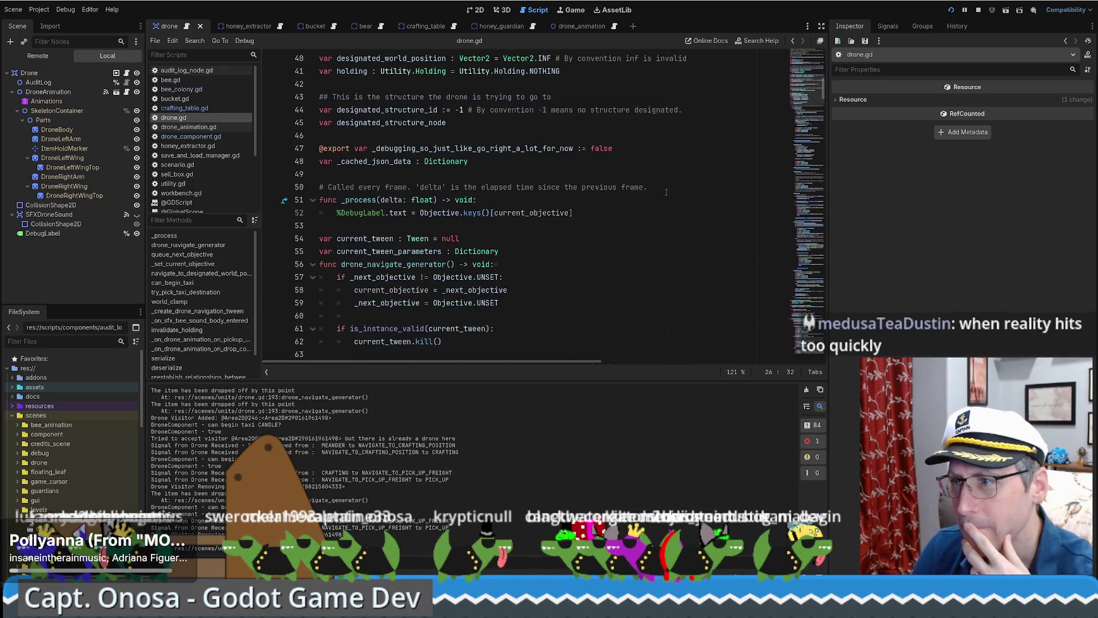
{"action": "scroll", "coordinate": [666, 191], "scroll_direction": "down", "scroll_amount": 8}
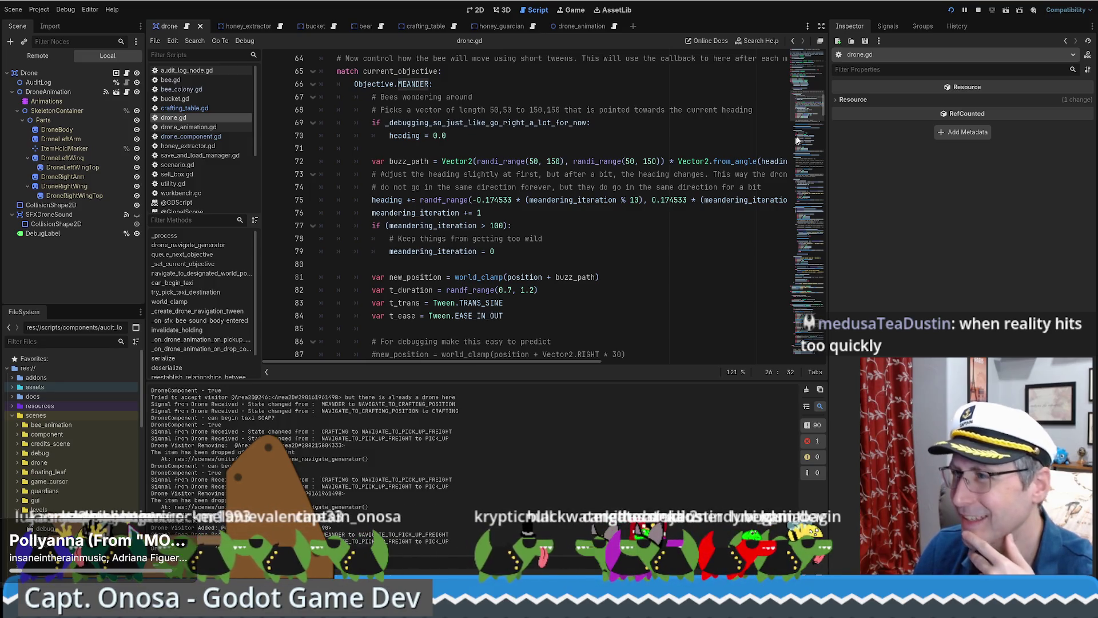
{"action": "scroll", "coordinate": [817, 110], "scroll_direction": "up", "scroll_amount": 3}
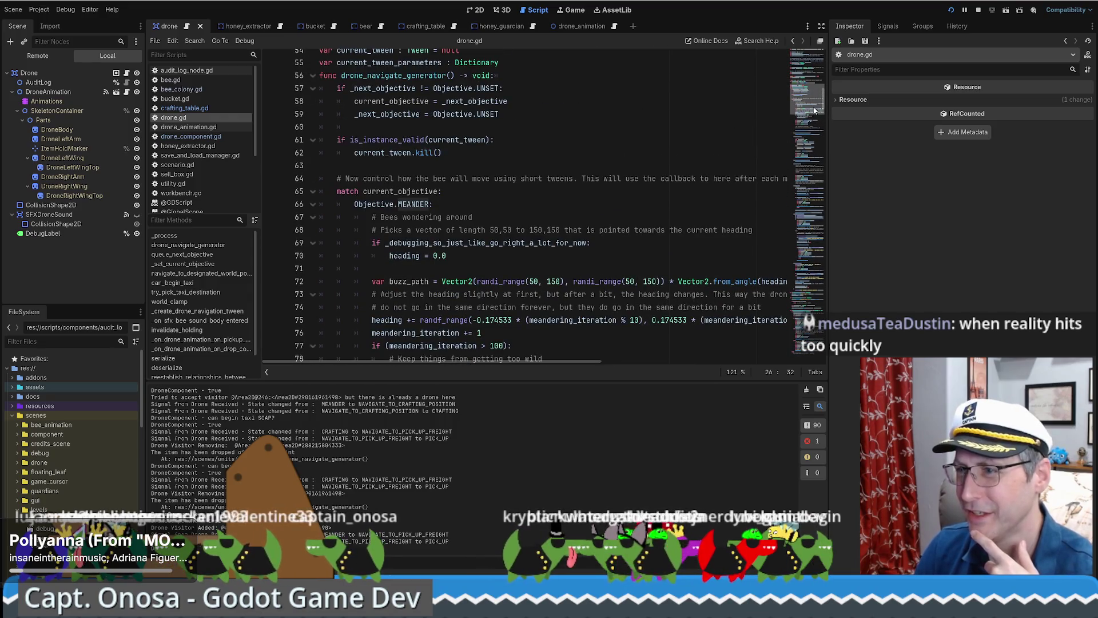
{"action": "scroll", "coordinate": [815, 110], "scroll_direction": "up", "scroll_amount": 2}
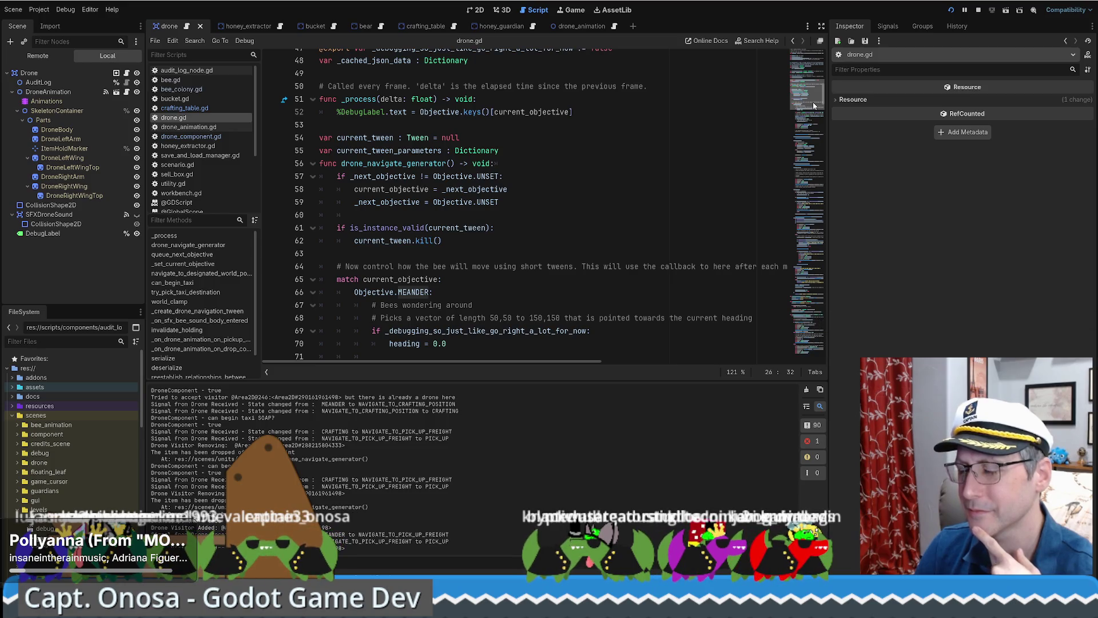
{"action": "scroll", "coordinate": [814, 106], "scroll_direction": "down", "scroll_amount": 2}
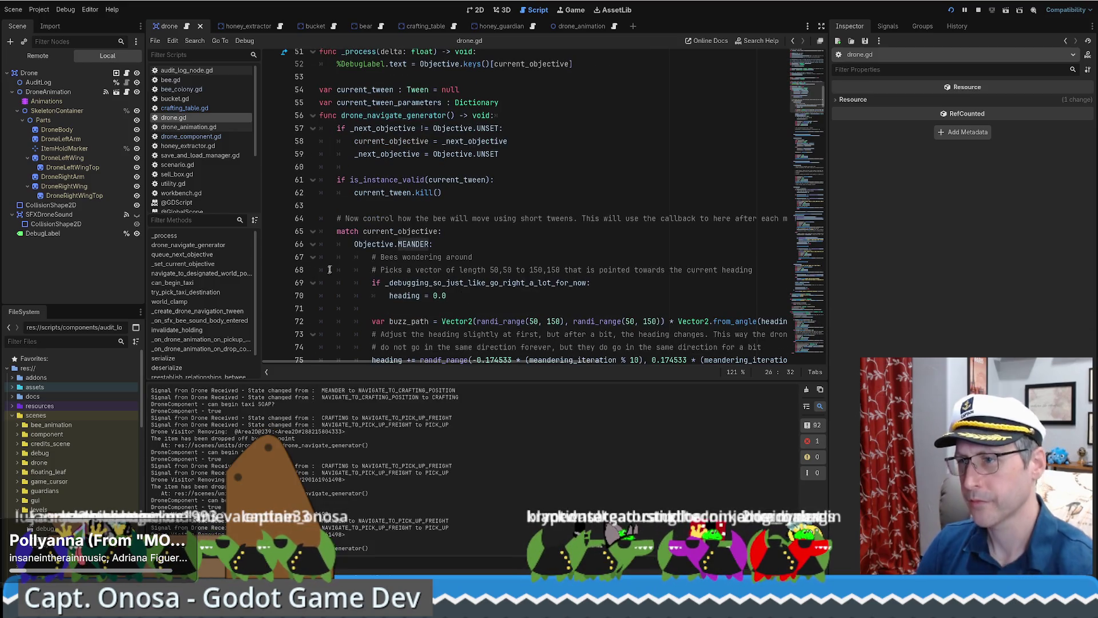
{"action": "left_click", "coordinate": [352, 246]}
Step: Add an Objective.UNSET case printing "This should never be unset." with a breakpoint on line 67
{"action": "key", "text": "Return"}
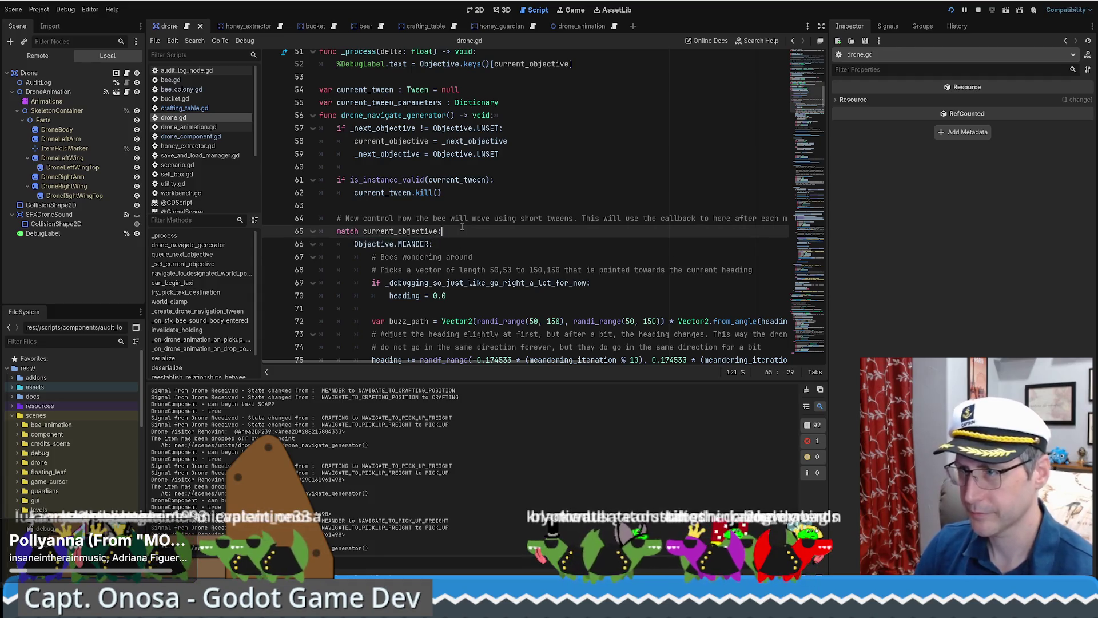
{"action": "type", "text": "Objective."}
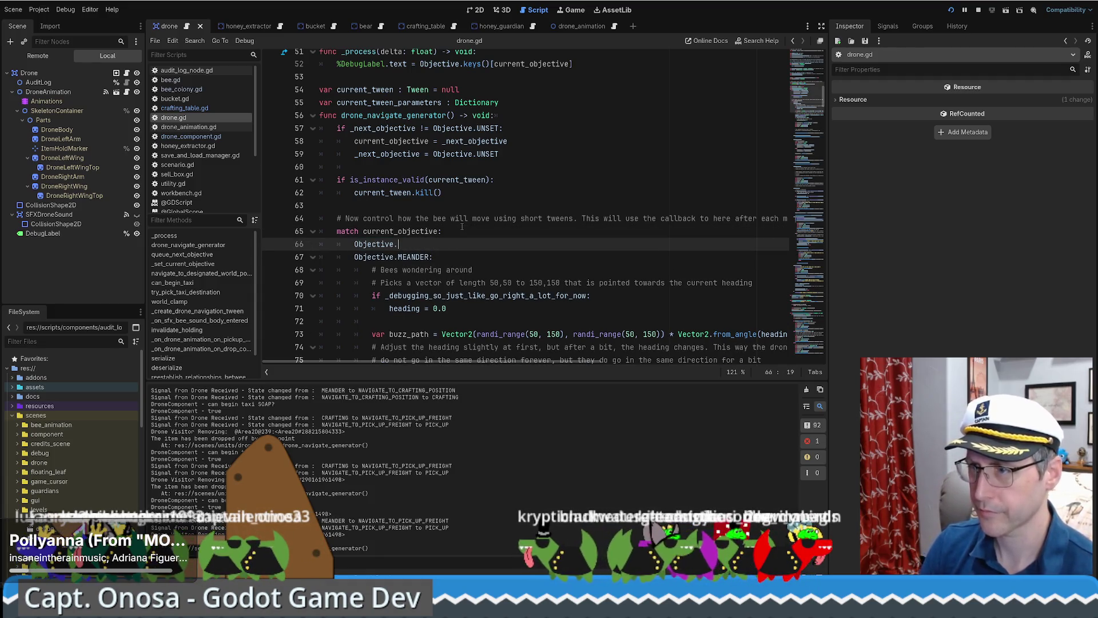
{"action": "type", "text": "MEUn"}
{"action": "key", "text": "Return"}
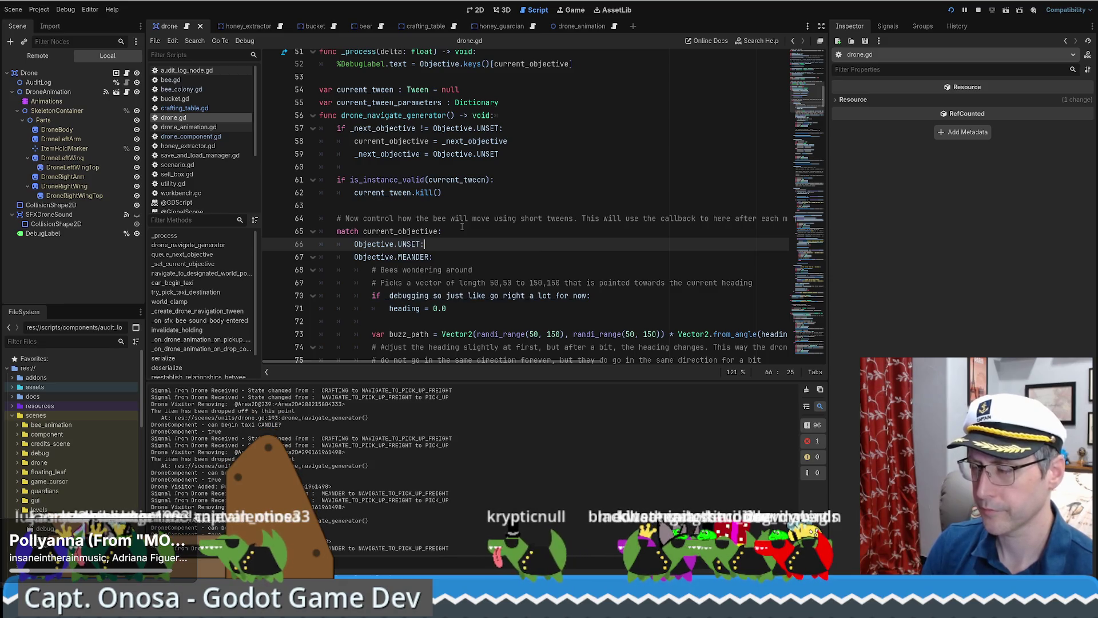
{"action": "key", "text": "Return"}
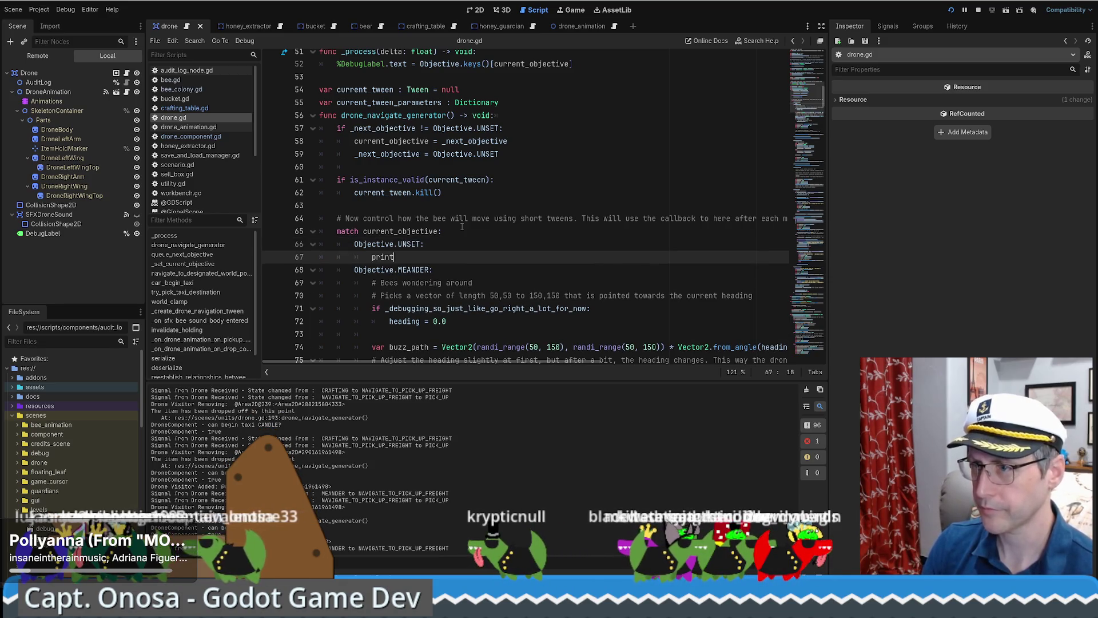
{"action": "type", "text": "(\"This should ne"}
{"action": "type", "text": "ver be un"}
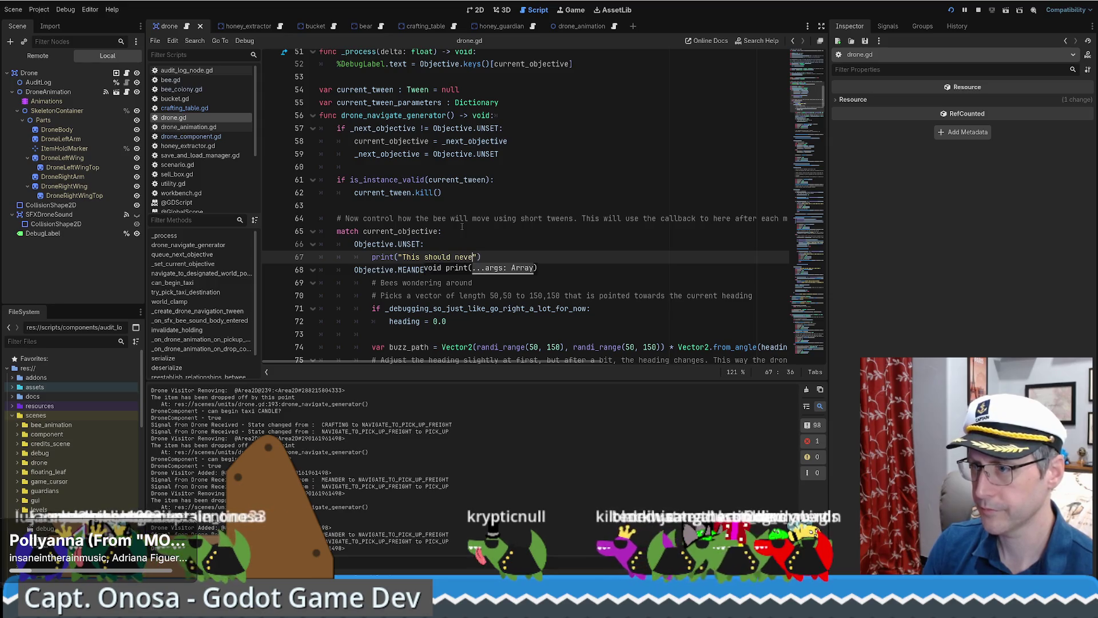
{"action": "type", "text": "set.\")"}
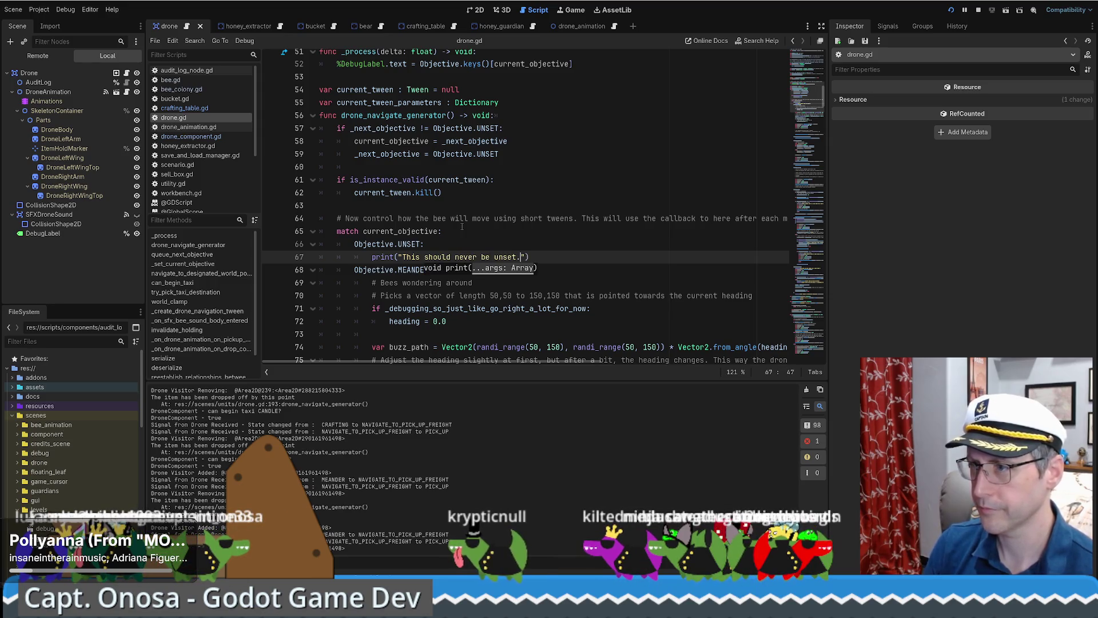
{"action": "left_click", "coordinate": [271, 260]}
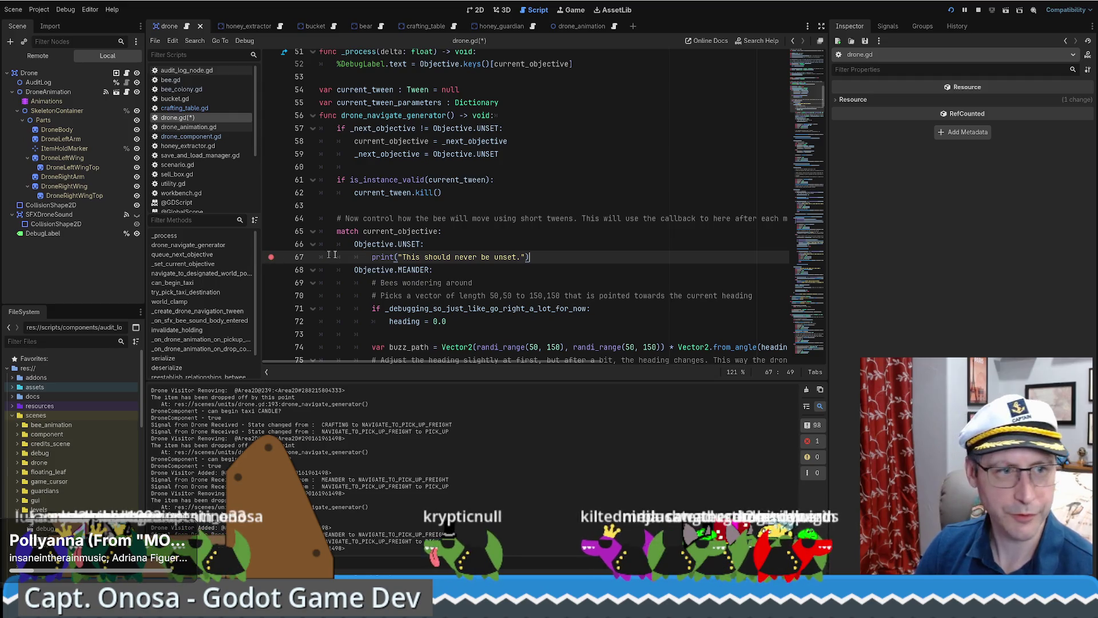
Step: Stop the game paused at line 206 and return to the UNSET case code
{"action": "left_click_drag", "start_coordinate": [617, 245], "coordinate": [590, 253]}
{"action": "left_click", "coordinate": [590, 252]}
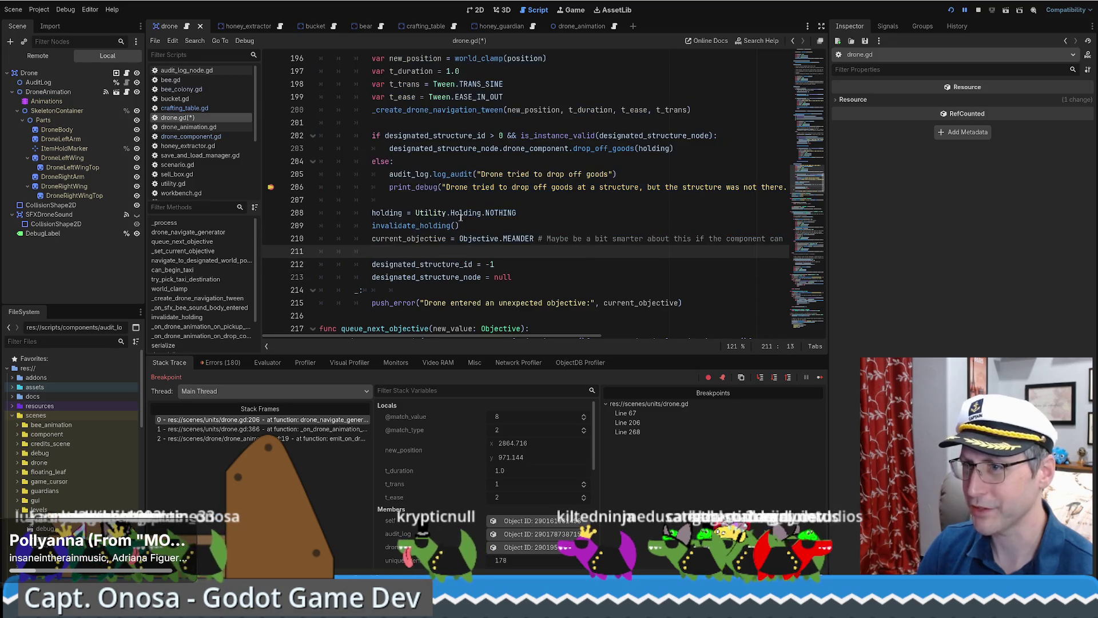
{"action": "left_click", "coordinate": [978, 10]}
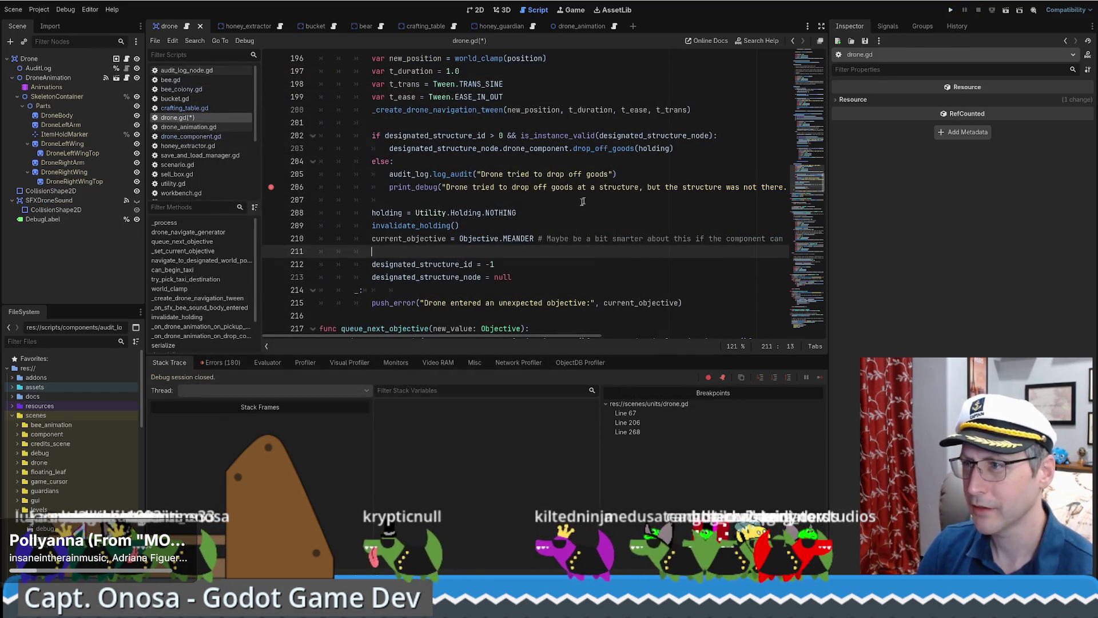
{"action": "key", "text": "alt+Left"}
{"action": "left_click", "coordinate": [543, 174]}
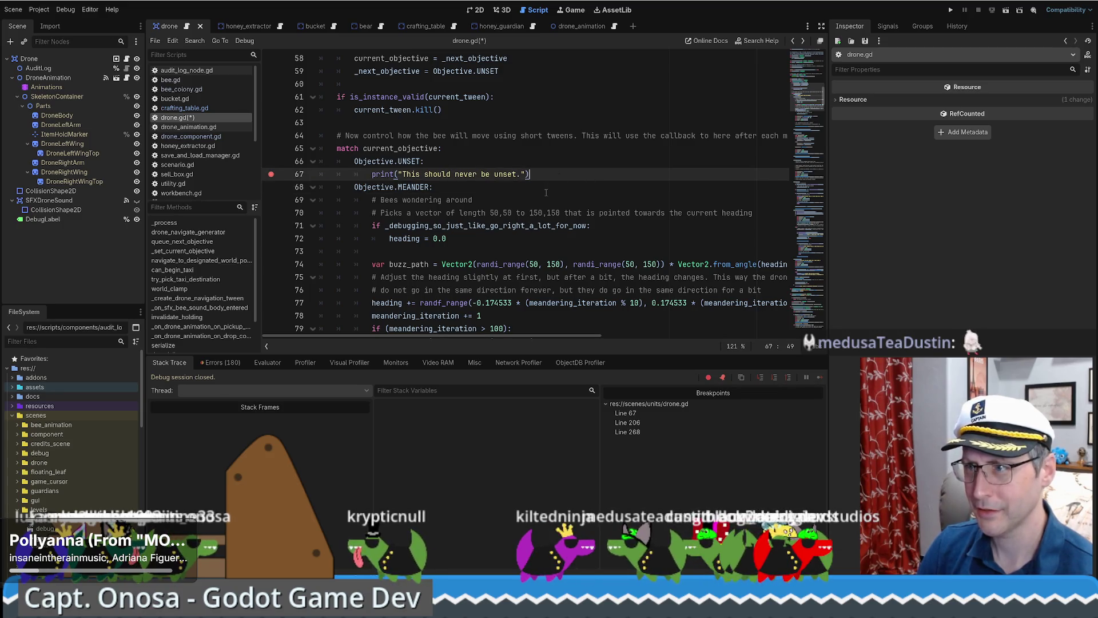
Step: Scroll up to the Objective enum and current_objective declaration around line 37
{"action": "scroll", "coordinate": [545, 191], "scroll_direction": "up", "scroll_amount": 5}
{"action": "scroll", "coordinate": [538, 227], "scroll_direction": "up", "scroll_amount": 2}
{"action": "scroll", "coordinate": [543, 221], "scroll_direction": "up", "scroll_amount": 6}
{"action": "scroll", "coordinate": [549, 208], "scroll_direction": "up", "scroll_amount": 4}
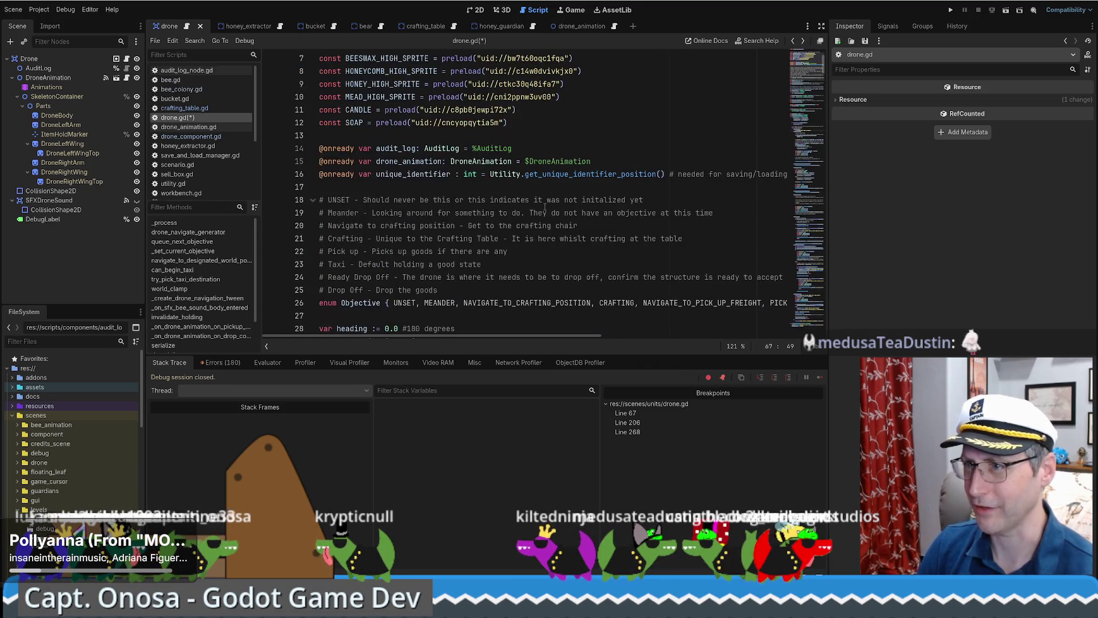
{"action": "scroll", "coordinate": [529, 195], "scroll_direction": "up", "scroll_amount": 2}
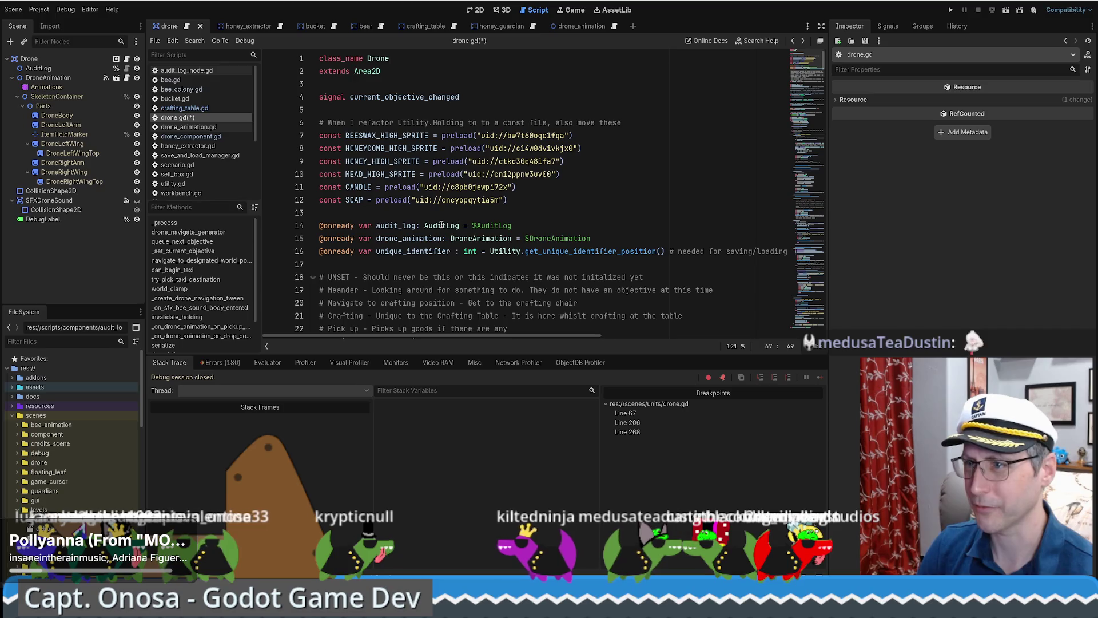
{"action": "scroll", "coordinate": [468, 181], "scroll_direction": "down", "scroll_amount": 7}
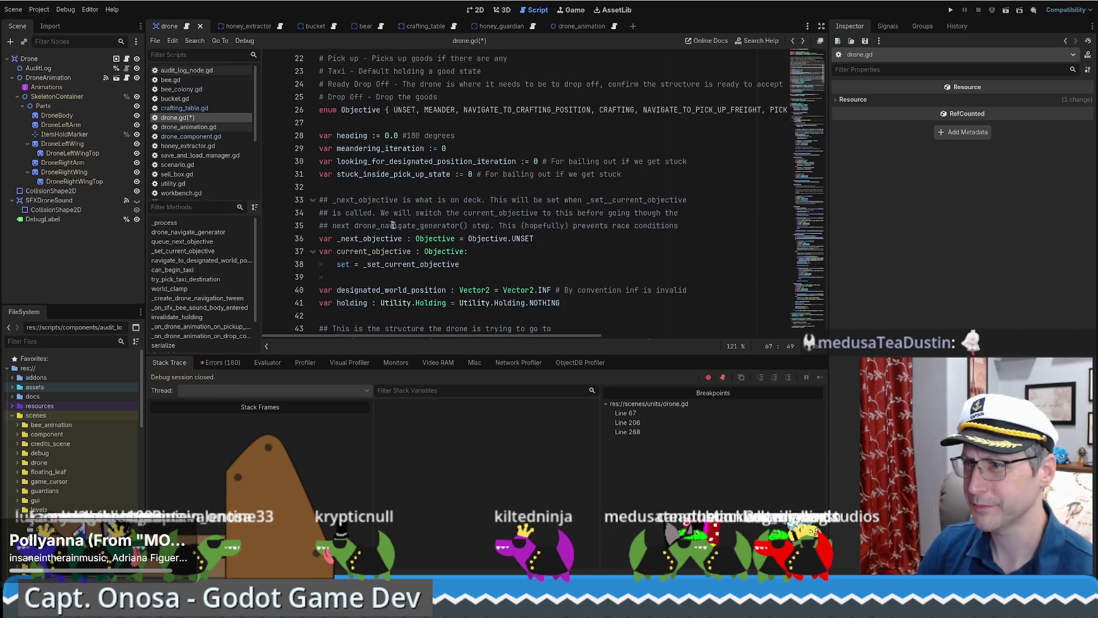
Step: Try a '= Ob' default on current_objective, then delete it to clear the error
{"action": "left_click", "coordinate": [484, 249]}
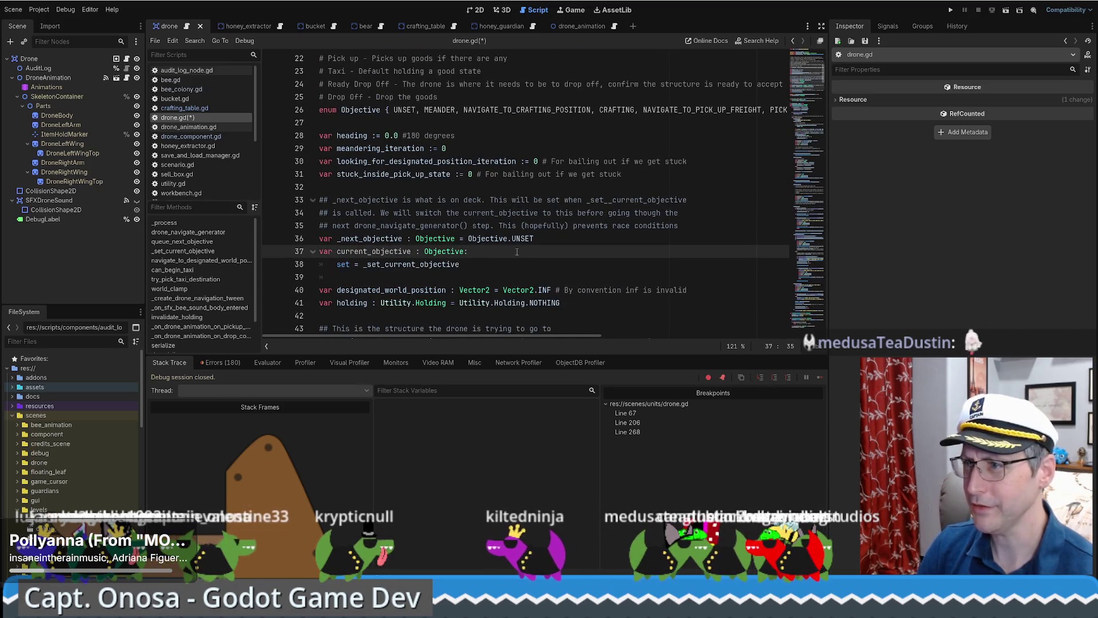
{"action": "type", "text": " = "}
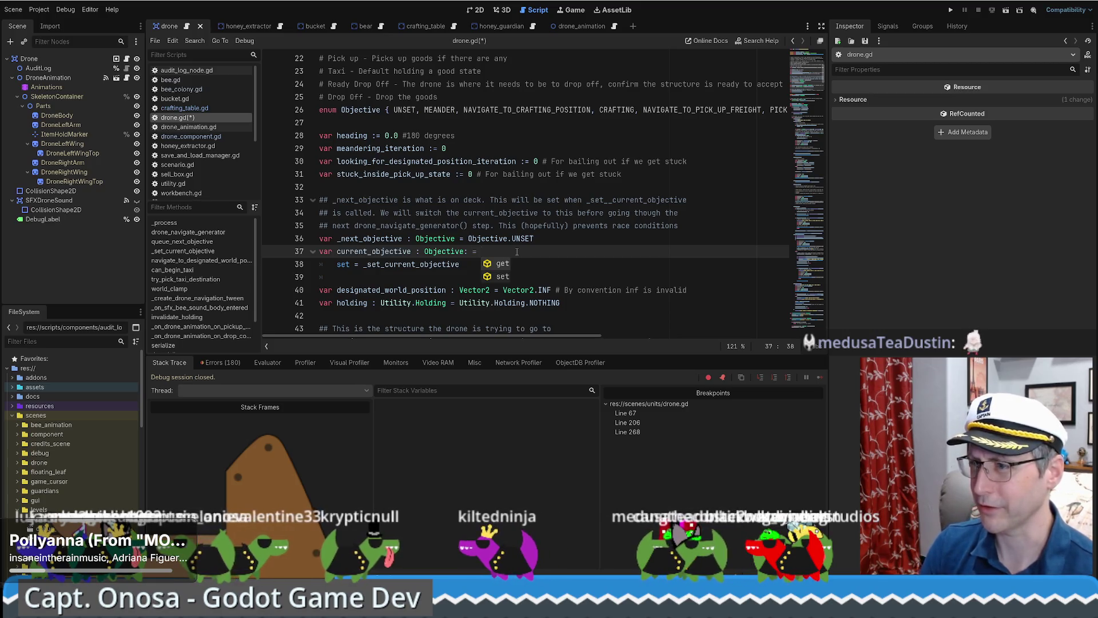
{"action": "type", "text": "o"}
{"action": "key", "text": "BackSpace"}
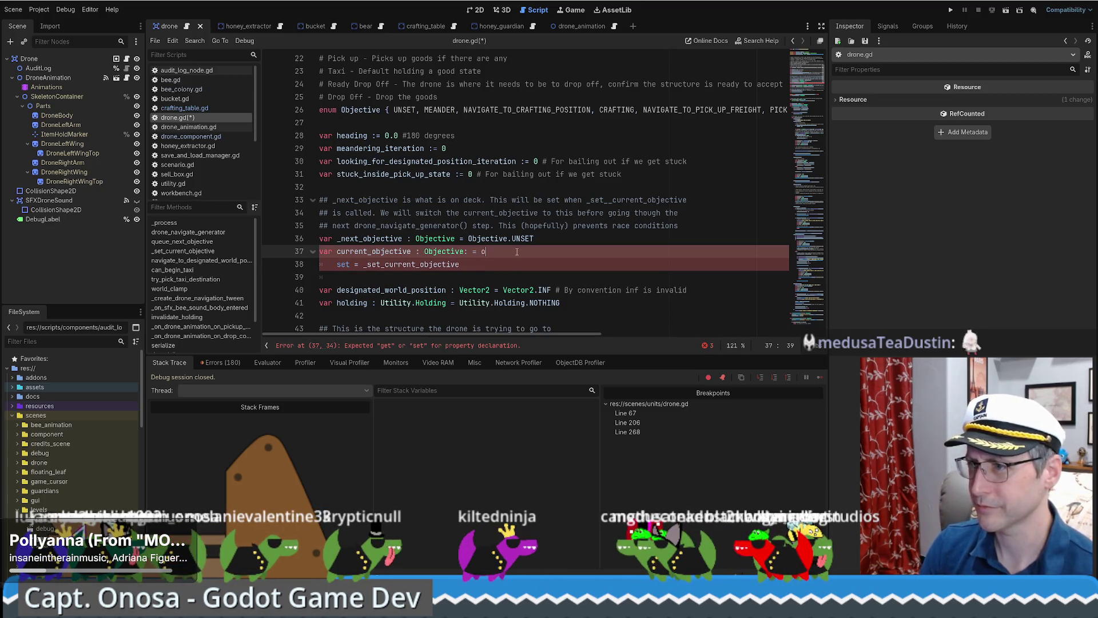
{"action": "type", "text": "Ob"}
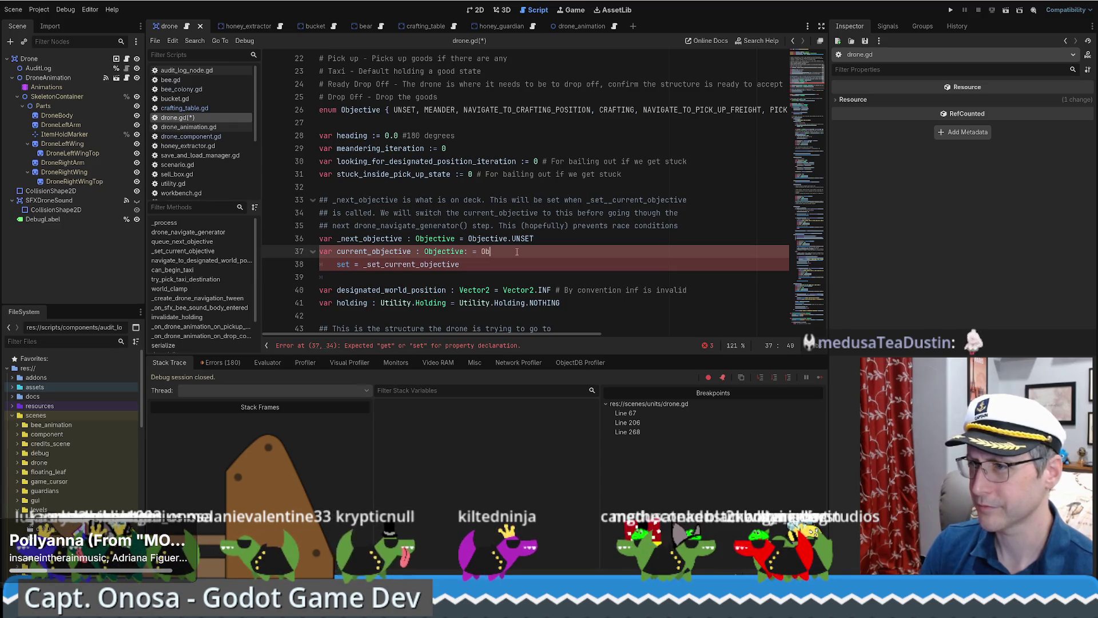
{"action": "key", "text": "BackSpace"}
{"action": "key", "text": "BackSpace"}
{"action": "left_click", "coordinate": [371, 251]}
{"action": "left_click", "coordinate": [401, 252]}
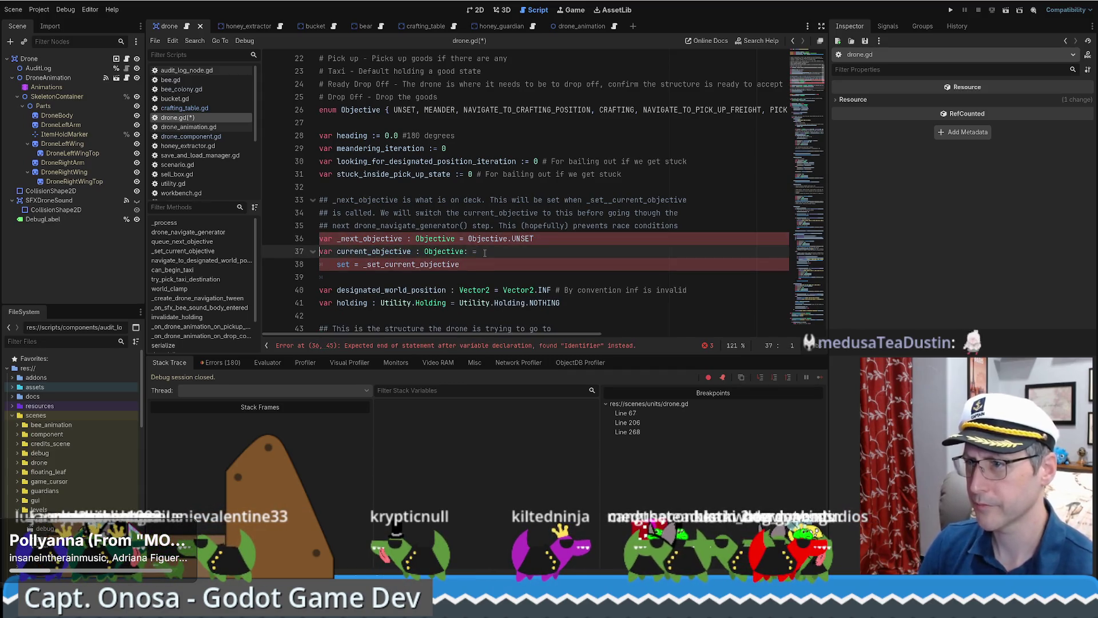
{"action": "key", "text": "BackSpace"}
{"action": "key", "text": "BackSpace"}
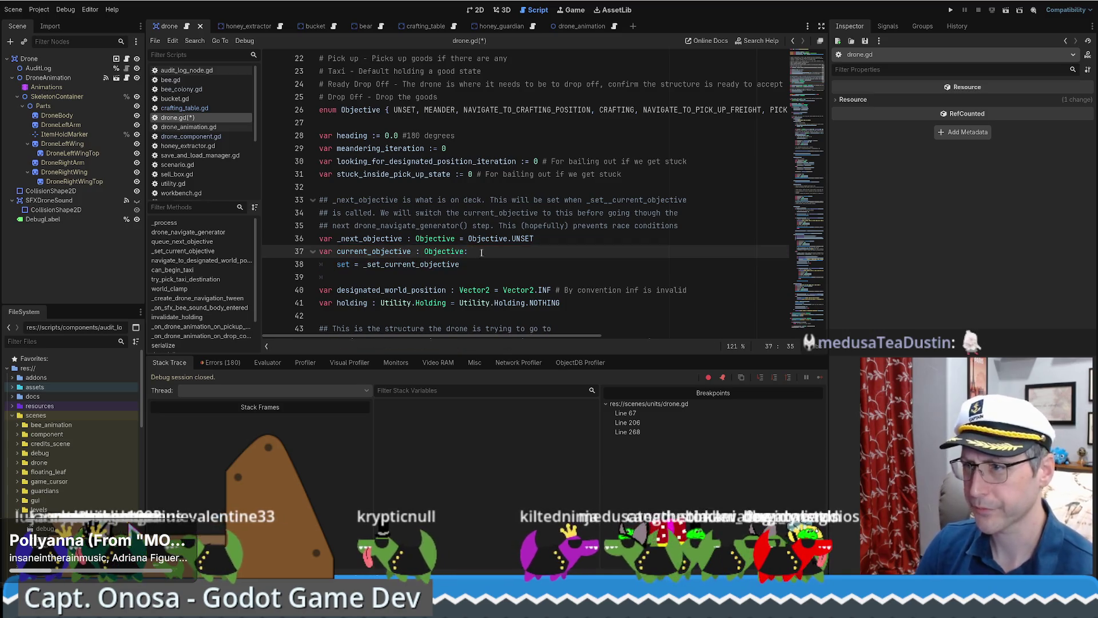
Step: Select the current_objective name and switch to the Firefox browser
{"action": "left_click", "coordinate": [384, 264]}
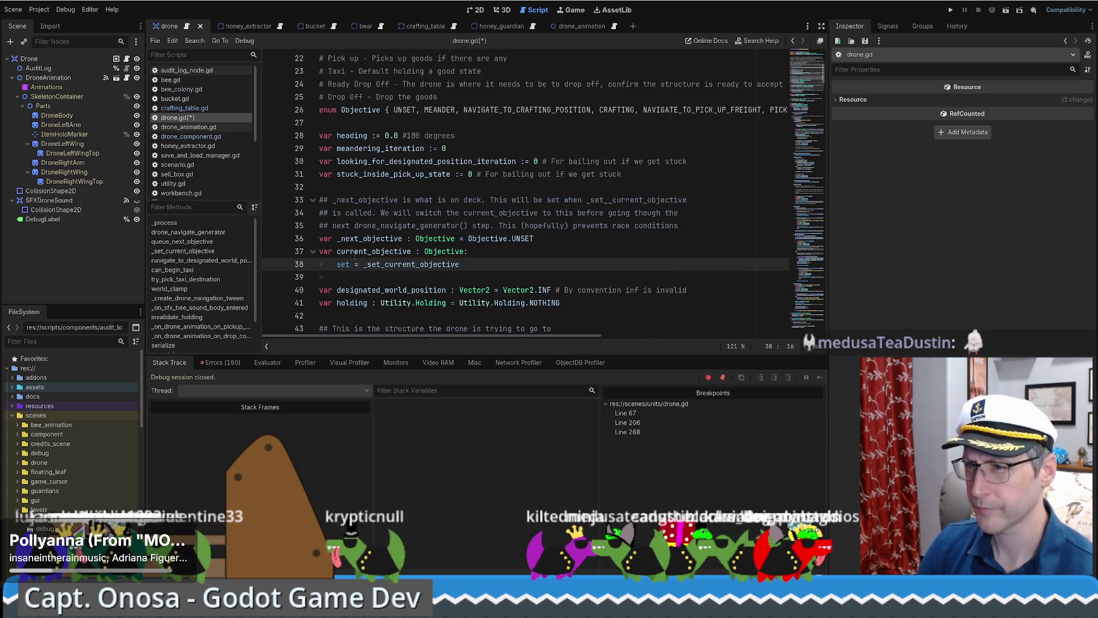
{"action": "double_click", "coordinate": [355, 252]}
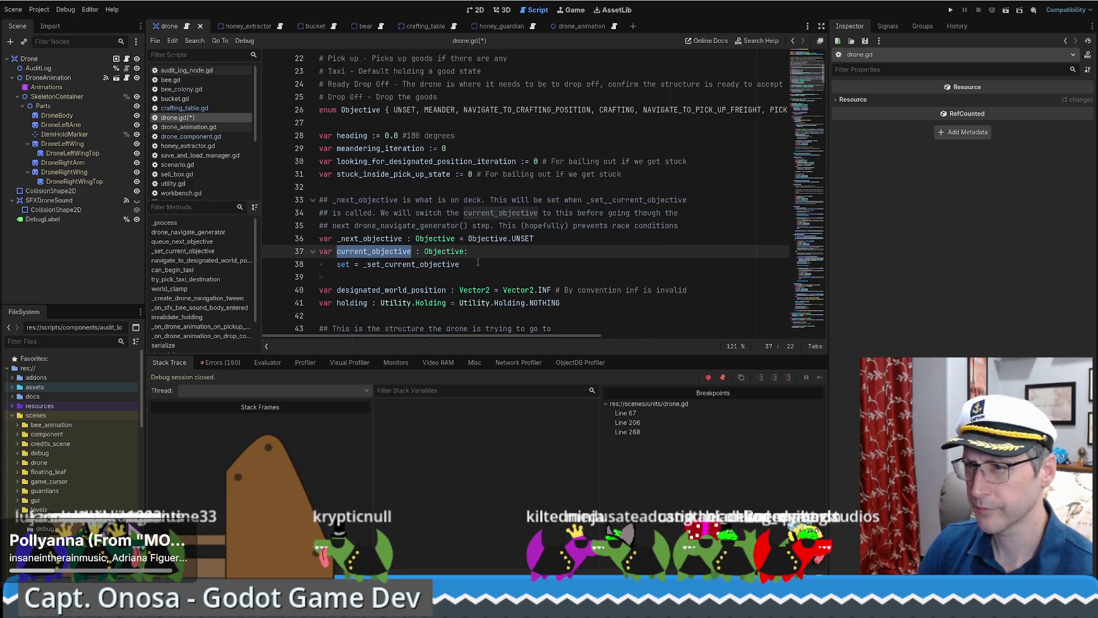
{"action": "key", "text": "alt+Tab"}
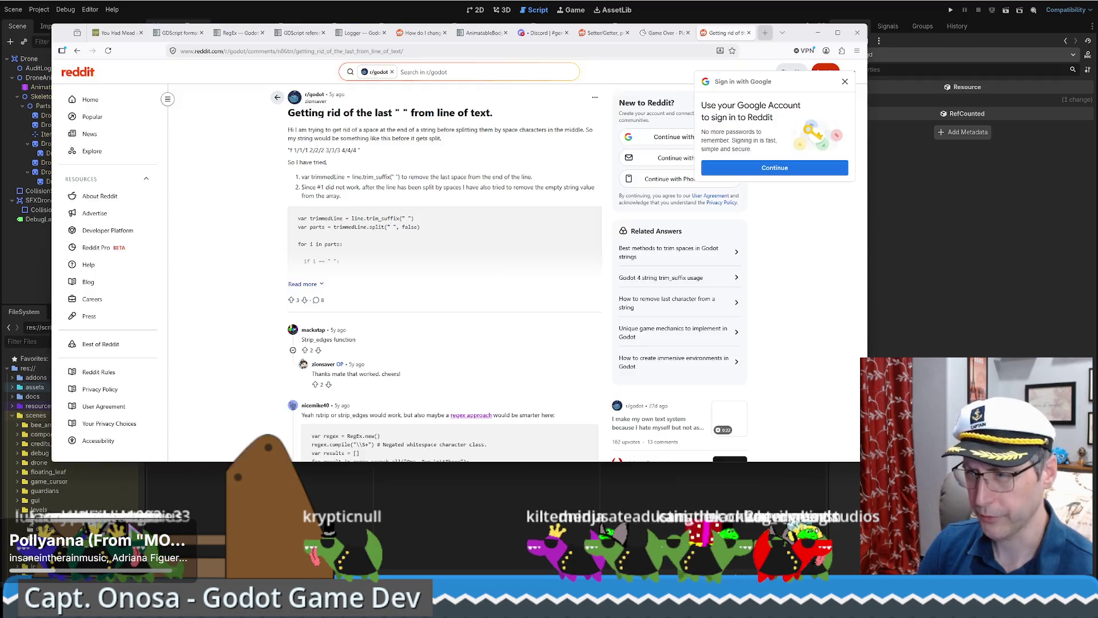
Step: Search Google for 'godot setter initalize' and scroll through the results
{"action": "left_click", "coordinate": [543, 49]}
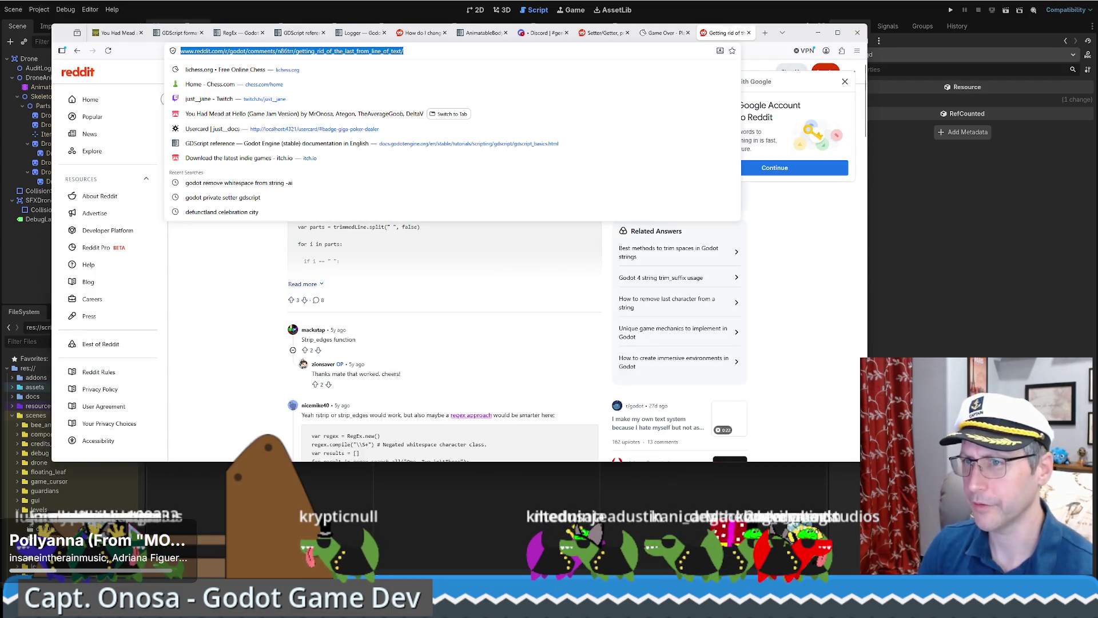
{"action": "type", "text": "godot setter"}
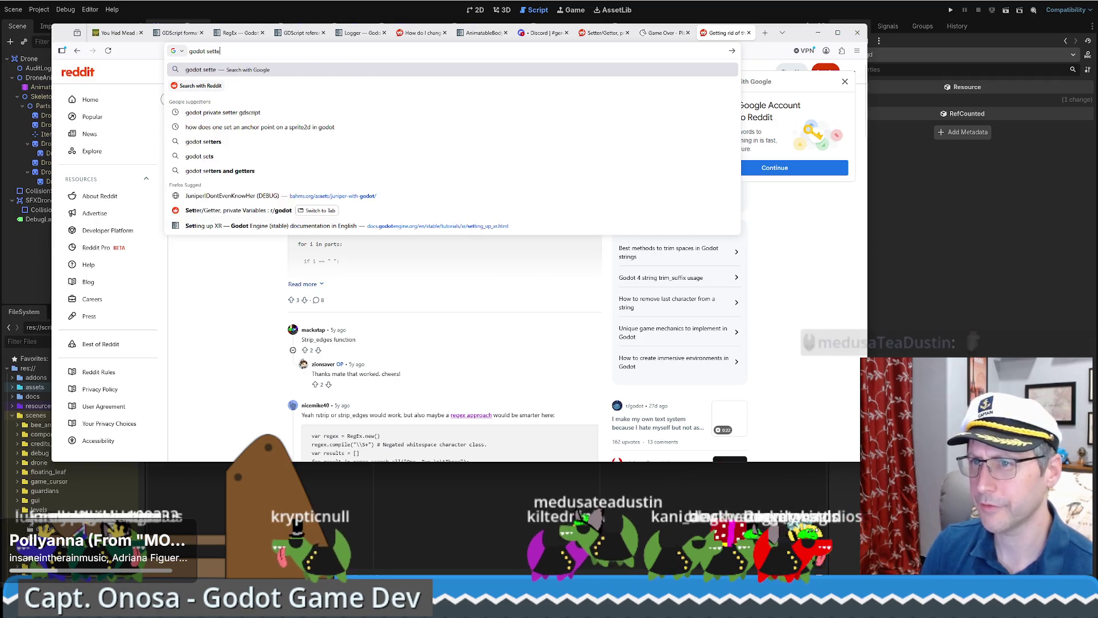
{"action": "type", "text": " initalize"}
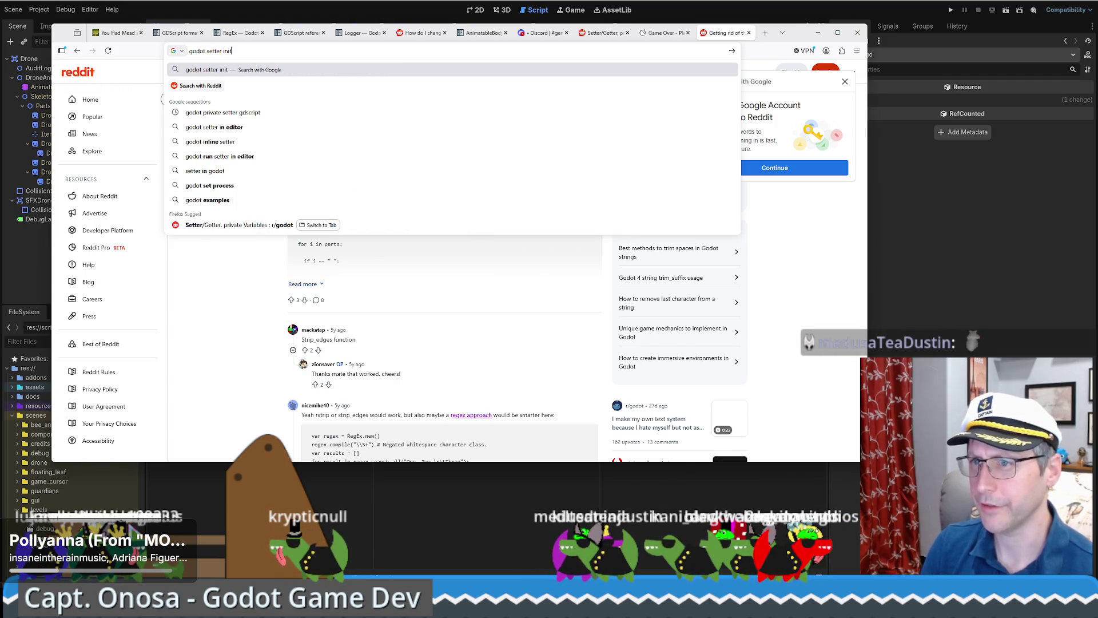
{"action": "key", "text": "Return"}
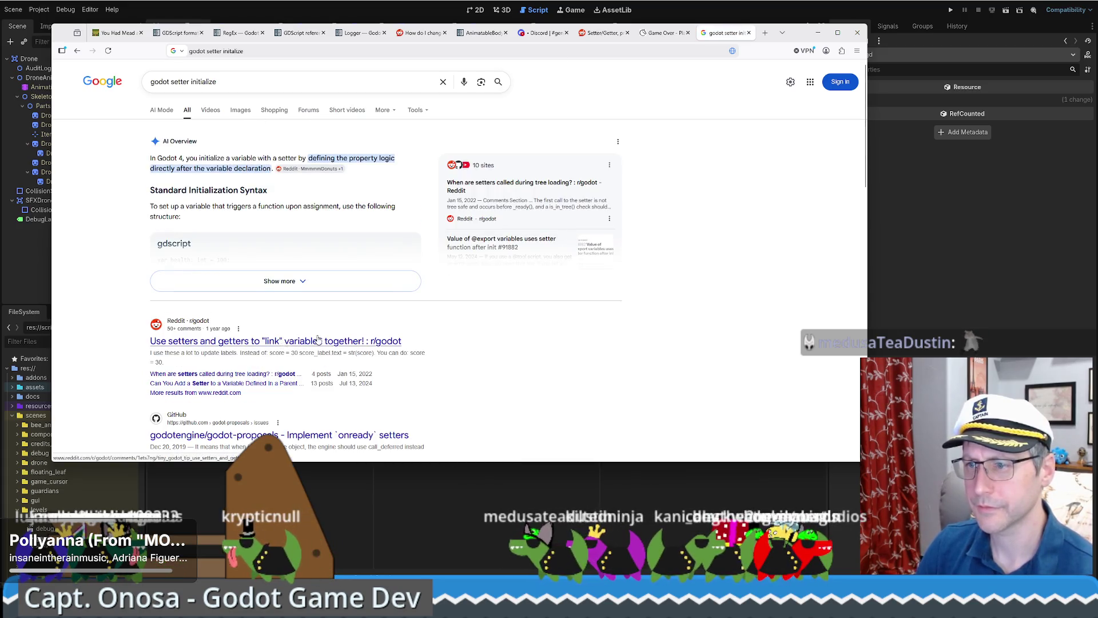
{"action": "scroll", "coordinate": [255, 308], "scroll_direction": "down", "scroll_amount": 2}
{"action": "scroll", "coordinate": [255, 309], "scroll_direction": "down", "scroll_amount": 2}
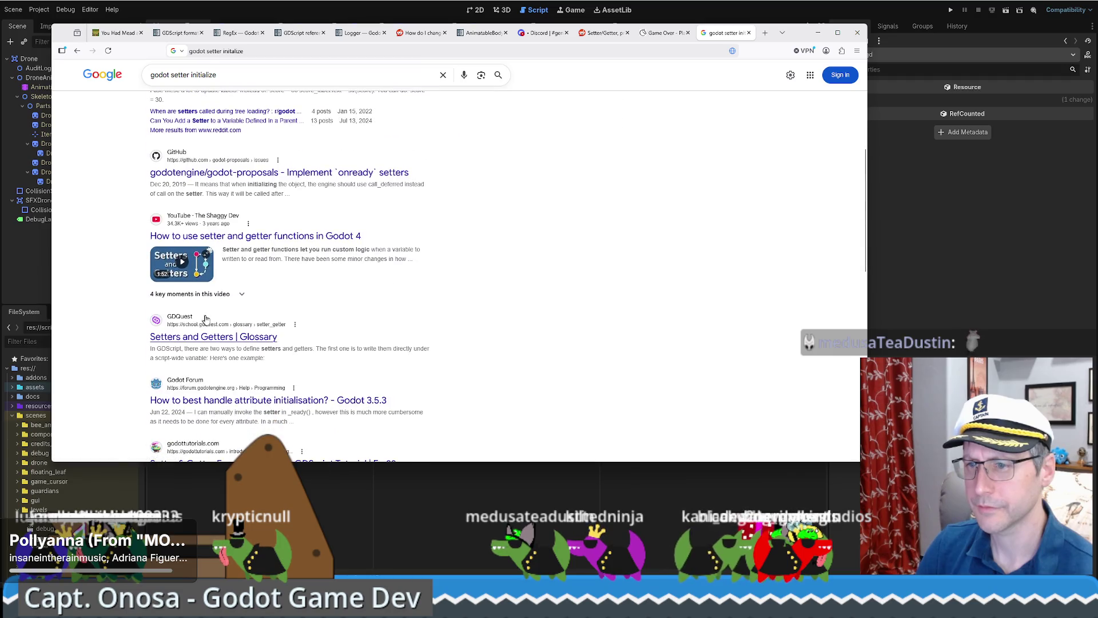
{"action": "scroll", "coordinate": [341, 321], "scroll_direction": "down", "scroll_amount": 1}
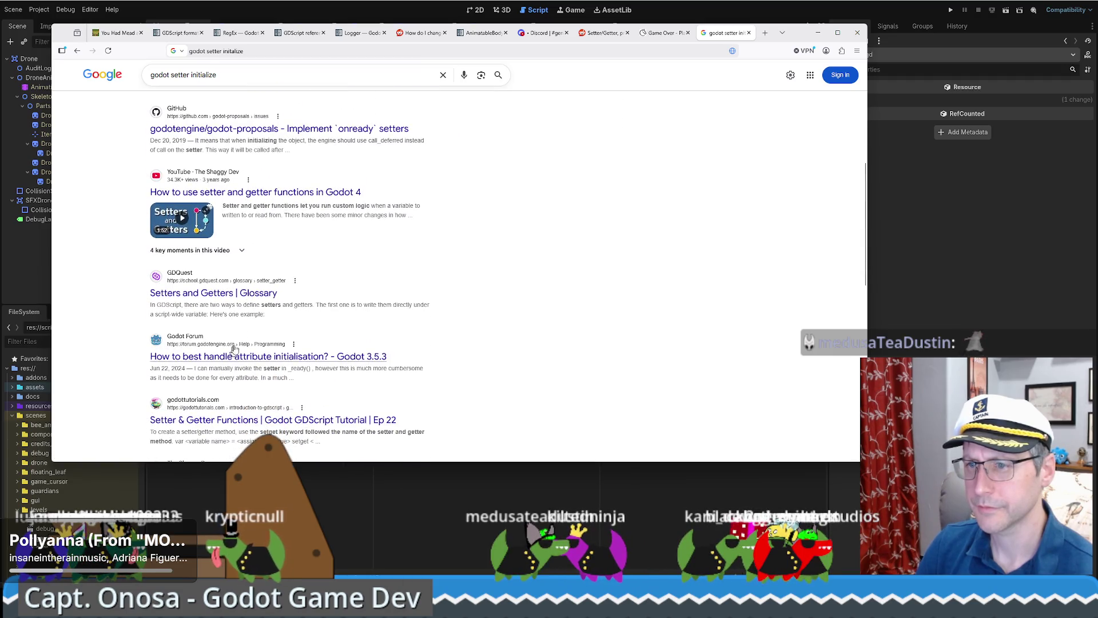
Step: Read the example in GDQuest's Setters and Getters glossary, then go back to the Godot editor
{"action": "left_click", "coordinate": [204, 293]}
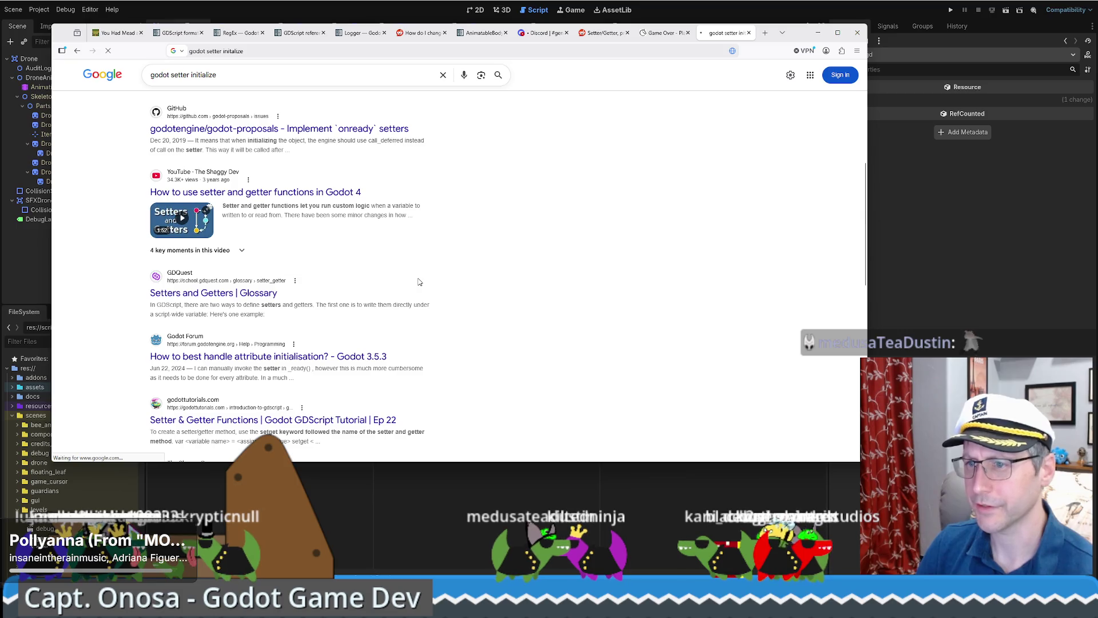
{"action": "scroll", "coordinate": [476, 284], "scroll_direction": "down", "scroll_amount": 4}
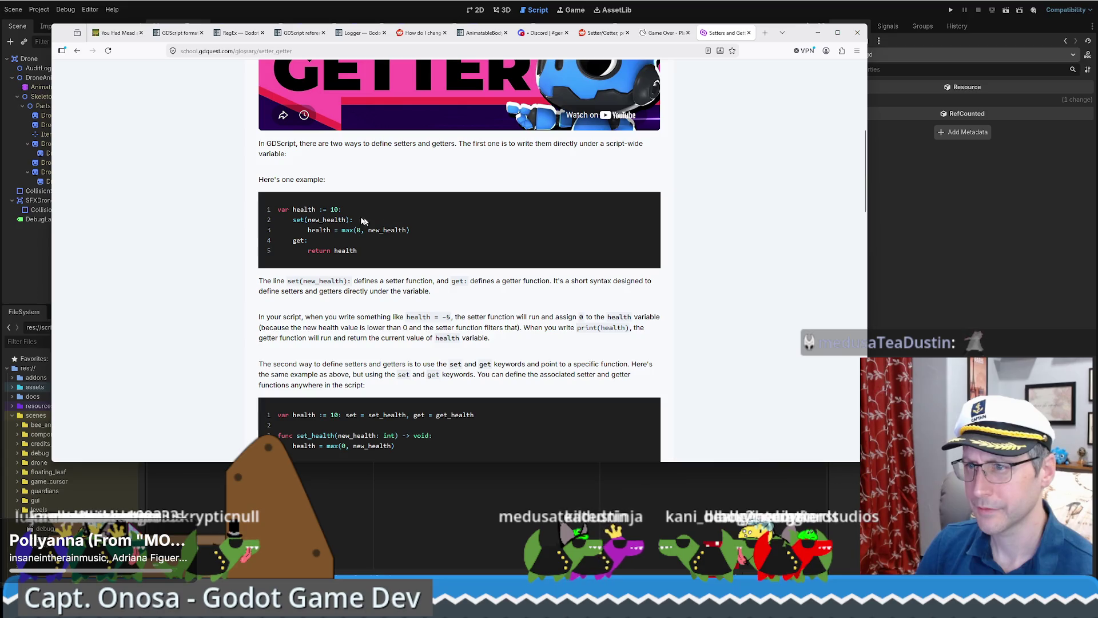
{"action": "left_click", "coordinate": [961, 345]}
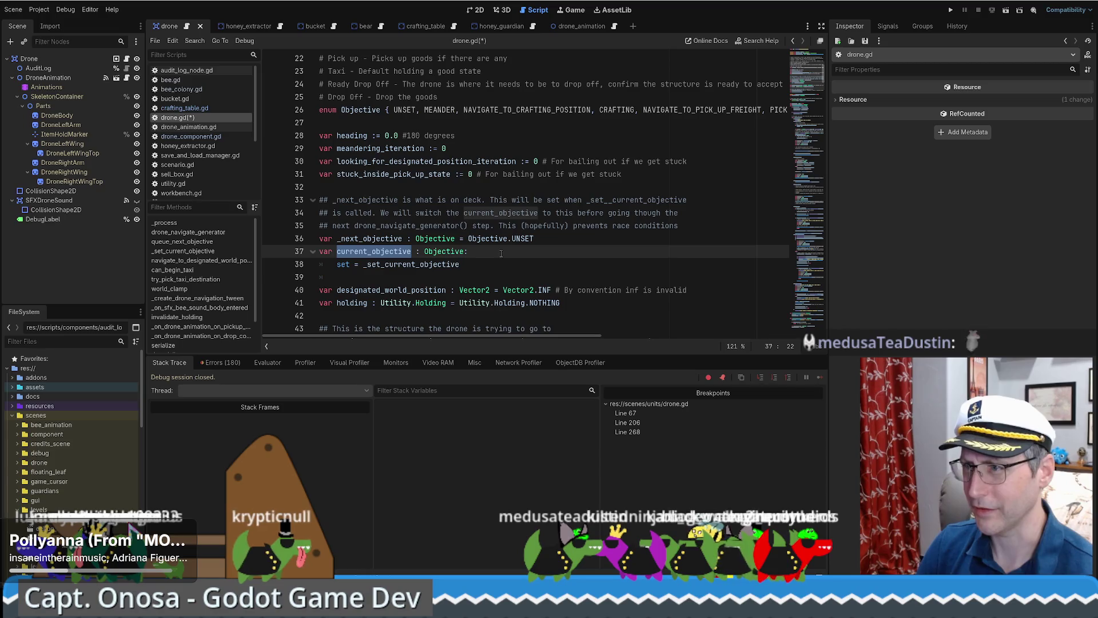
Step: Give current_objective on line 37 the default value Objective.MEANDER and save drone.gd
{"action": "left_click", "coordinate": [467, 251]}
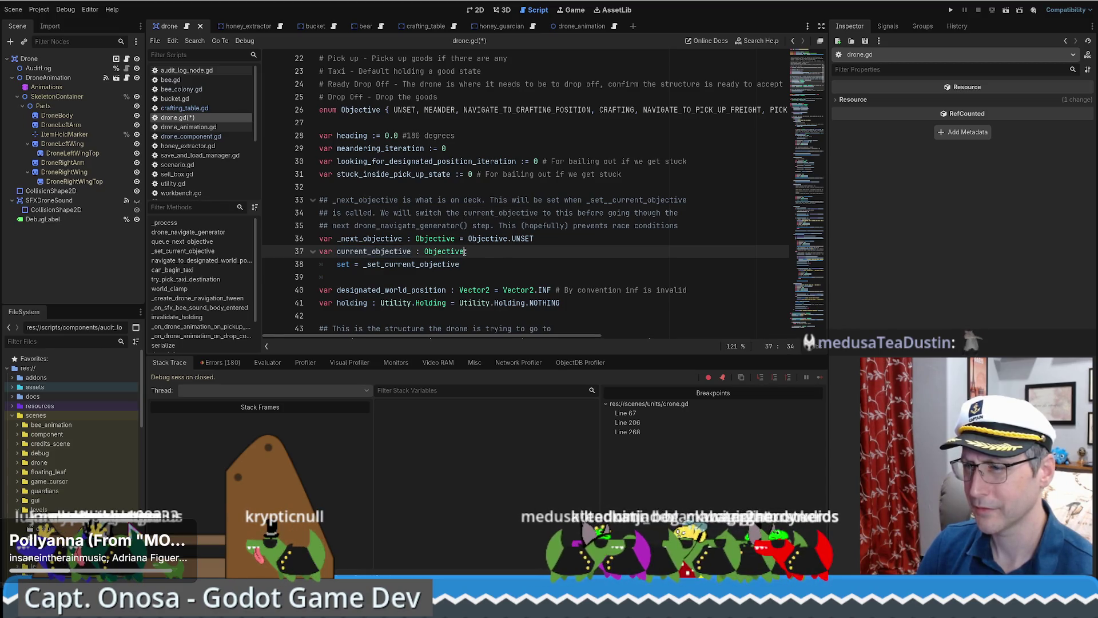
{"action": "type", "text": "="}
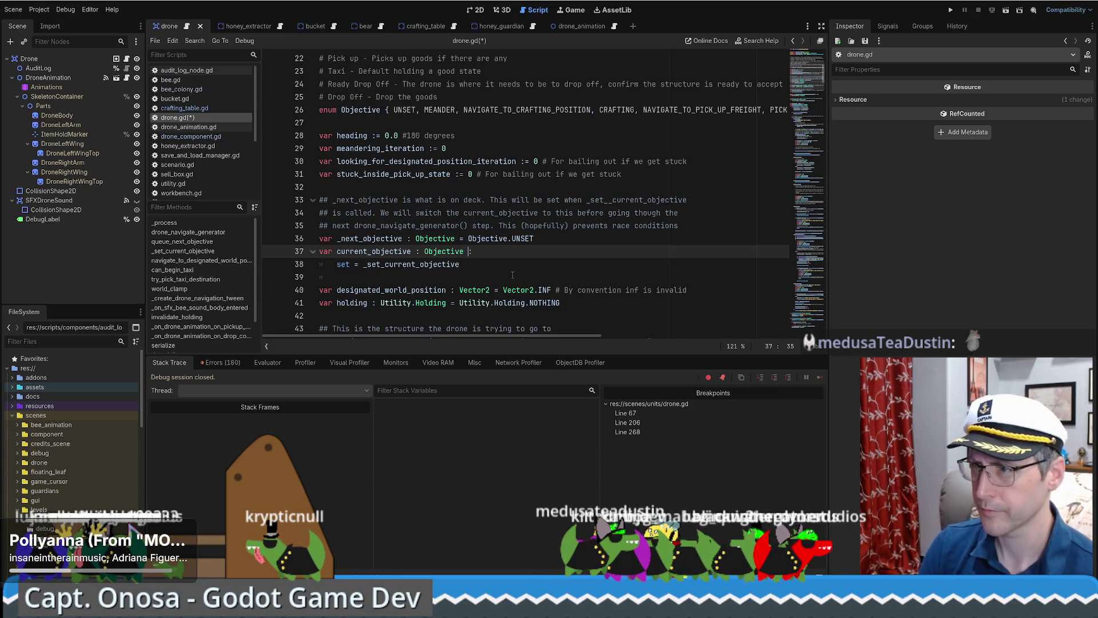
{"action": "type", "text": " Objective."}
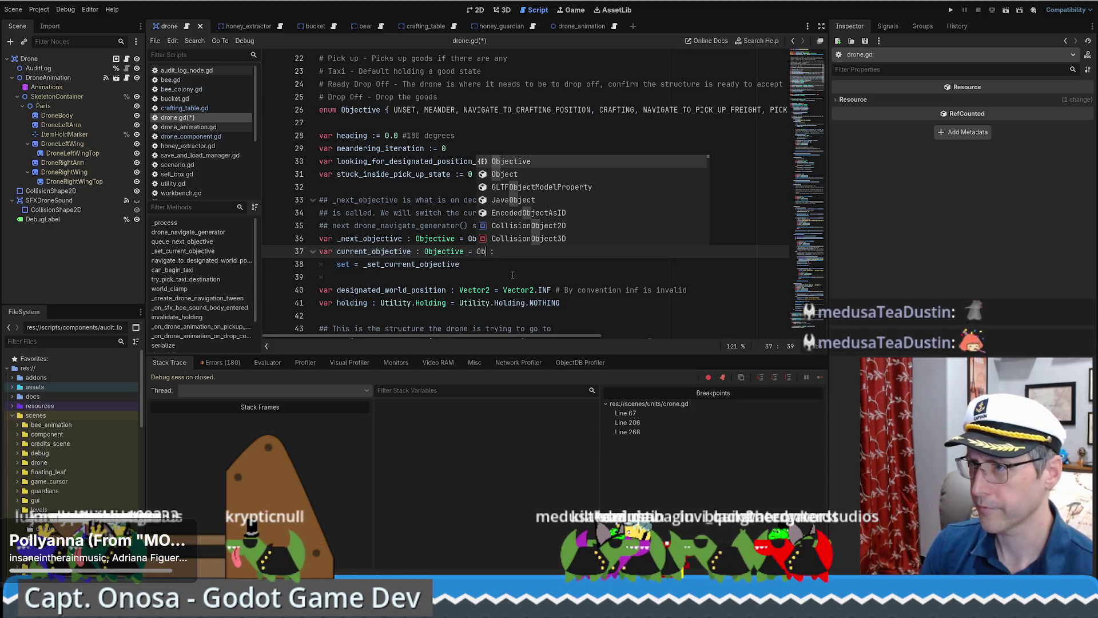
{"action": "key", "text": "Down"}
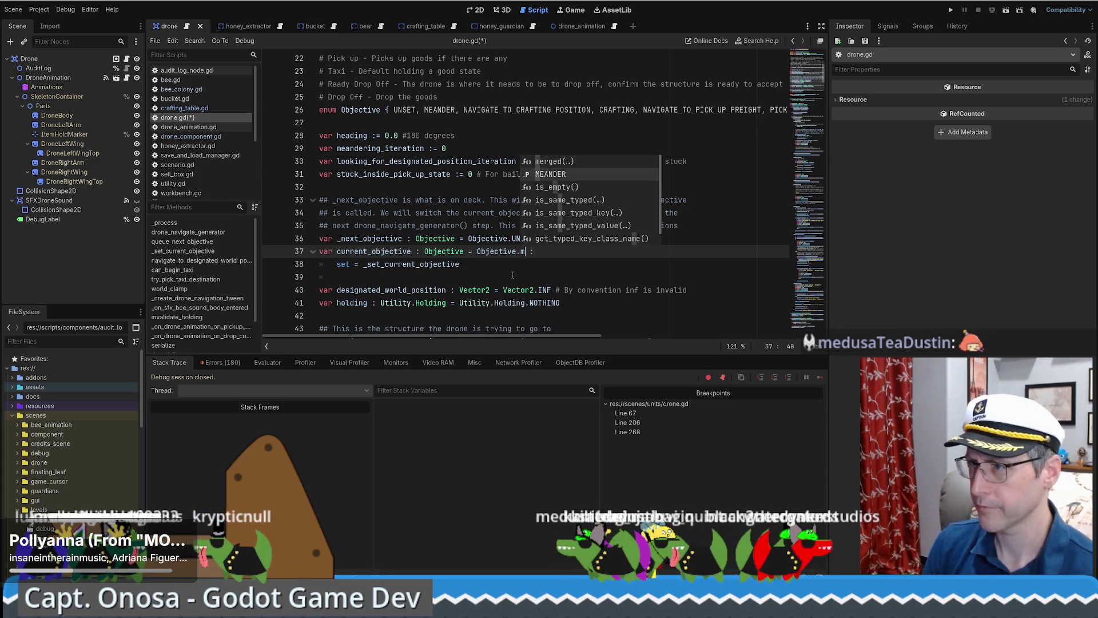
{"action": "key", "text": "Return"}
{"action": "key", "text": "ctrl+s"}
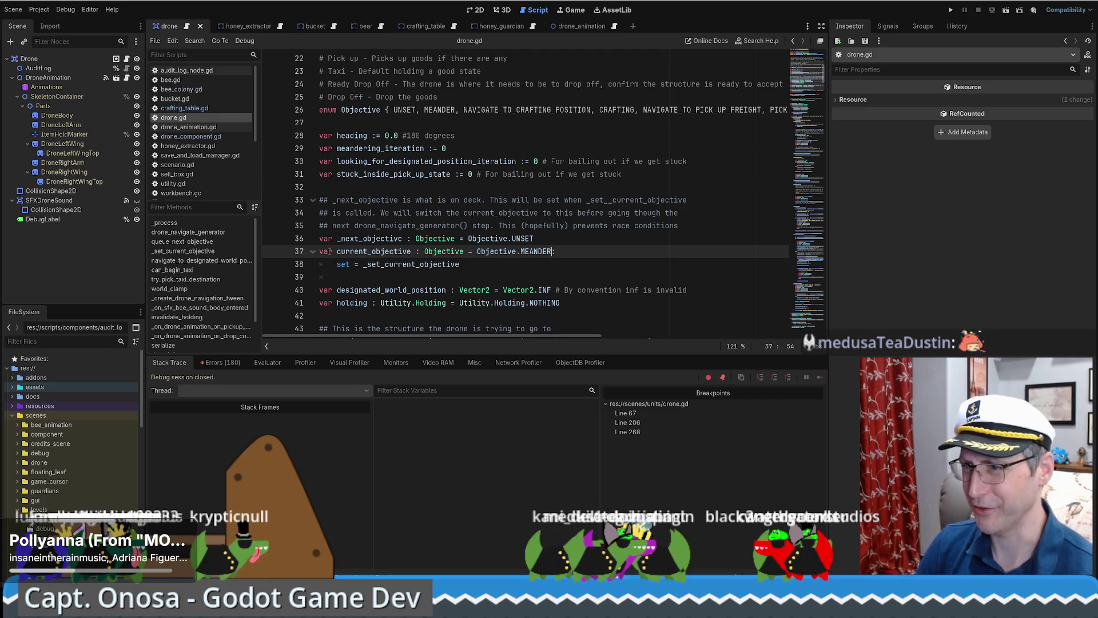
Step: Inspect the current_objective declaration and the setter line beneath it
{"action": "left_click_drag", "start_coordinate": [337, 251], "coordinate": [465, 251]}
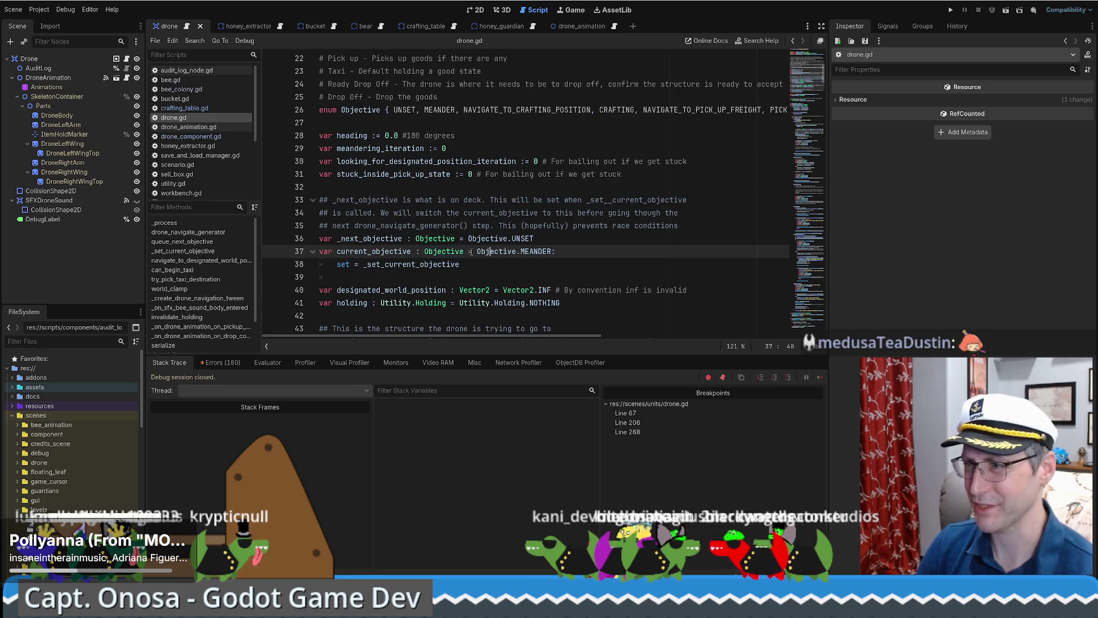
{"action": "left_click", "coordinate": [563, 252]}
{"action": "left_click_drag", "start_coordinate": [556, 251], "coordinate": [550, 252]}
{"action": "left_click_drag", "start_coordinate": [338, 264], "coordinate": [509, 262]}
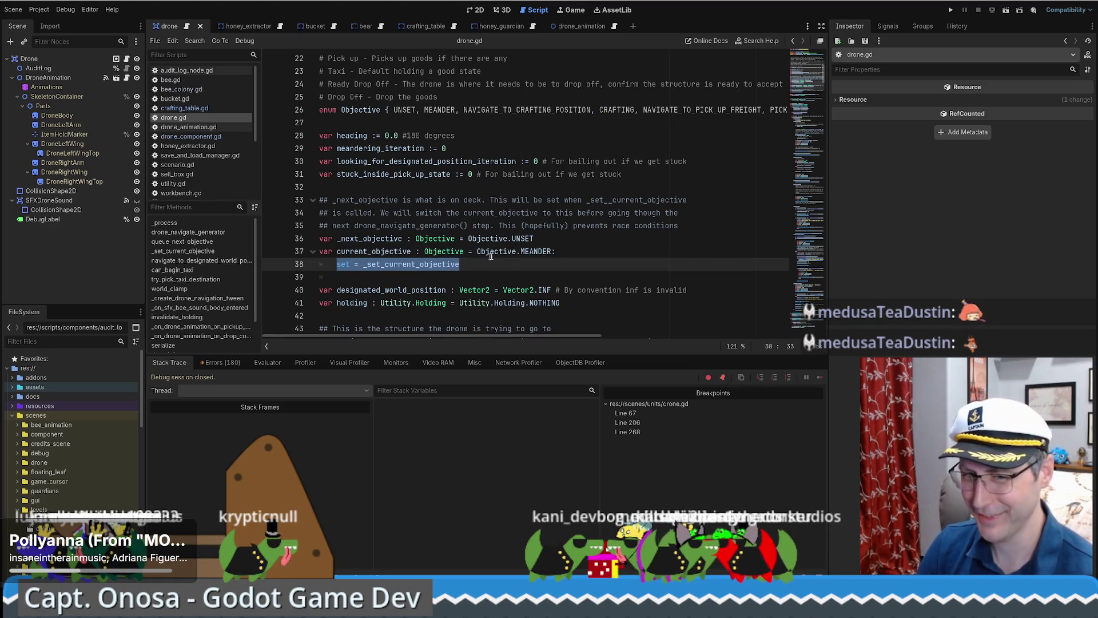
{"action": "scroll", "coordinate": [596, 246], "scroll_direction": "down", "scroll_amount": 2}
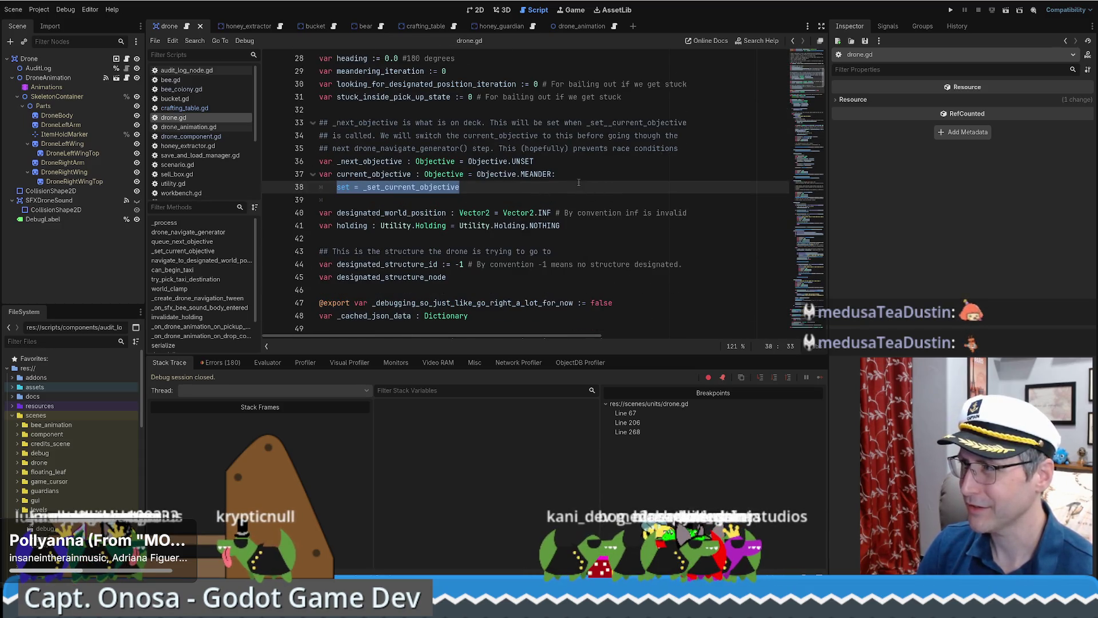
{"action": "left_click", "coordinate": [629, 171]}
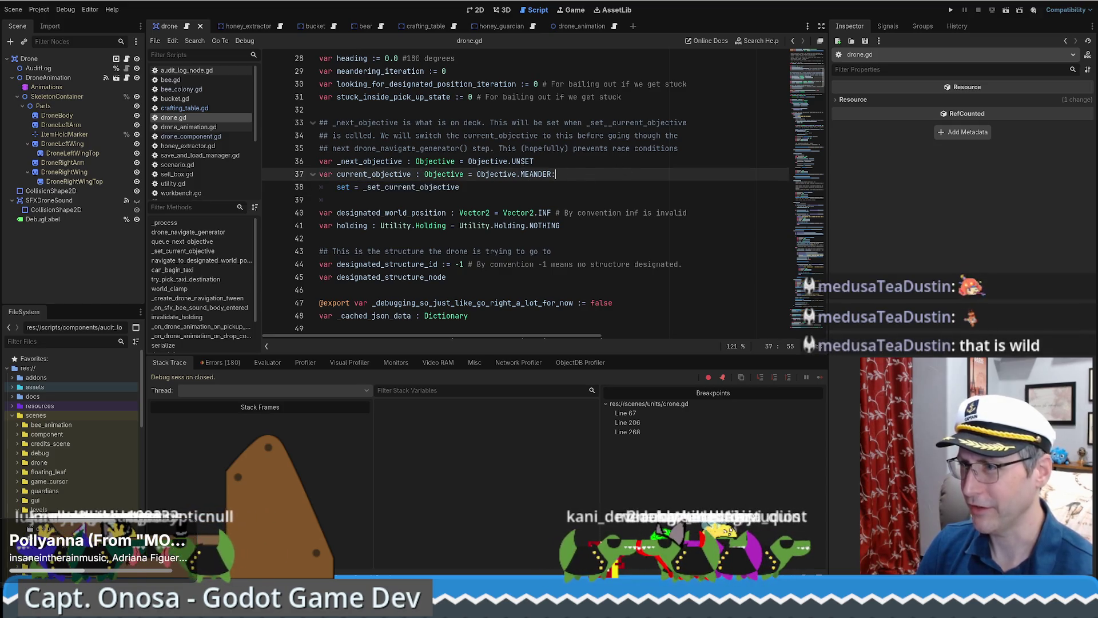
{"action": "double_click", "coordinate": [523, 161]}
{"action": "key", "text": "ctrl+f"}
{"action": "key", "text": "Return"}
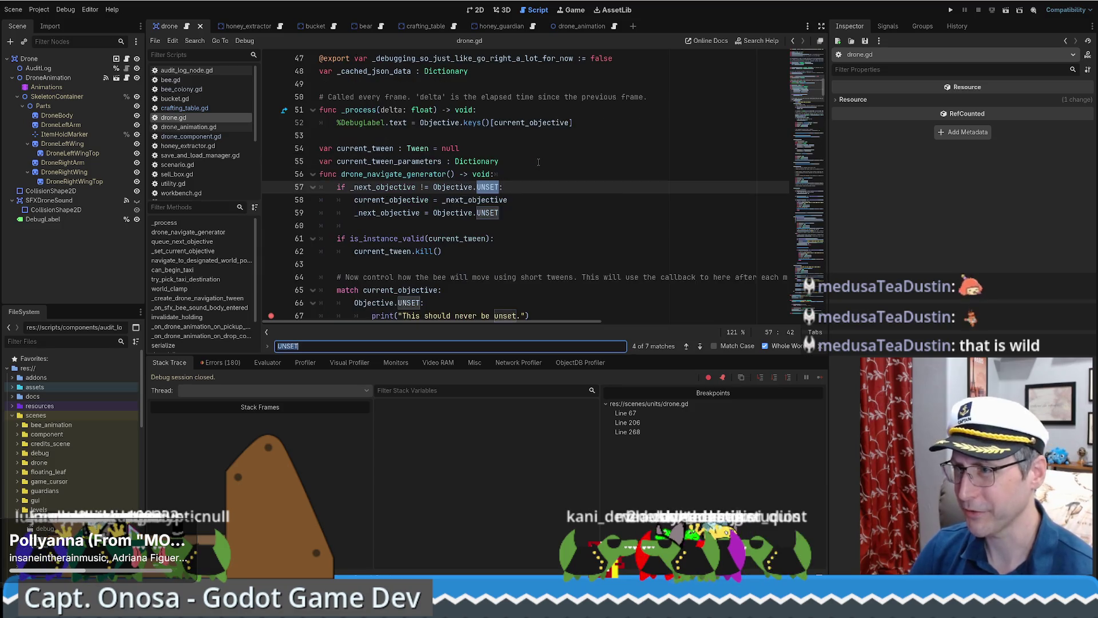
{"action": "key", "text": "Return"}
{"action": "key", "text": "Return"}
{"action": "key", "text": "Return"}
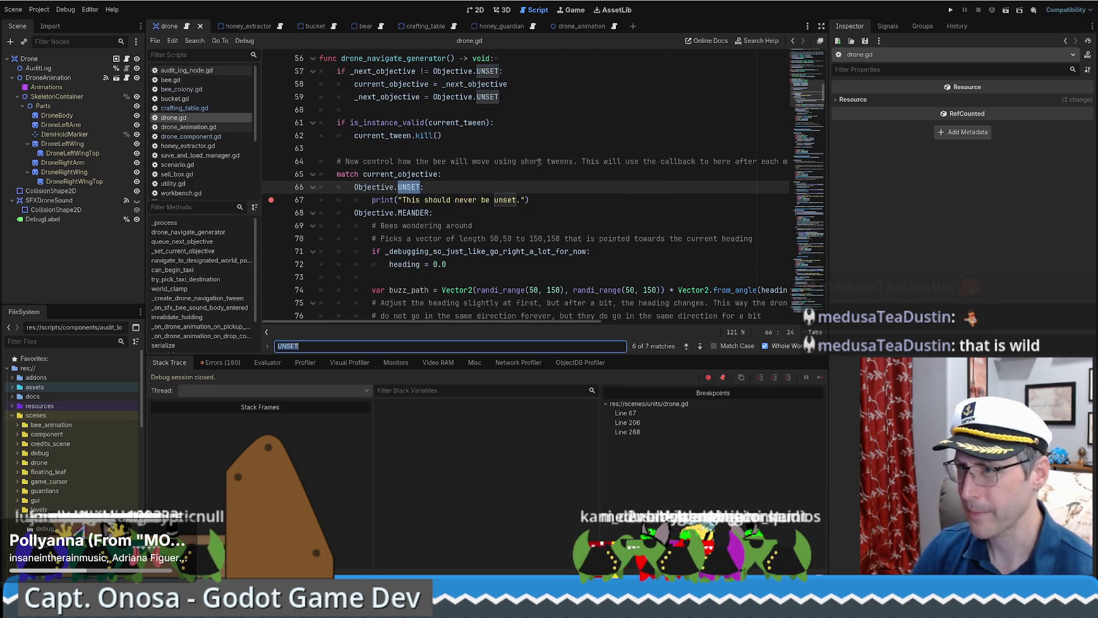
{"action": "key", "text": "Return"}
{"action": "key", "text": "Return"}
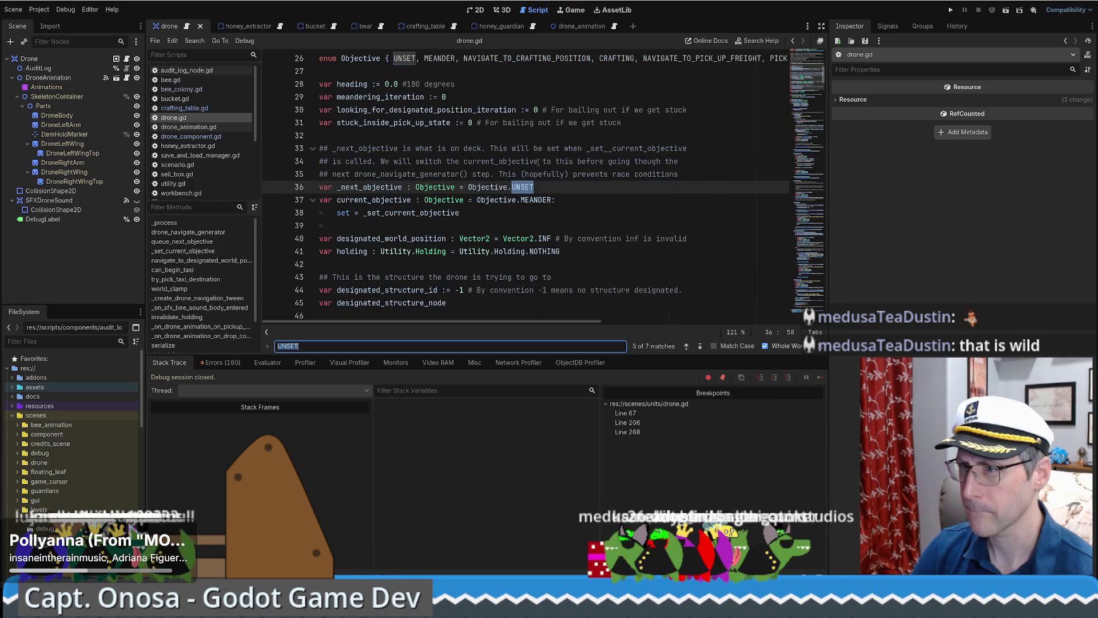
{"action": "key", "text": "Return"}
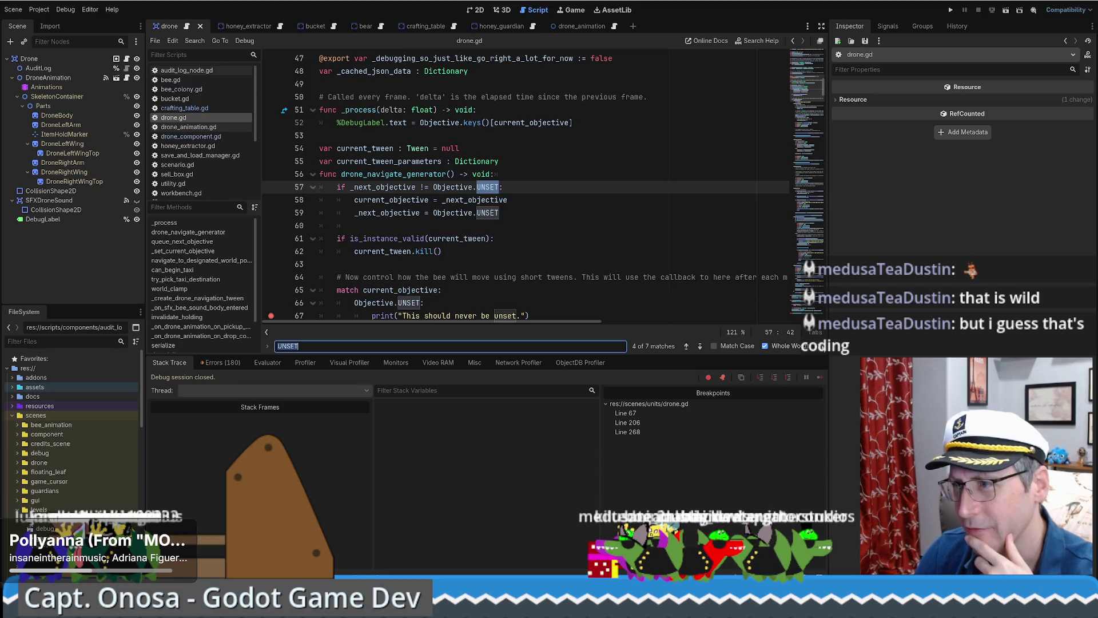
{"action": "key", "text": "Escape"}
{"action": "left_click", "coordinate": [578, 219]}
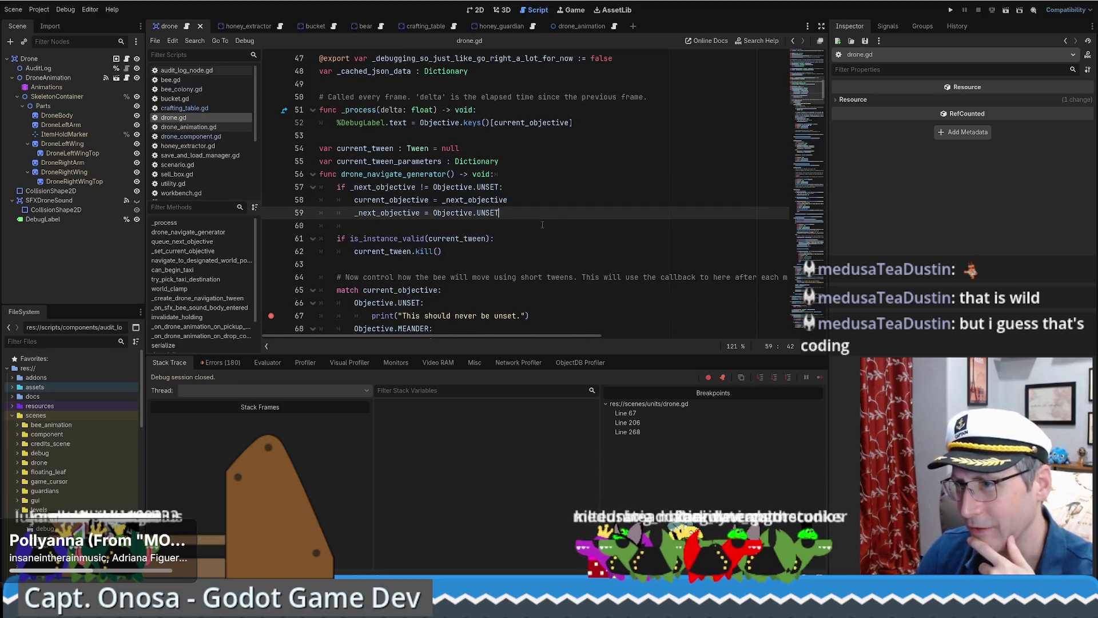
{"action": "key", "text": "ctrl+z"}
{"action": "scroll", "coordinate": [543, 225], "scroll_direction": "down", "scroll_amount": 15}
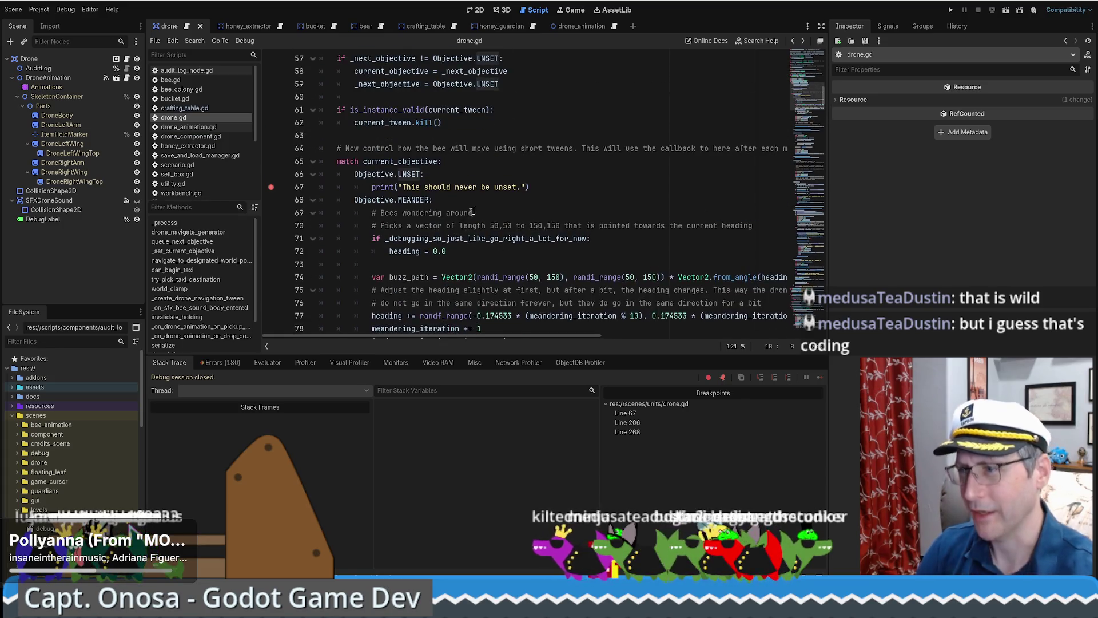
{"action": "left_click", "coordinate": [585, 199]}
{"action": "key", "text": "ctrl+f"}
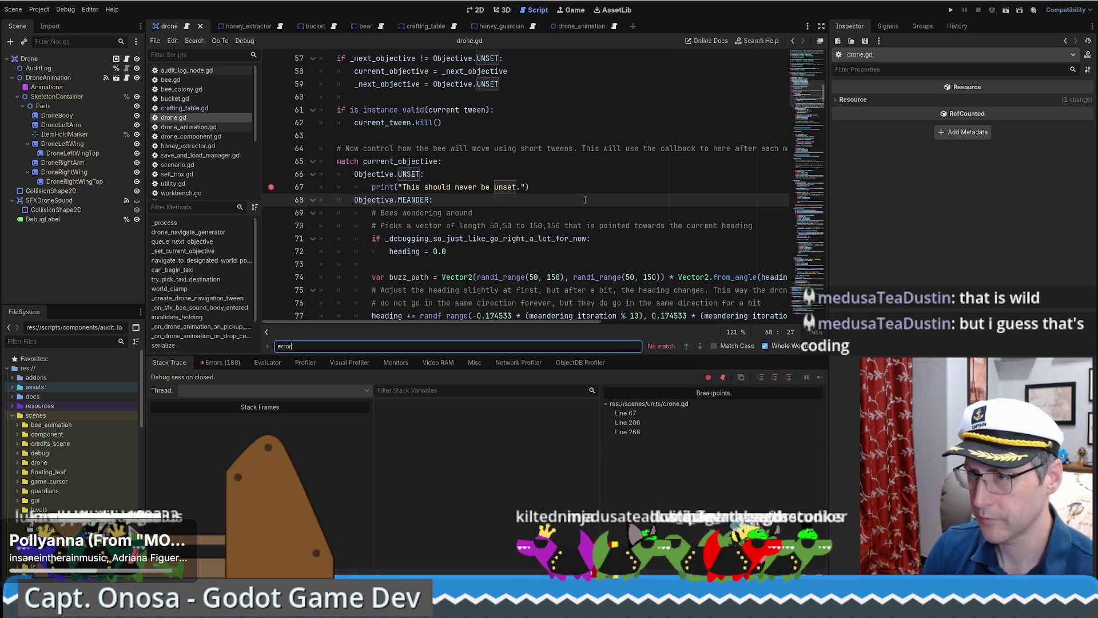
Step: Search the whole project for 'error'
{"action": "key", "text": "Escape"}
{"action": "key", "text": "ctrl+shift+f"}
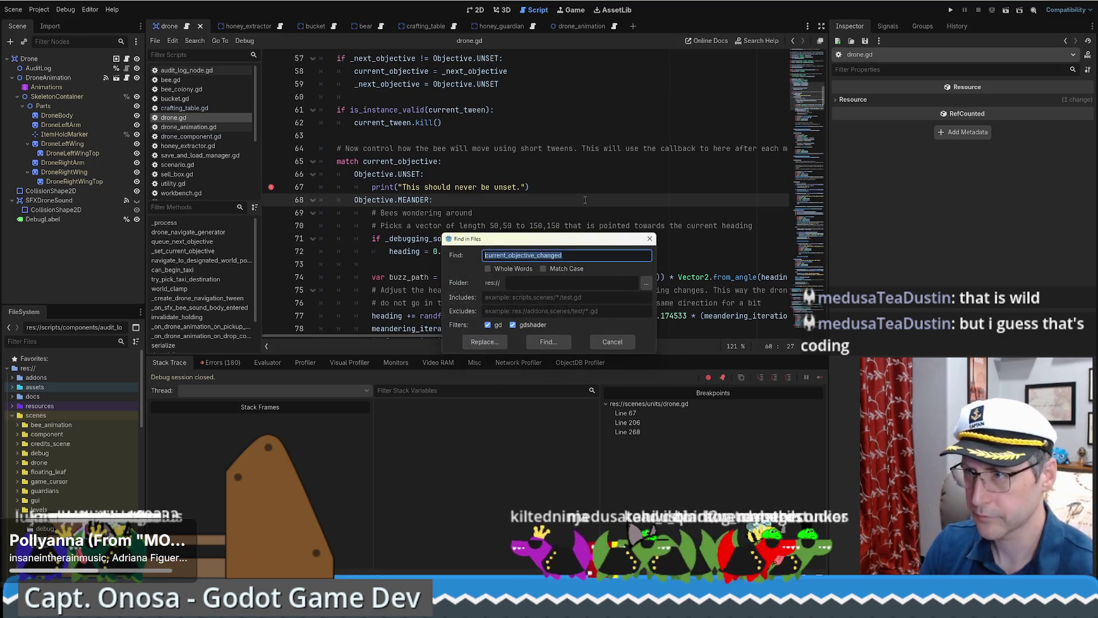
{"action": "type", "text": "error"}
{"action": "key", "text": "Return"}
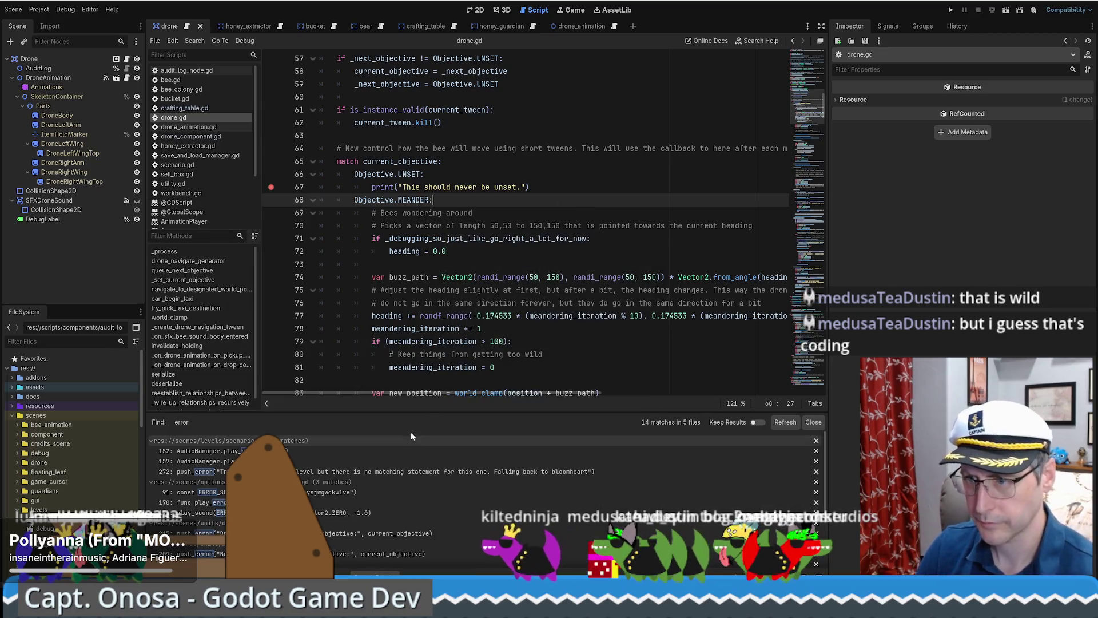
Step: Replace print with push_error on line 67 and save drone.gd
{"action": "left_click", "coordinate": [385, 187]}
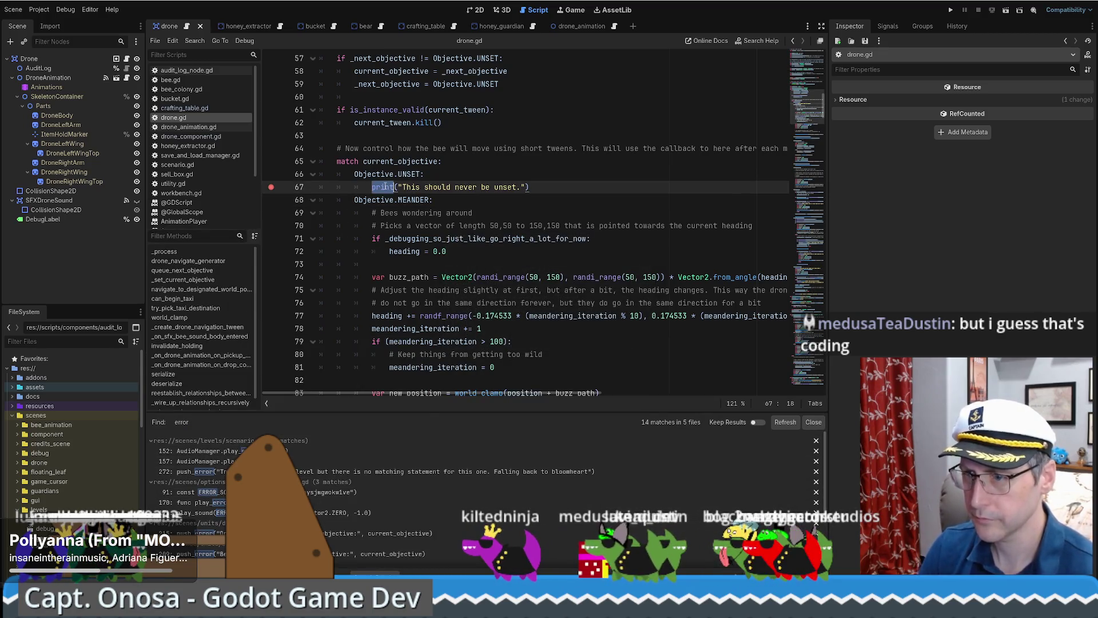
{"action": "type", "text": "push_error"}
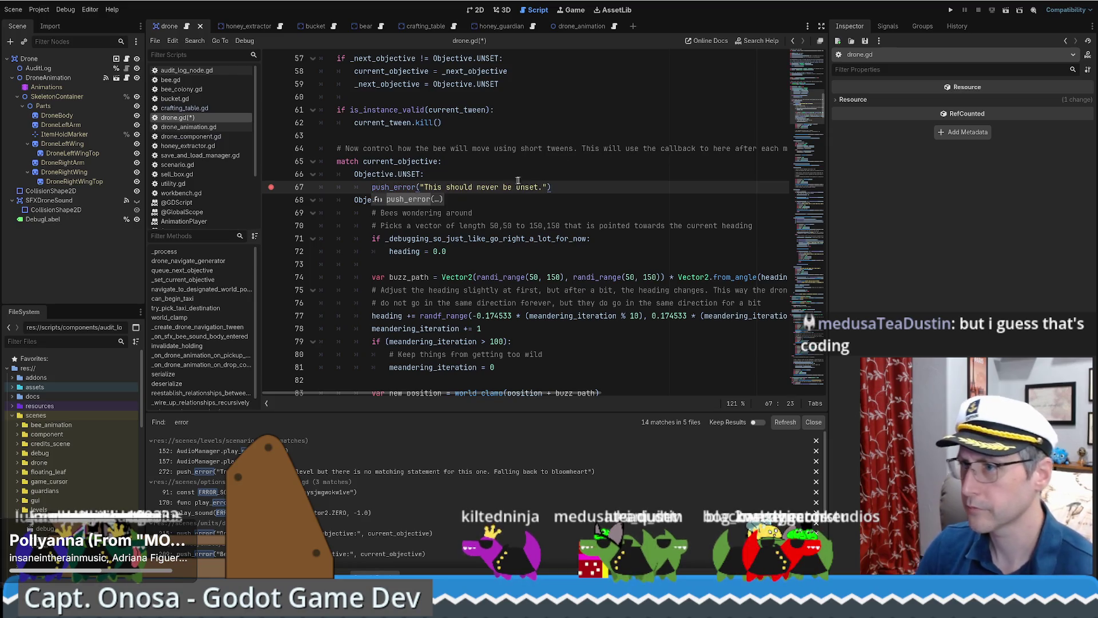
{"action": "left_click", "coordinate": [625, 148]}
{"action": "key", "text": "ctrl+s"}
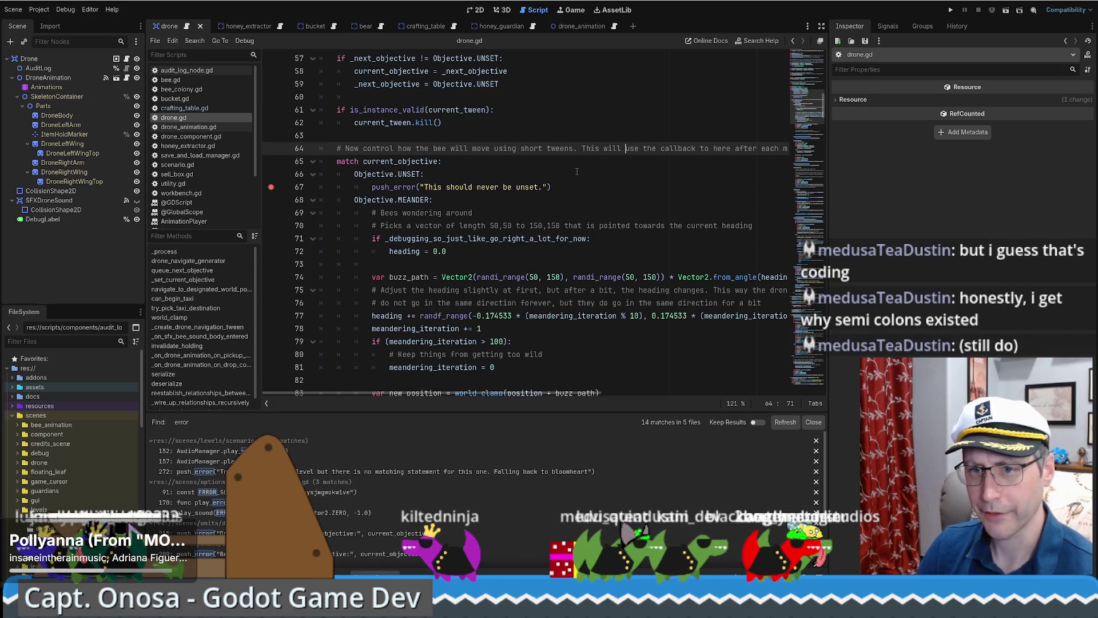
Step: Run the game to test the push_error change, then close it
{"action": "left_click", "coordinate": [567, 189]}
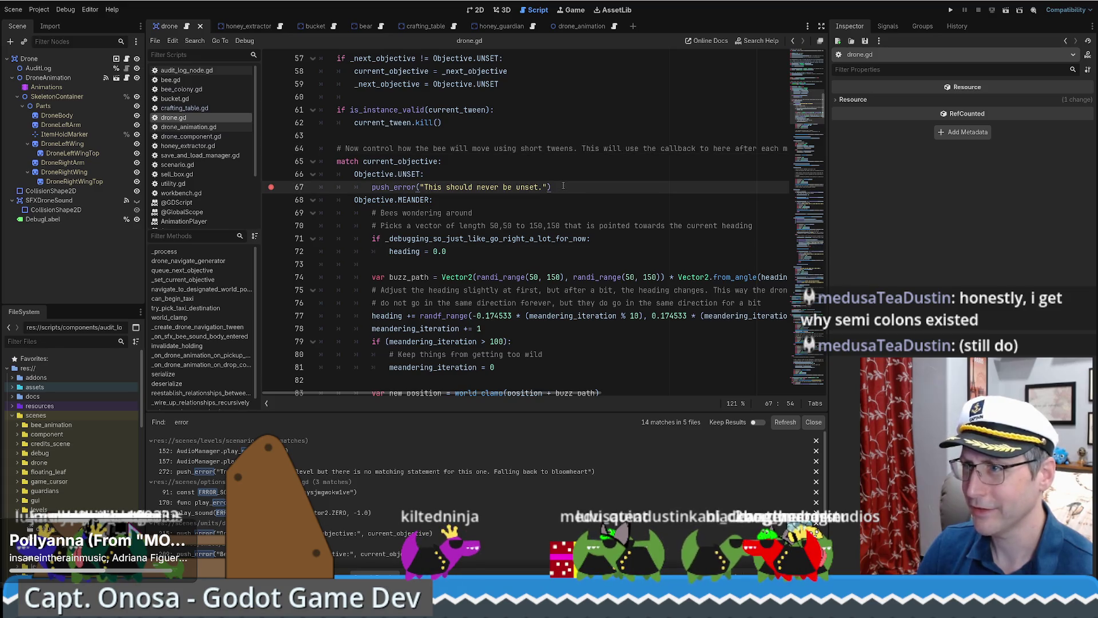
{"action": "left_click", "coordinate": [950, 10]}
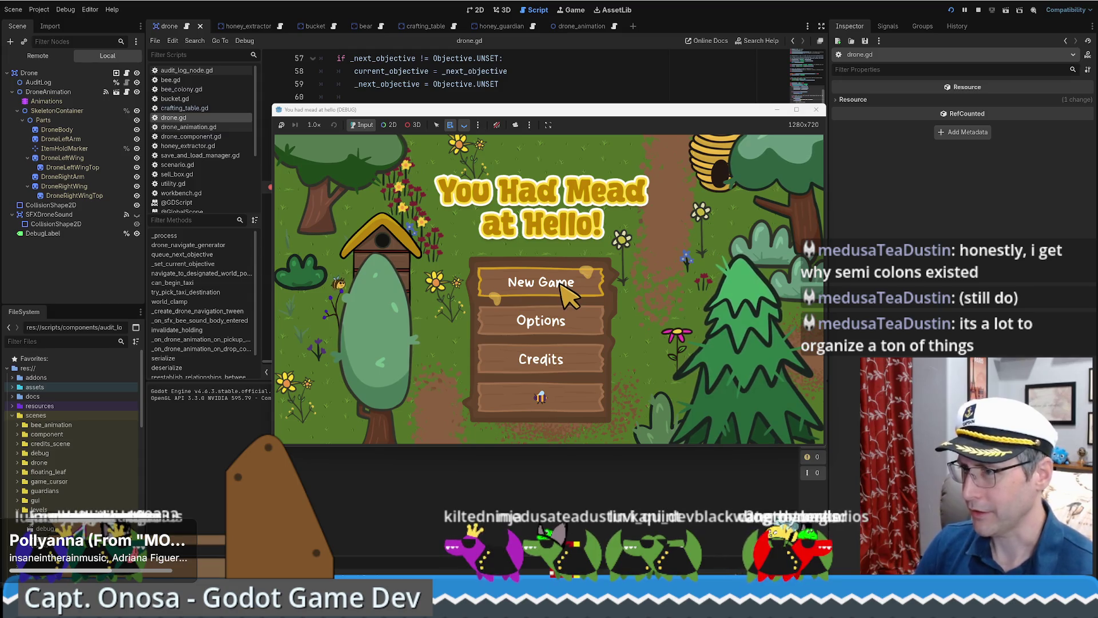
{"action": "left_click", "coordinate": [577, 87]}
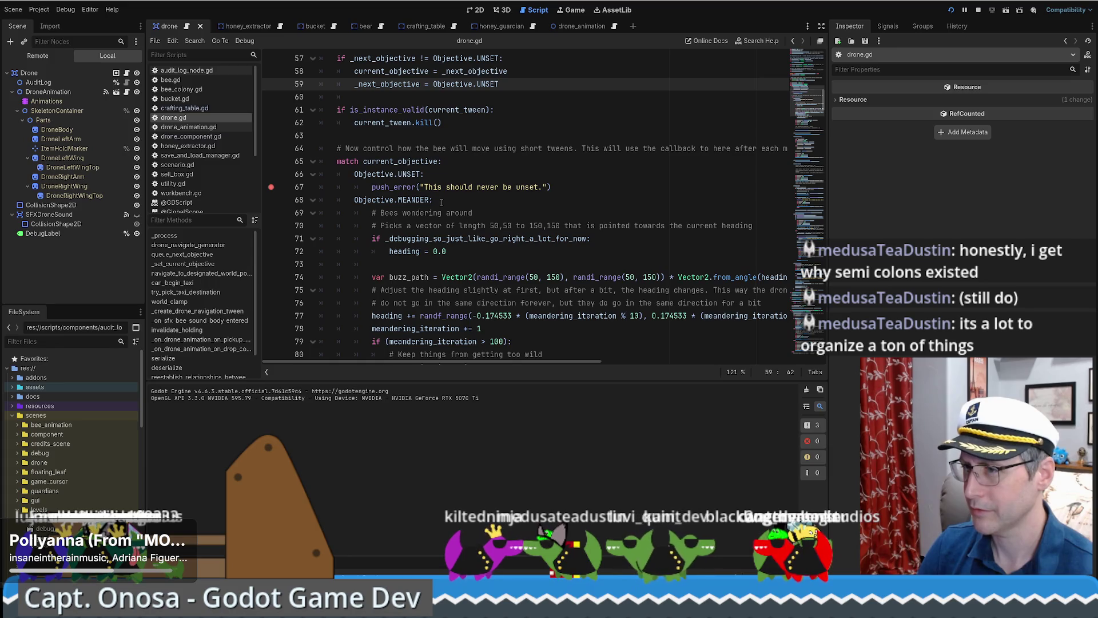
{"action": "scroll", "coordinate": [448, 199], "scroll_direction": "up", "scroll_amount": 3}
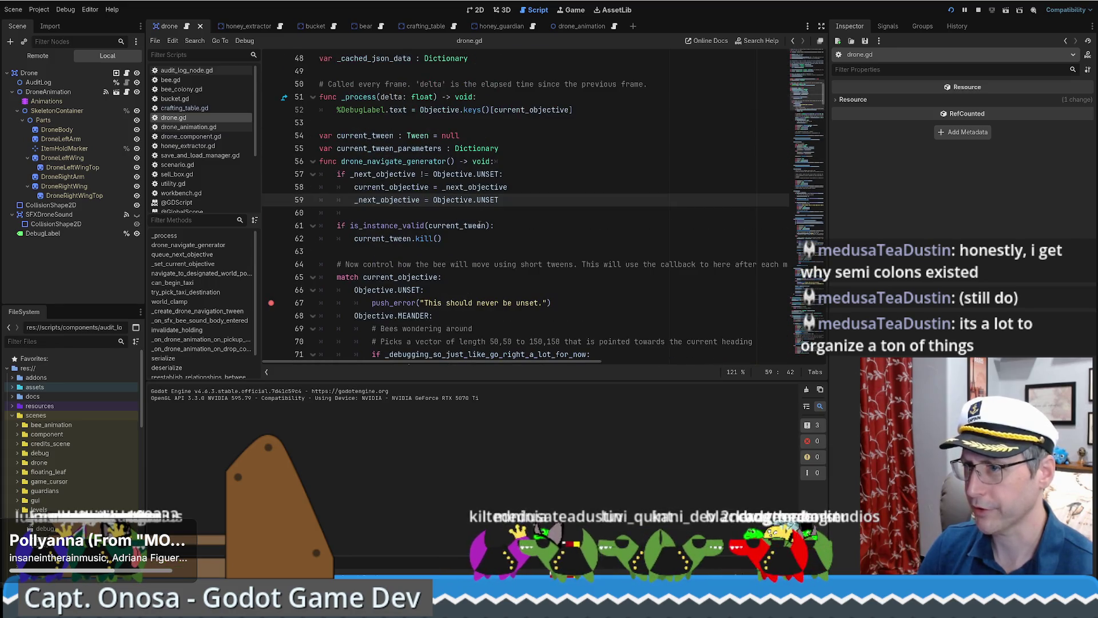
{"action": "scroll", "coordinate": [396, 227], "scroll_direction": "down", "scroll_amount": 2}
Step: Add queue_next_objective(Objective.MEANDER) below push_error and save
{"action": "left_click", "coordinate": [559, 226]}
{"action": "key", "text": "Return"}
{"action": "type", "text": "que"}
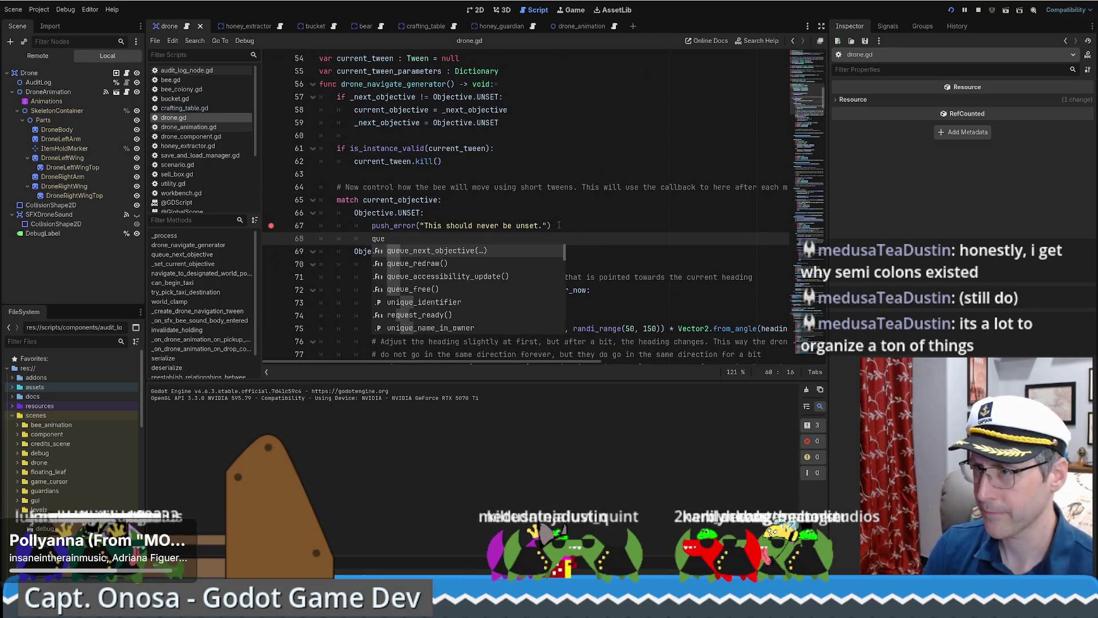
{"action": "key", "text": "Return"}
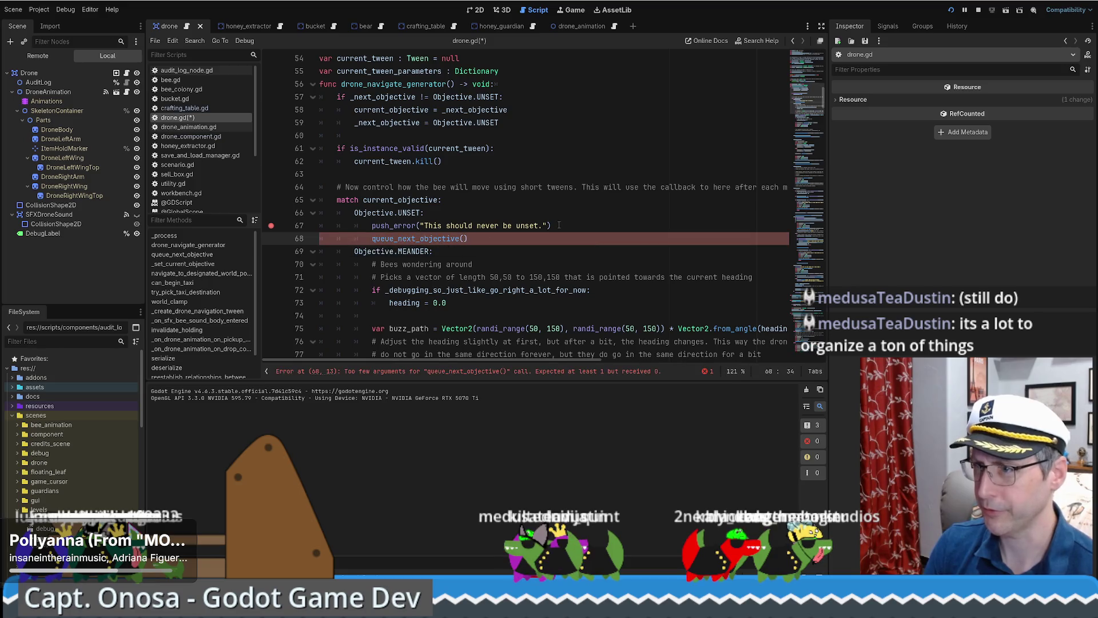
{"action": "type", "text": "Objective"}
{"action": "key", "text": "Return"}
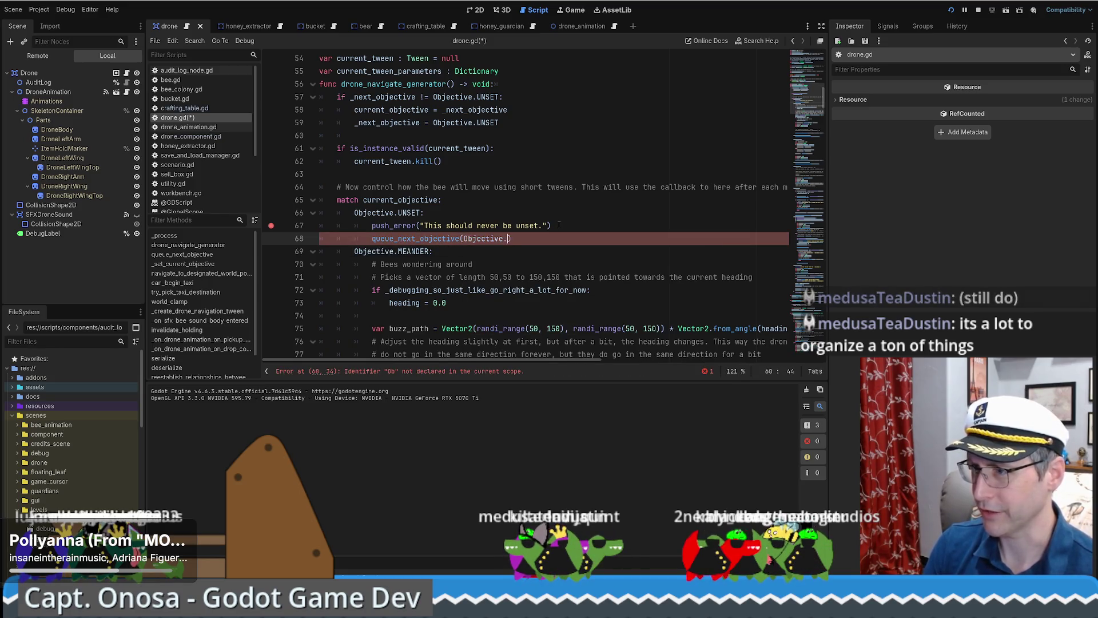
{"action": "type", "text": ".m"}
{"action": "key", "text": "Down"}
{"action": "key", "text": "Return"}
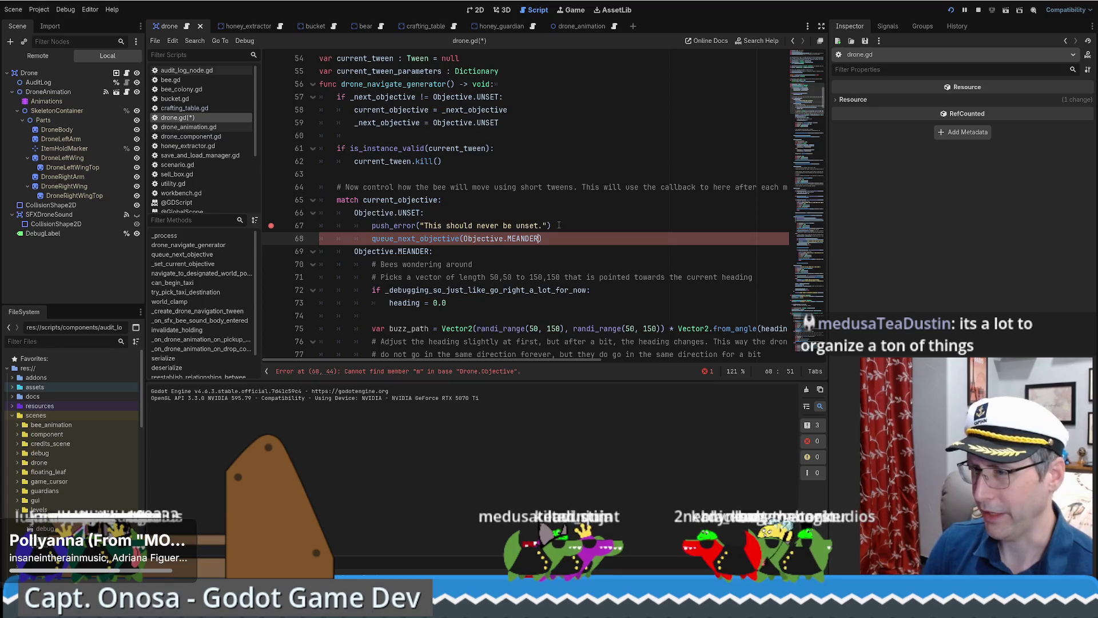
{"action": "key", "text": "ctrl+s"}
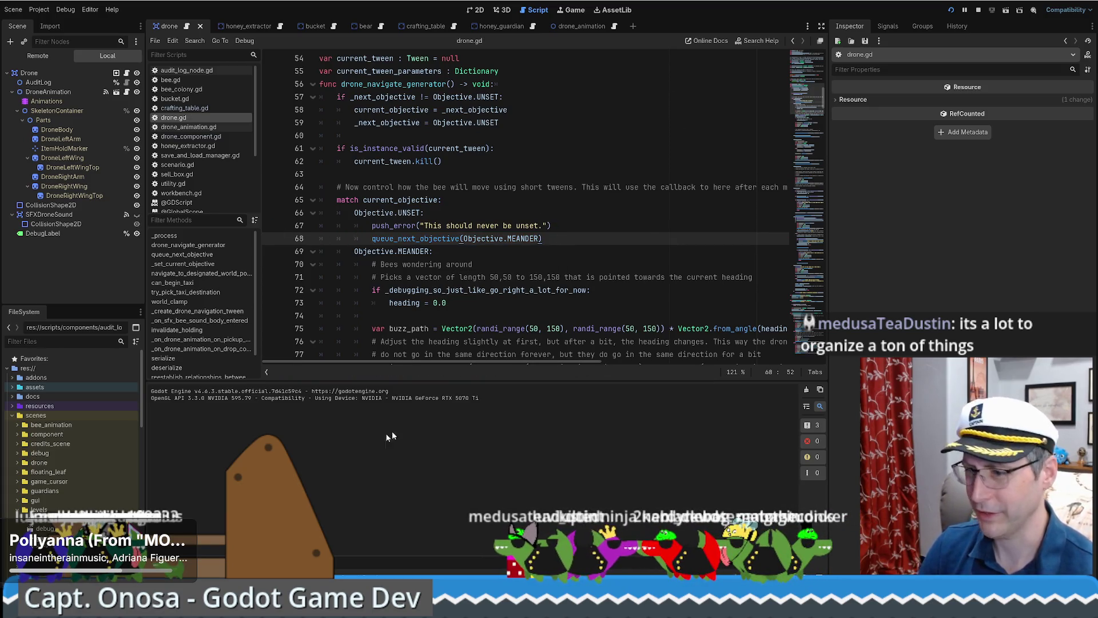
Step: Start a New Game, load the saved game, and view the debugger's 180 errors
{"action": "mouse_move", "coordinate": [335, 609]}
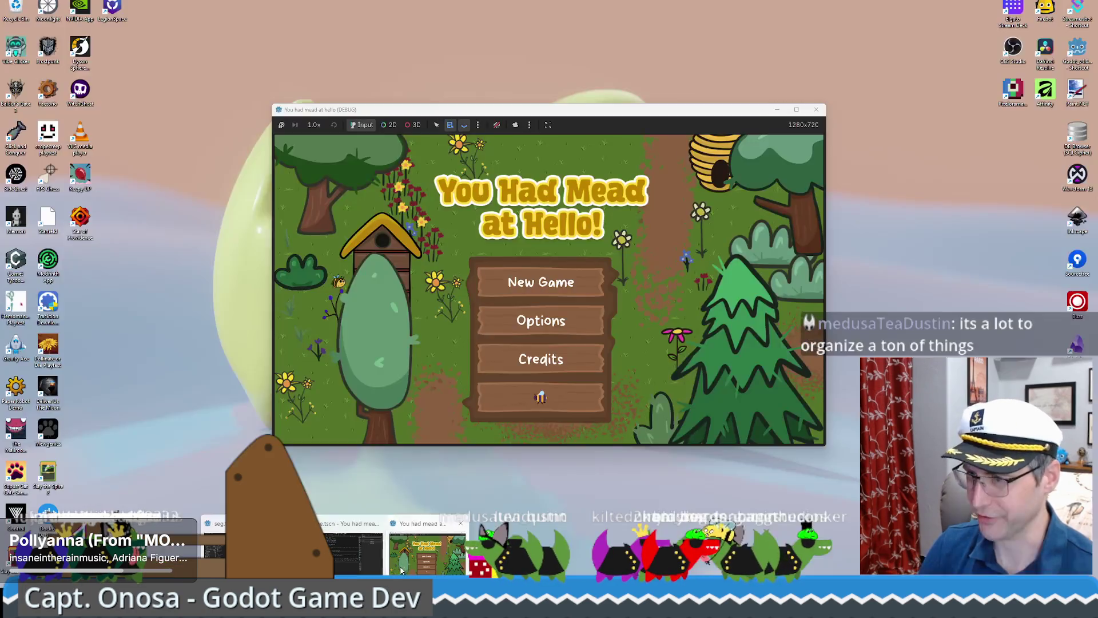
{"action": "left_click", "coordinate": [428, 552]}
{"action": "left_click", "coordinate": [546, 282]}
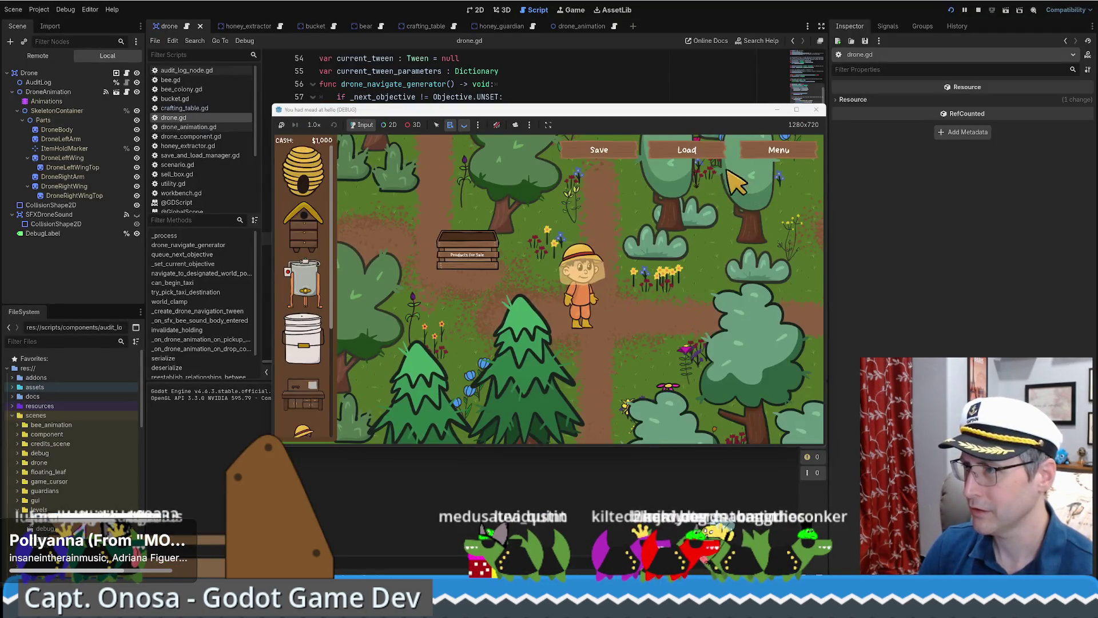
{"action": "left_click", "coordinate": [704, 153]}
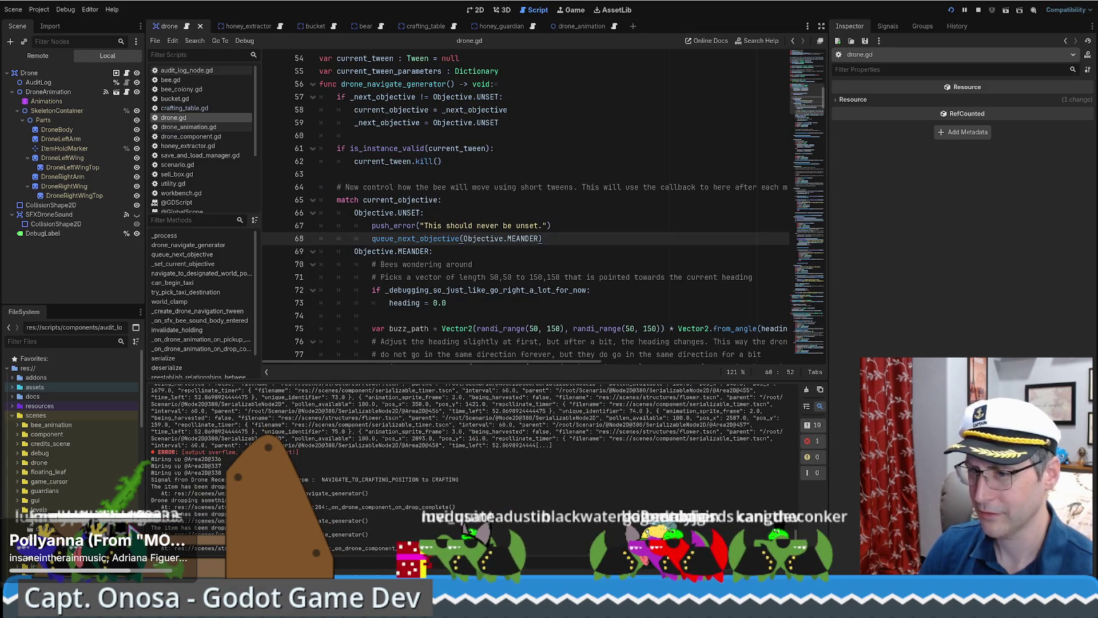
{"action": "left_click", "coordinate": [227, 362]}
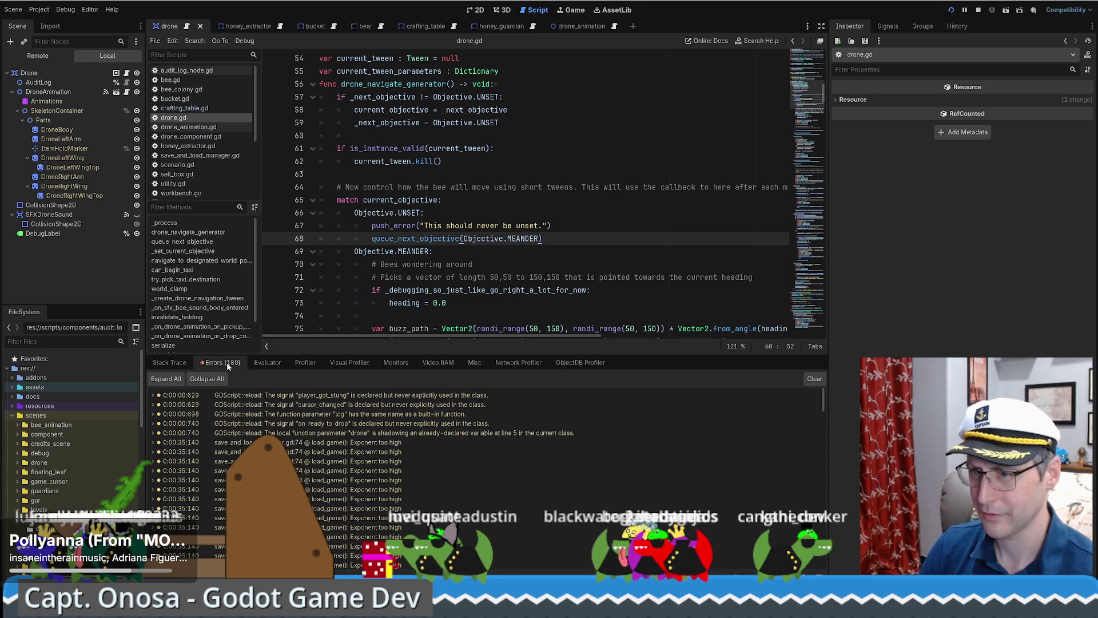
{"action": "scroll", "coordinate": [457, 484], "scroll_direction": "down", "scroll_amount": 2}
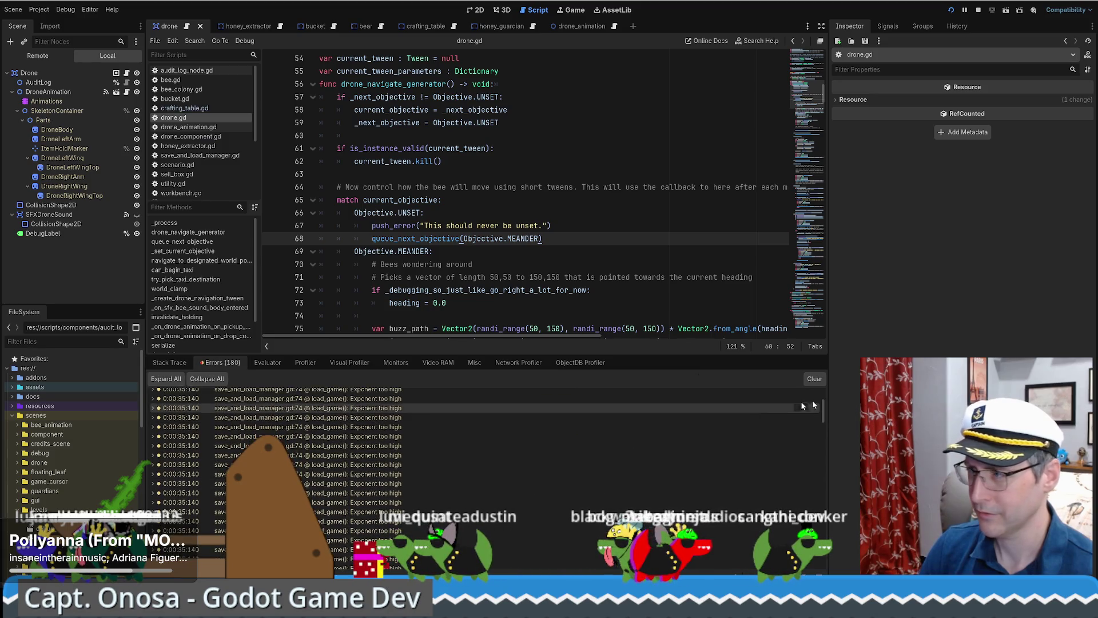
{"action": "left_click_drag", "start_coordinate": [826, 404], "coordinate": [817, 500]}
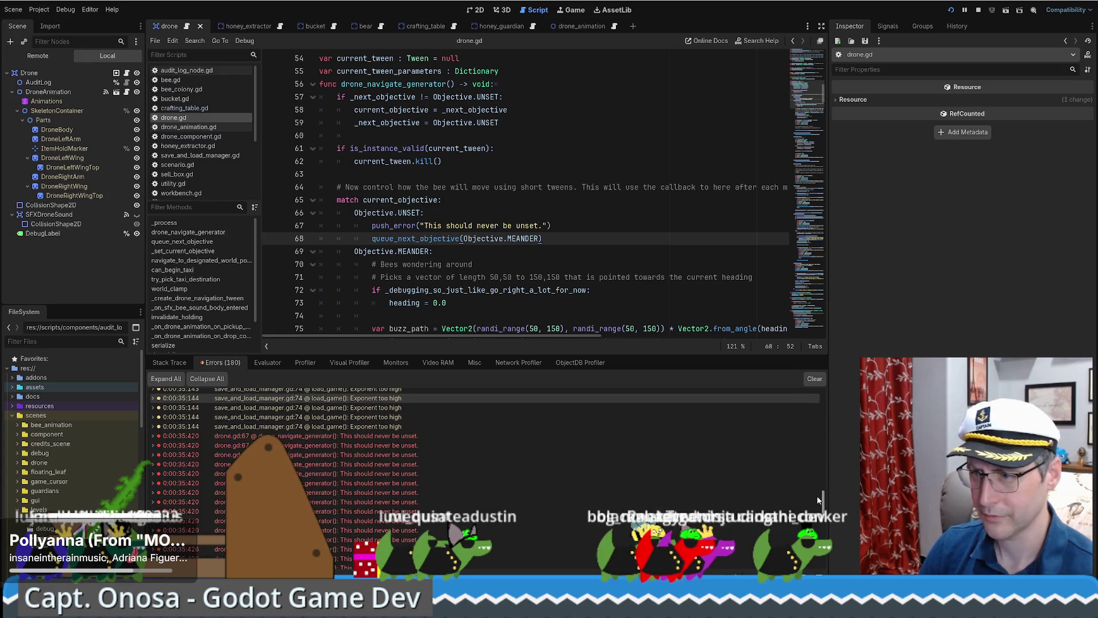
{"action": "scroll", "coordinate": [629, 469], "scroll_direction": "down", "scroll_amount": 1}
{"action": "double_click", "coordinate": [457, 496]}
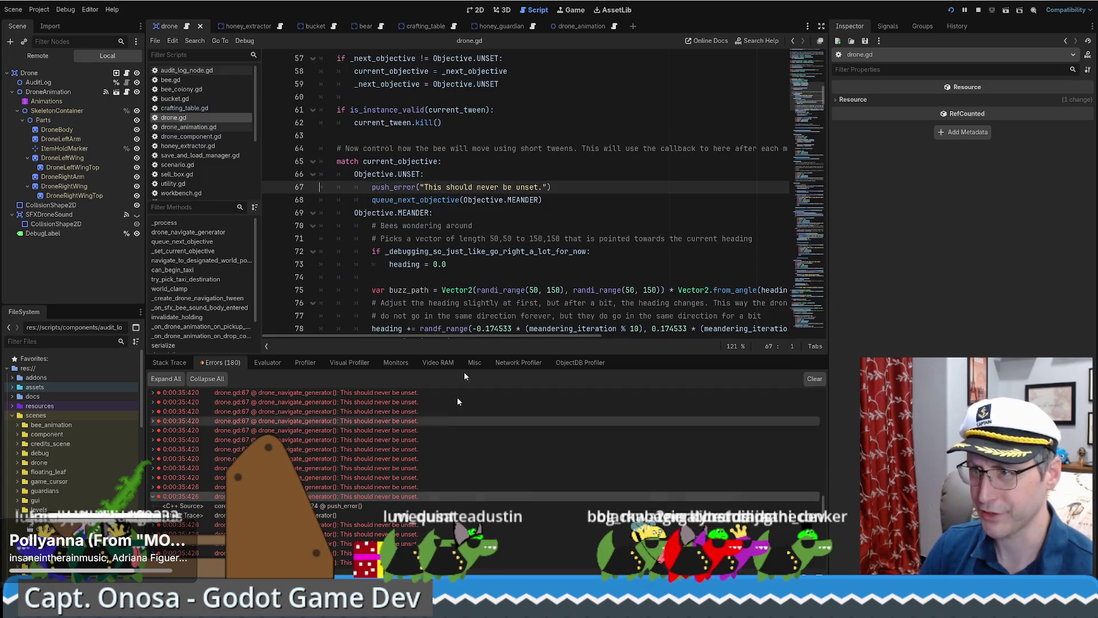
{"action": "left_click", "coordinate": [422, 199]}
{"action": "scroll", "coordinate": [569, 214], "scroll_direction": "down", "scroll_amount": 1}
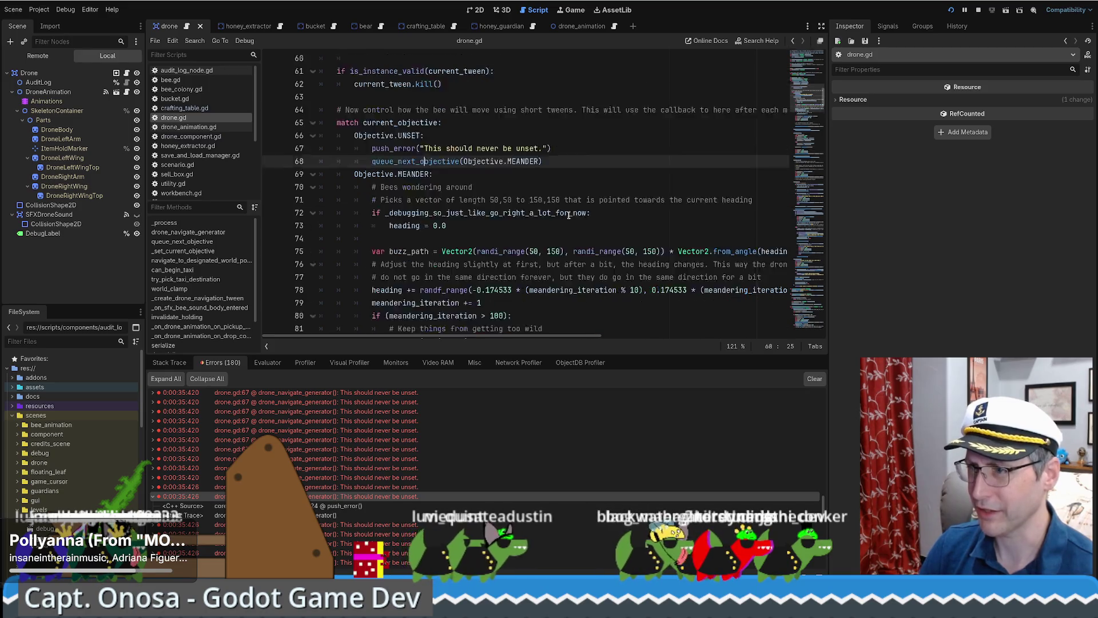
{"action": "scroll", "coordinate": [569, 215], "scroll_direction": "down", "scroll_amount": 5}
{"action": "left_click_drag", "start_coordinate": [375, 264], "coordinate": [721, 274]}
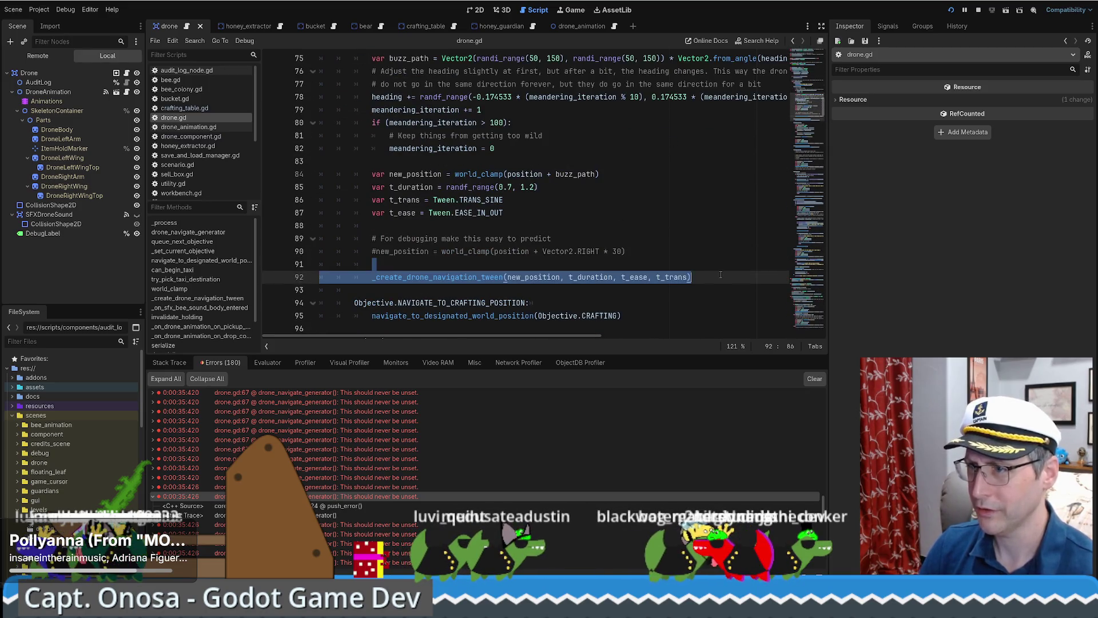
{"action": "scroll", "coordinate": [686, 269], "scroll_direction": "up", "scroll_amount": 4}
{"action": "scroll", "coordinate": [658, 251], "scroll_direction": "down", "scroll_amount": 4}
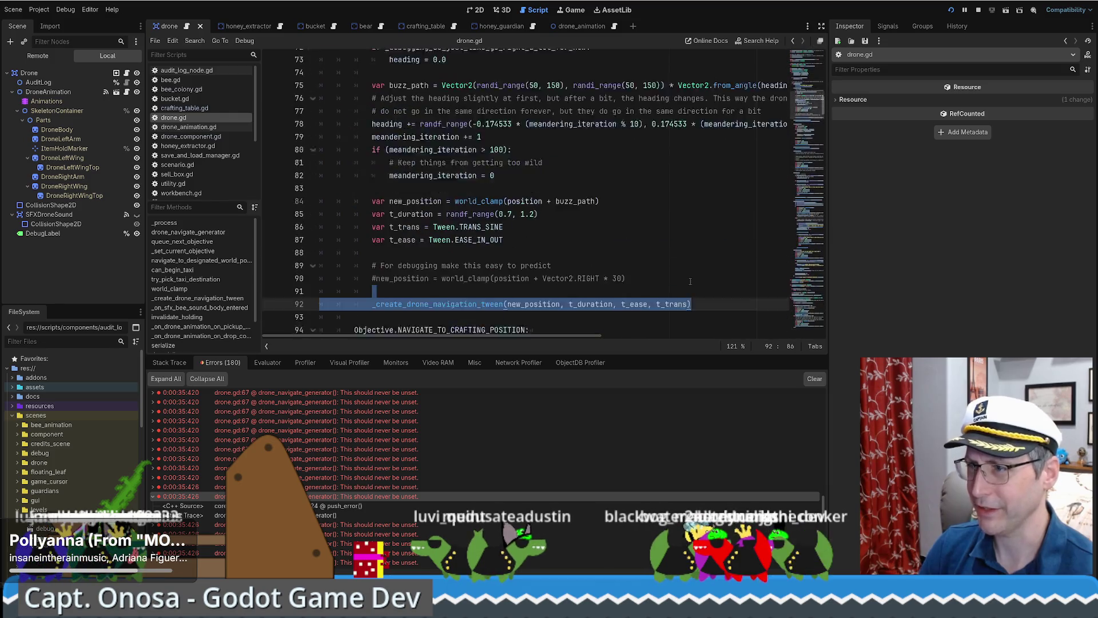
{"action": "left_click", "coordinate": [604, 228]}
{"action": "scroll", "coordinate": [605, 234], "scroll_direction": "up", "scroll_amount": 3}
{"action": "scroll", "coordinate": [604, 235], "scroll_direction": "up", "scroll_amount": 4}
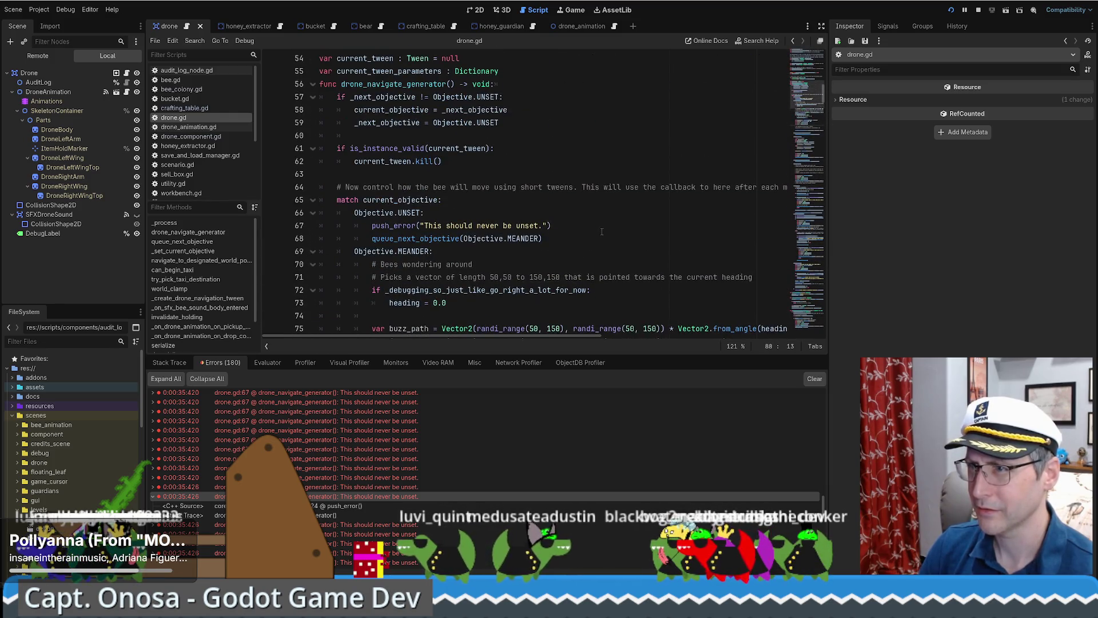
{"action": "scroll", "coordinate": [598, 245], "scroll_direction": "down", "scroll_amount": 10}
{"action": "scroll", "coordinate": [589, 250], "scroll_direction": "up", "scroll_amount": 5}
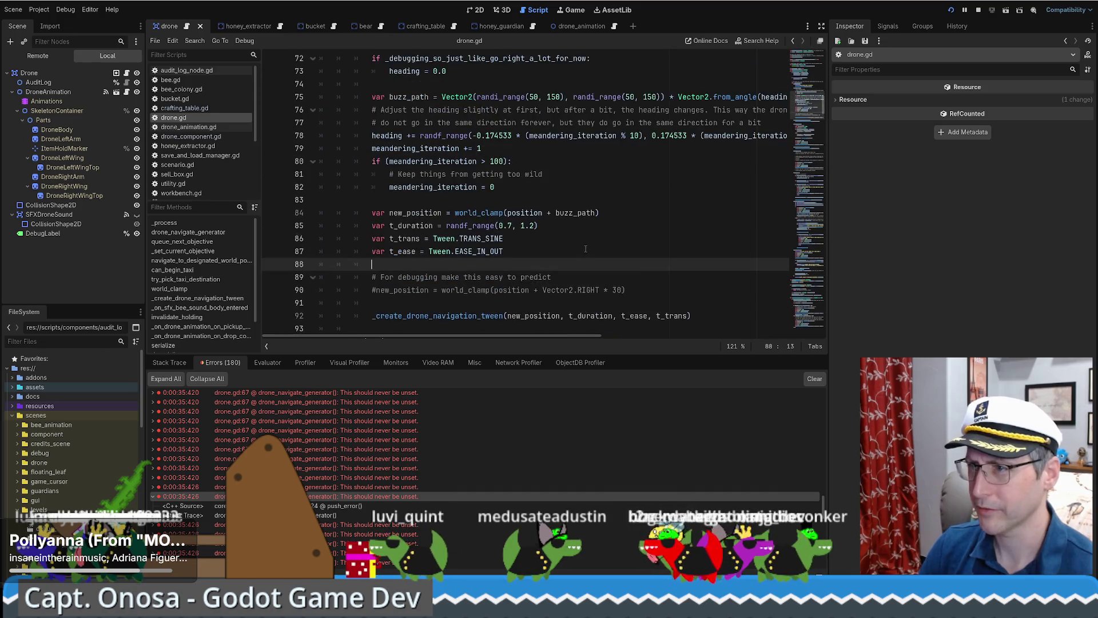
{"action": "scroll", "coordinate": [585, 246], "scroll_direction": "down", "scroll_amount": 14}
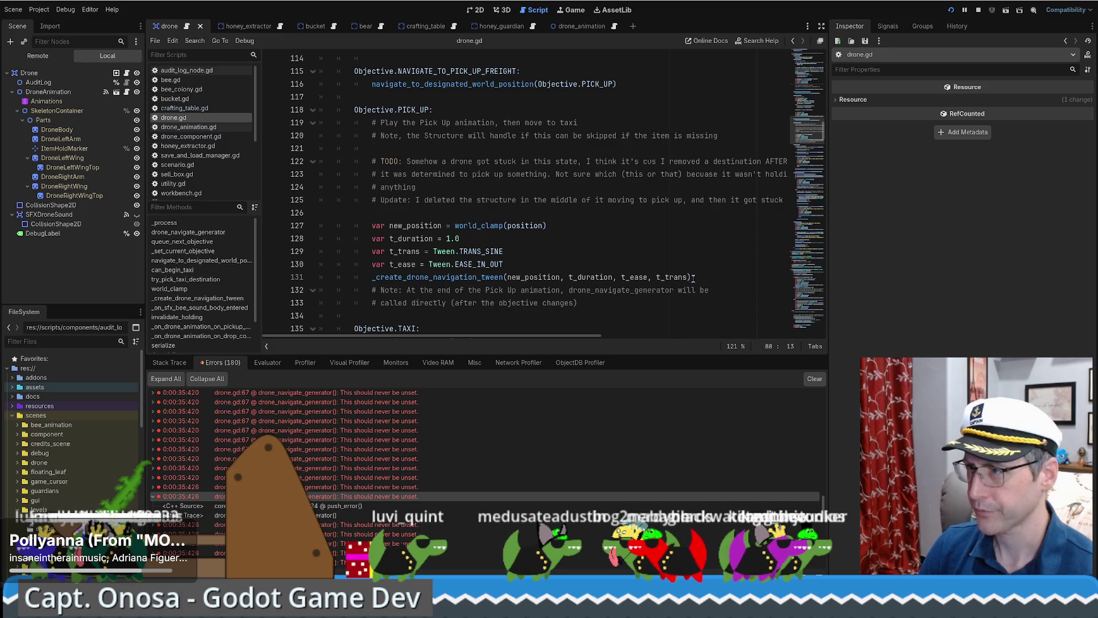
{"action": "left_click_drag", "start_coordinate": [698, 278], "coordinate": [241, 240]}
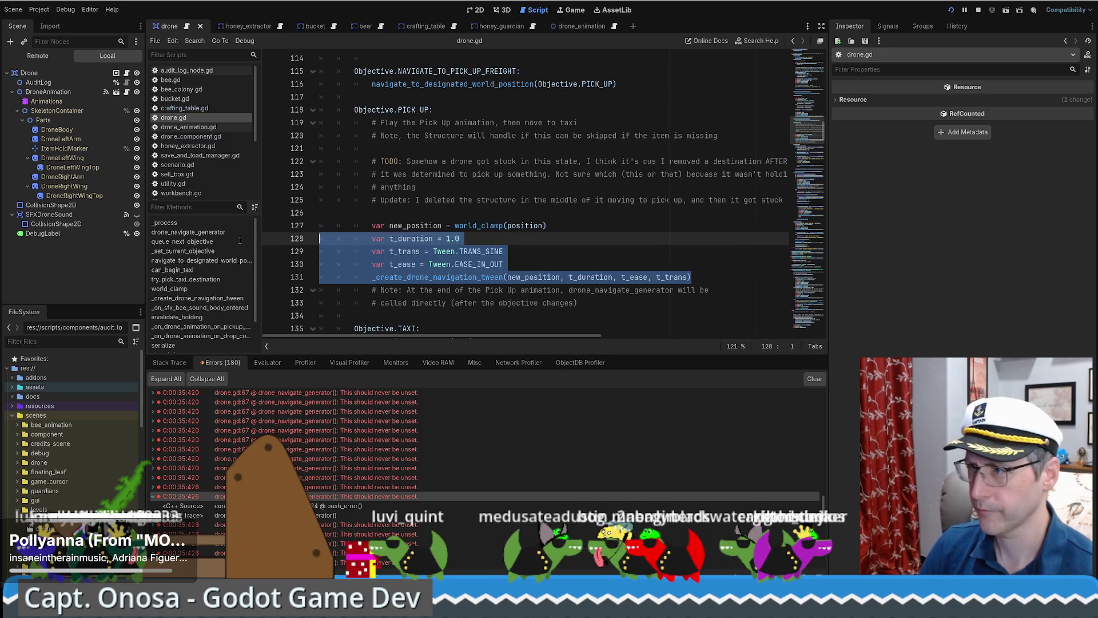
Step: Paste the PICK_UP tween lines under queue_next_objective in the UNSET case
{"action": "key", "text": "alt+Left"}
{"action": "scroll", "coordinate": [551, 250], "scroll_direction": "up", "scroll_amount": 12}
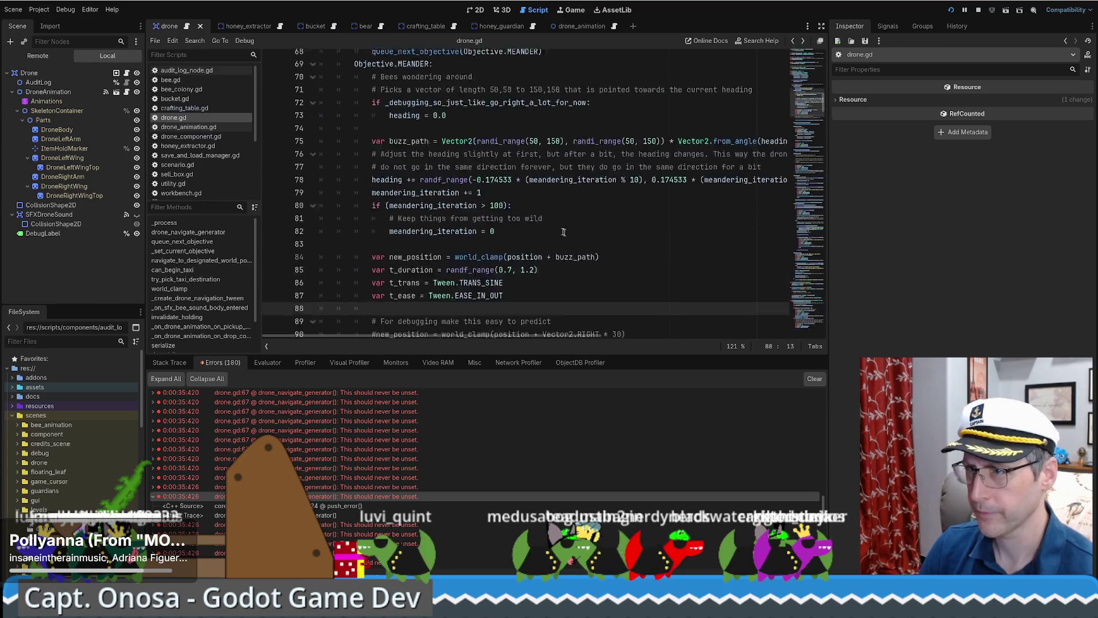
{"action": "scroll", "coordinate": [552, 249], "scroll_direction": "down", "scroll_amount": 5}
{"action": "left_click", "coordinate": [568, 198]}
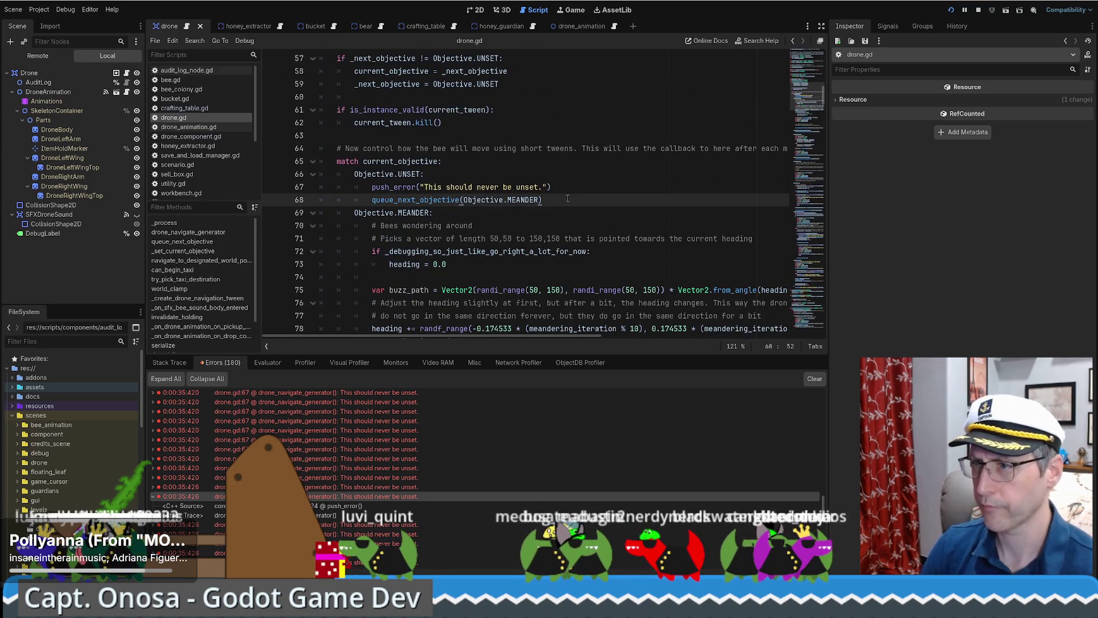
{"action": "key", "text": "Return"}
{"action": "type", "text": "var new_position = world_clamp(position) \t\t\tvar t_duration = 1.0 \t\t\tvar t_trans = Tween.TRANS_SINE \t\t\tvar t_ease = Tween.EASE_IN_OUT \t\t\t_create_drone_navigation_tween(new_position, t_duration, t_ease, t_trans)"}
Step: Remove the extra indentation on line 69, save drone.gd, and run the game
{"action": "left_click", "coordinate": [416, 214]}
{"action": "key", "text": "BackSpace"}
{"action": "key", "text": "BackSpace"}
{"action": "key", "text": "BackSpace"}
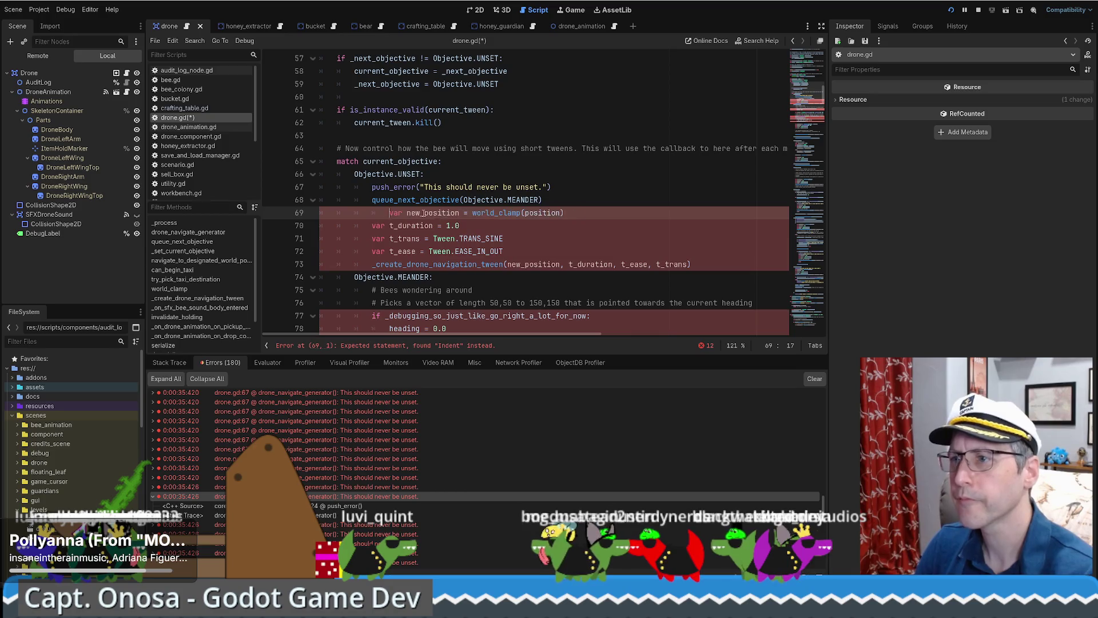
{"action": "left_click", "coordinate": [603, 244]}
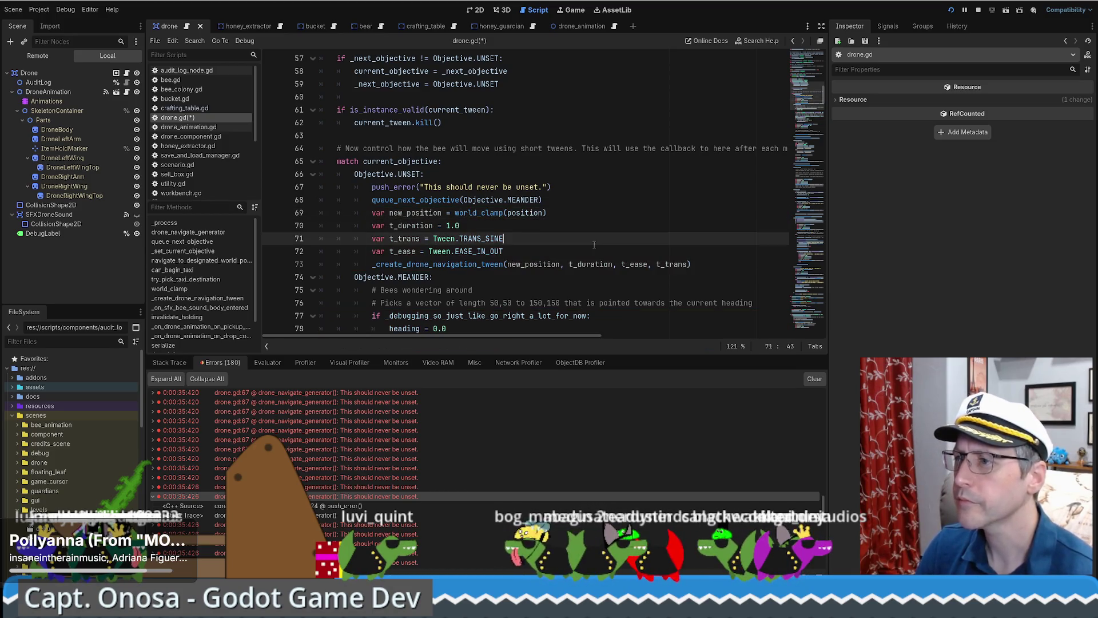
{"action": "key", "text": "ctrl+s"}
{"action": "left_click", "coordinate": [951, 12]}
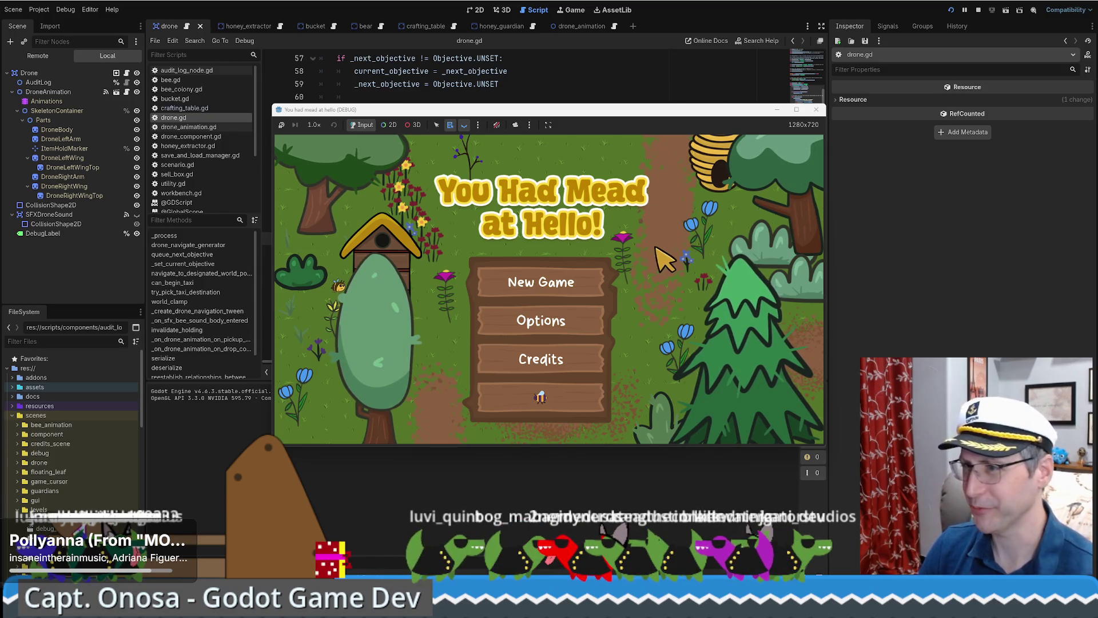
Step: Start a New Game, load the save, walk the beekeeper up-right, and save
{"action": "left_click", "coordinate": [563, 286]}
{"action": "left_click", "coordinate": [693, 150]}
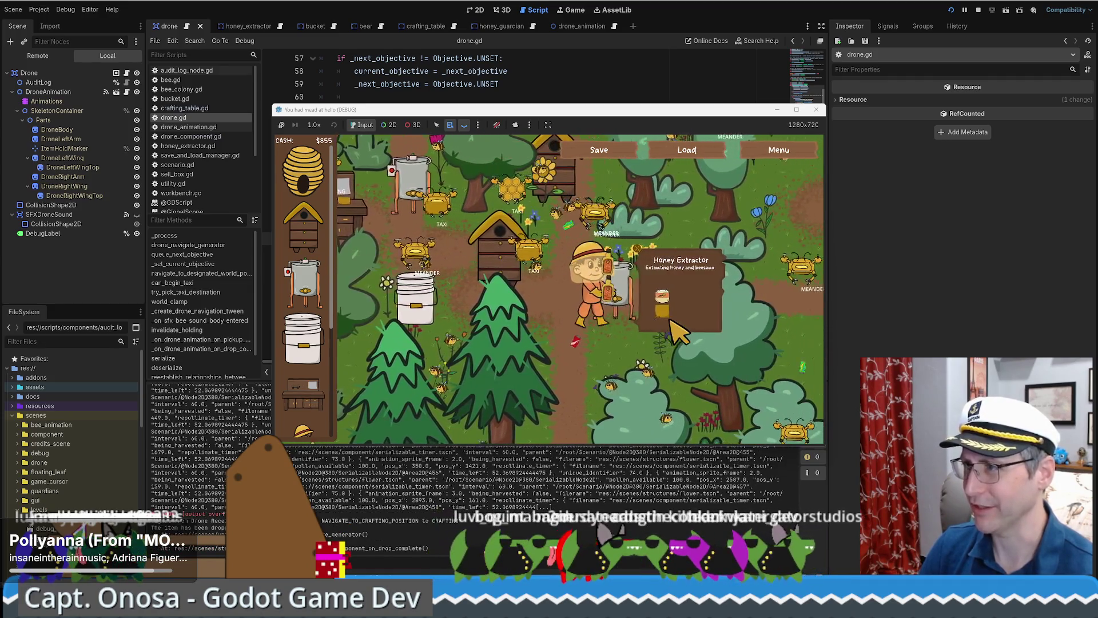
{"action": "key", "text": "w"}
{"action": "key", "text": "d"}
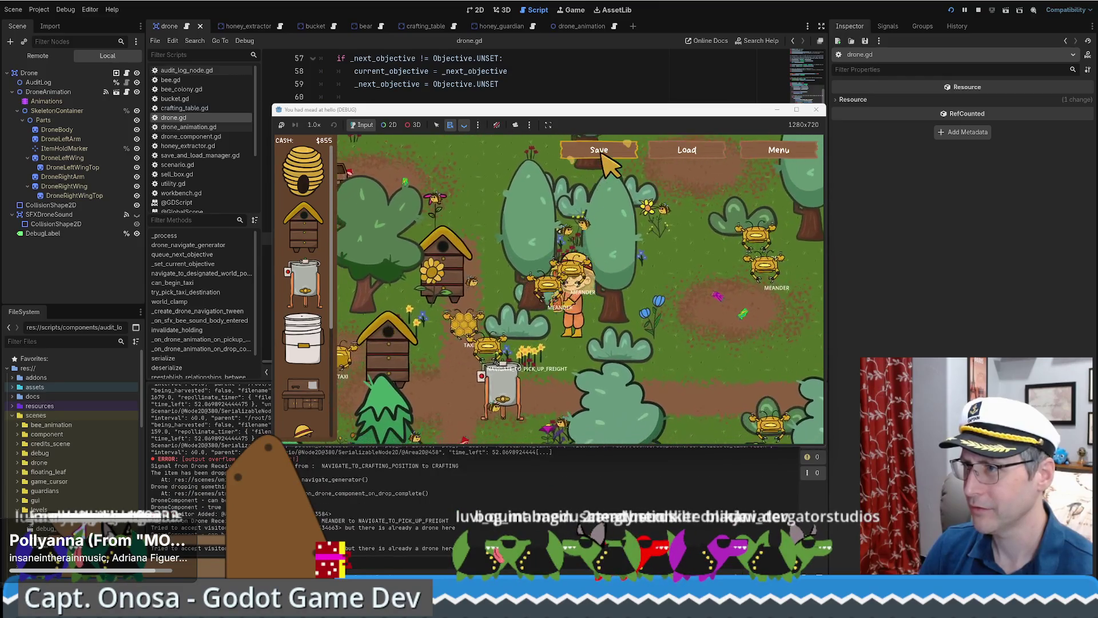
{"action": "left_click", "coordinate": [599, 150]}
Step: Relaunch with F5, load the save again, and walk to a hive while beeswax sells for $75
{"action": "left_click", "coordinate": [816, 109]}
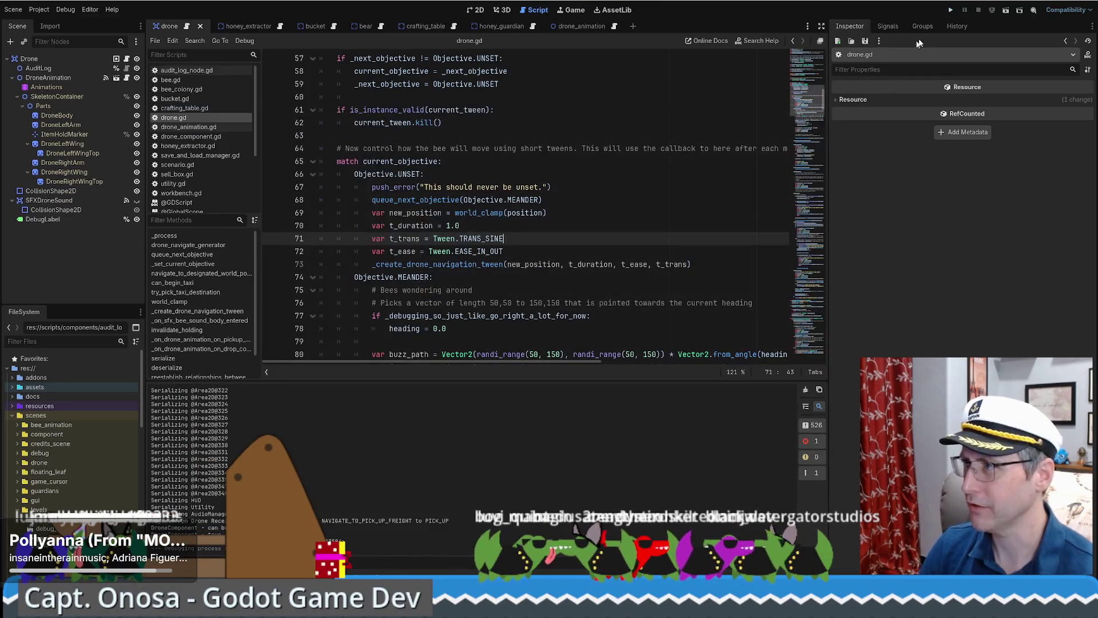
{"action": "key", "text": "F5"}
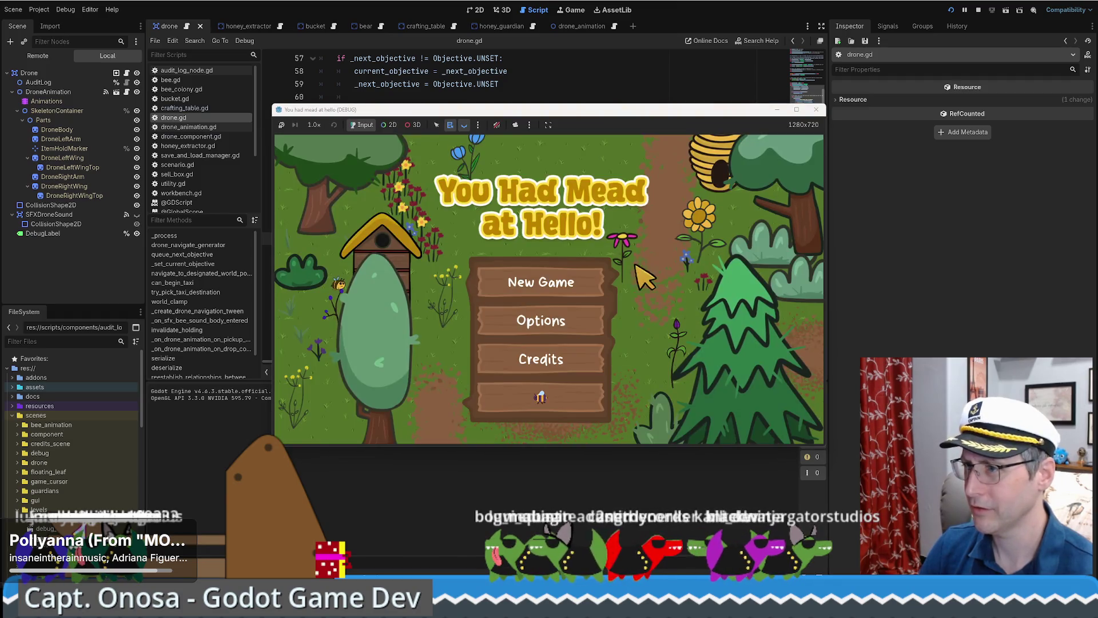
{"action": "left_click", "coordinate": [537, 290]}
{"action": "left_click", "coordinate": [697, 153]}
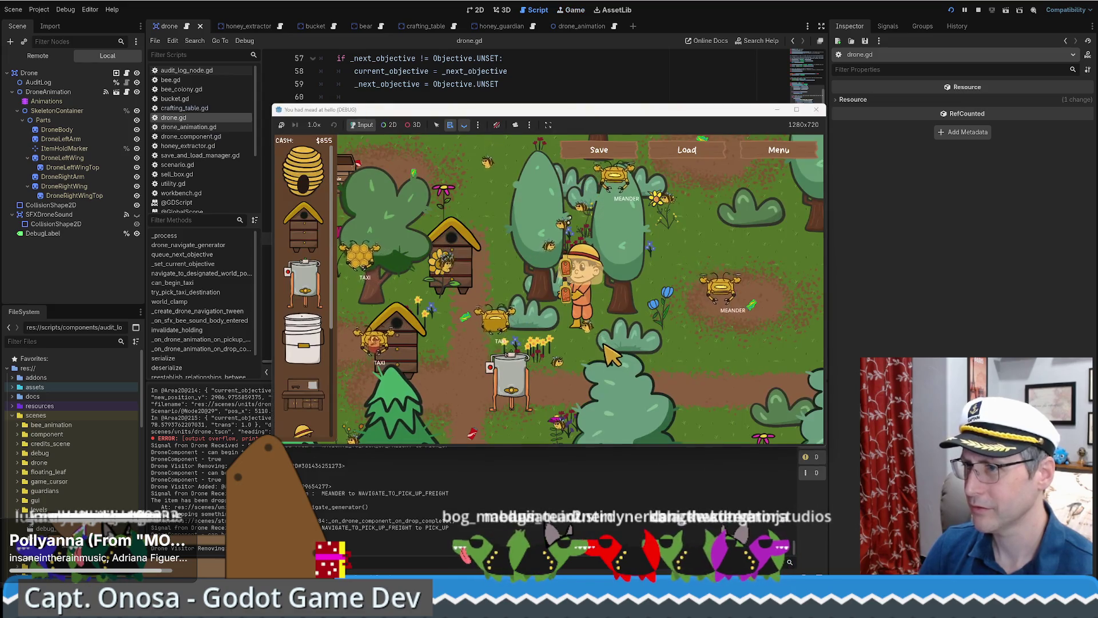
{"action": "key", "text": "a"}
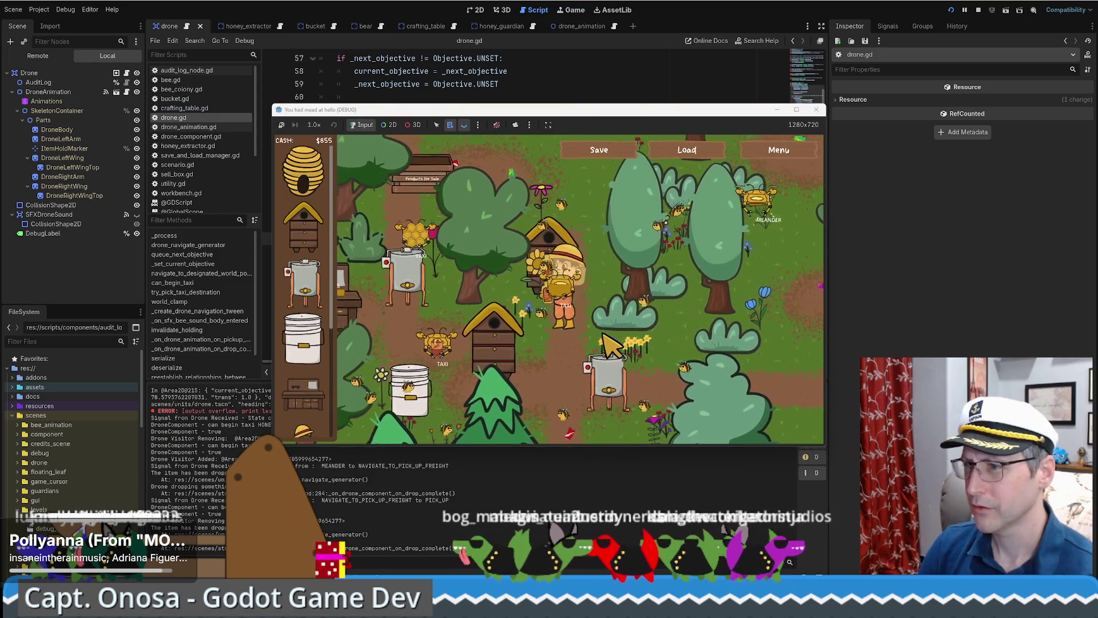
{"action": "key", "text": "a"}
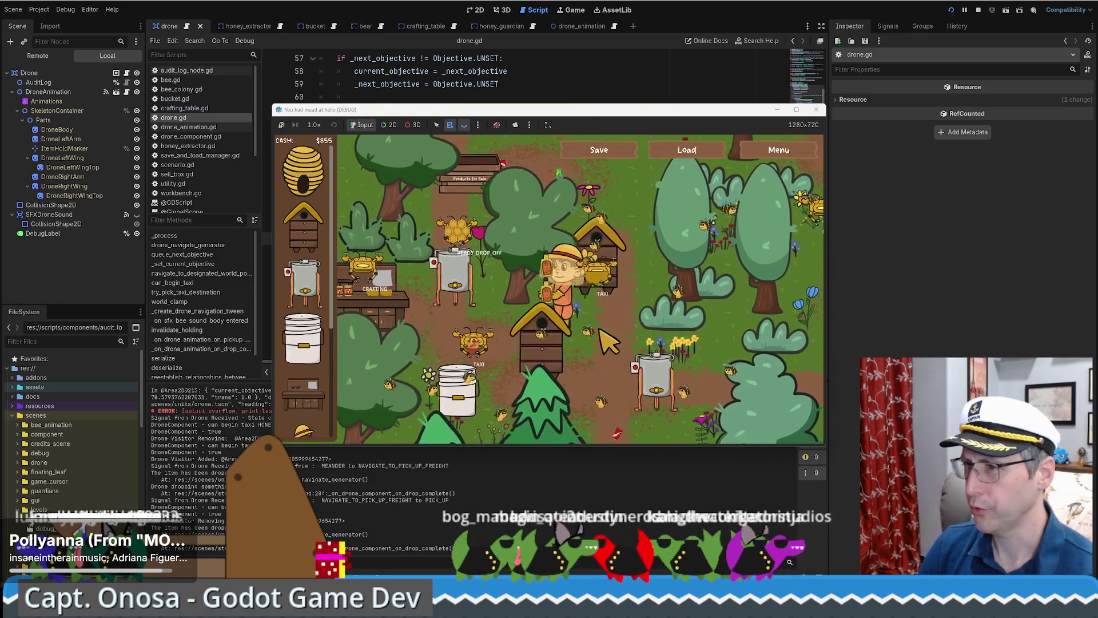
{"action": "key", "text": "d"}
{"action": "key", "text": "s"}
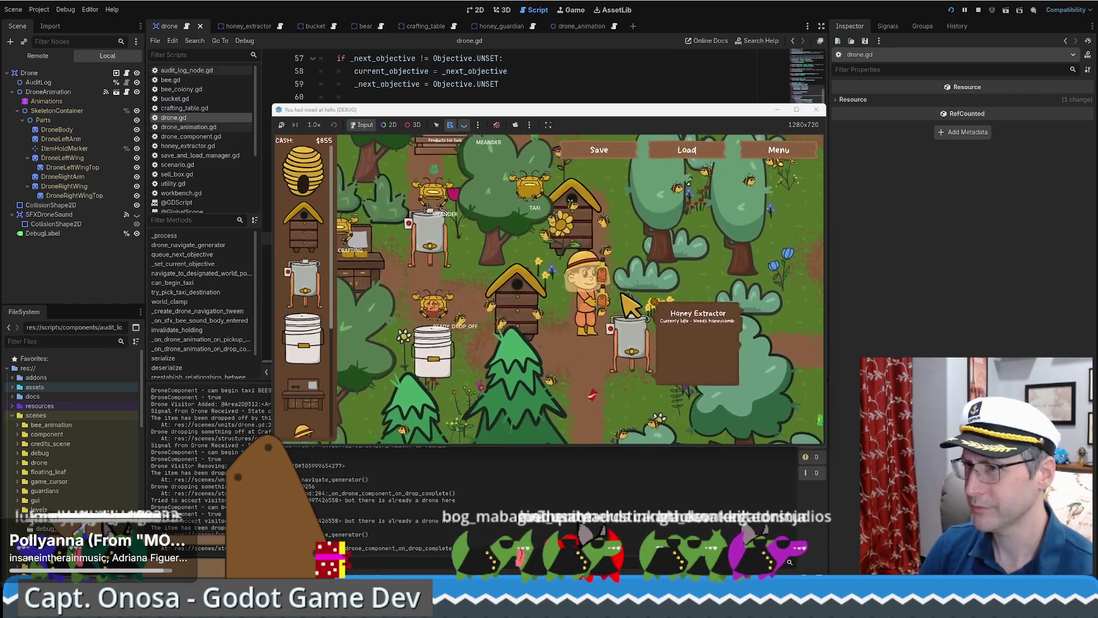
{"action": "key", "text": "a"}
{"action": "key", "text": "s"}
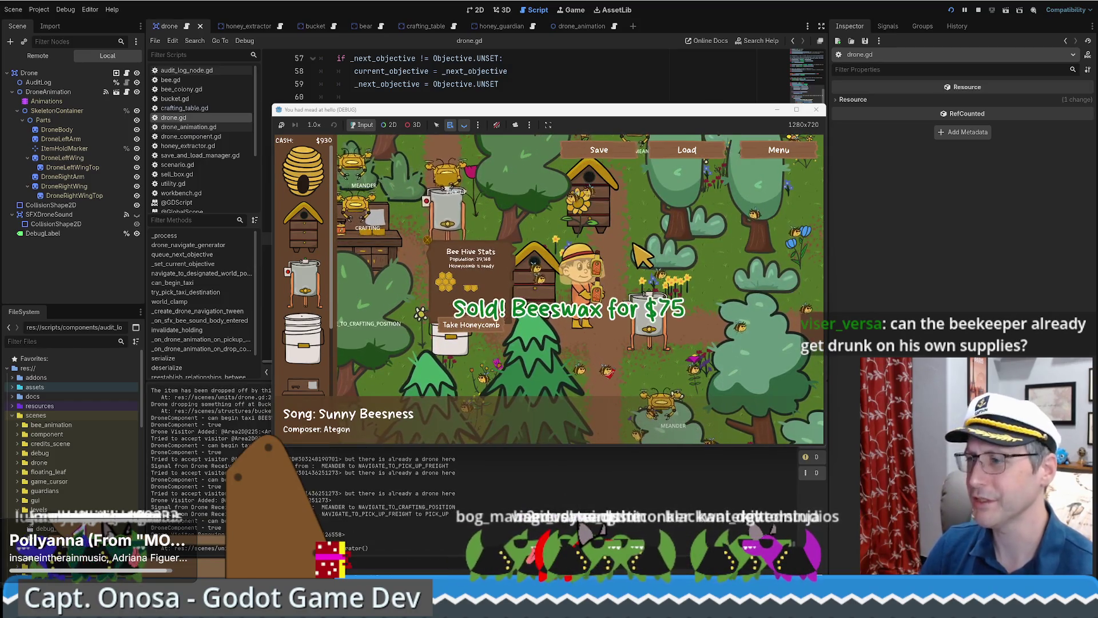
{"action": "mouse_move", "coordinate": [630, 115]}
{"action": "left_mouse_down"}
{"action": "mouse_move", "coordinate": [548, 43]}
{"action": "mouse_move", "coordinate": [539, 60]}
{"action": "left_mouse_up"}
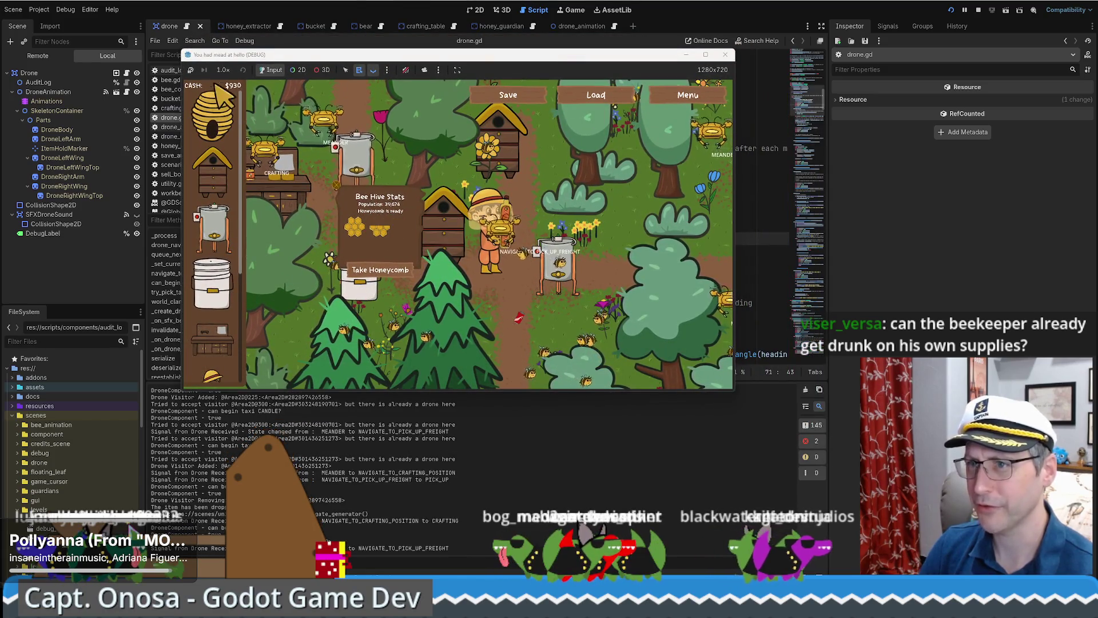
Step: Set the game speed to 16.0× and maximize the game window while the drones sell $300 mead
{"action": "left_click", "coordinate": [223, 70]}
{"action": "left_click", "coordinate": [240, 203]}
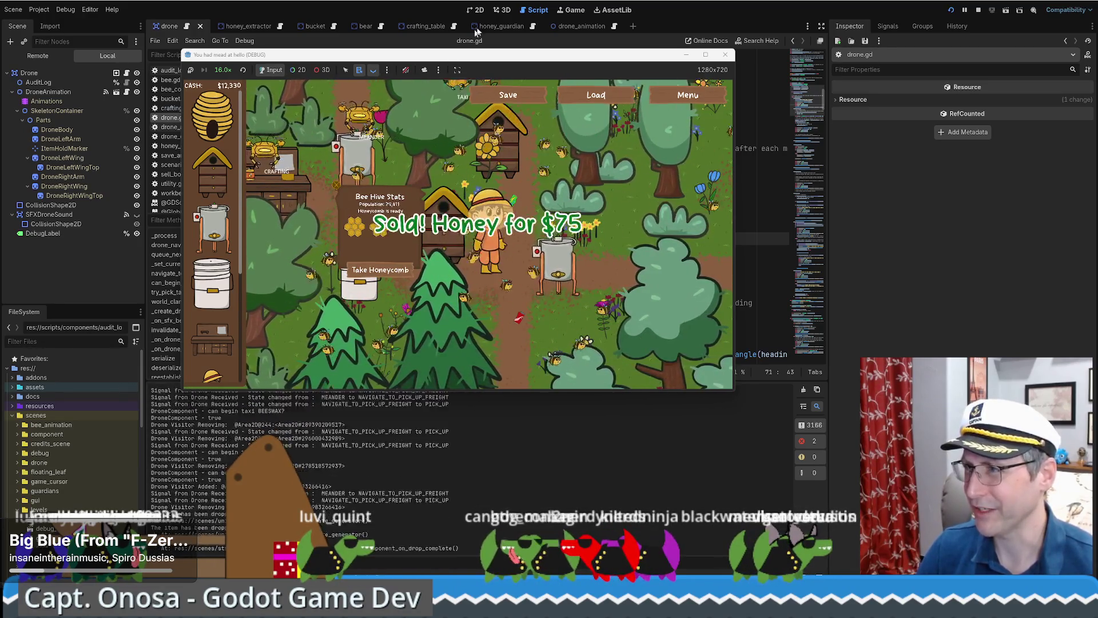
{"action": "left_click", "coordinate": [705, 54]}
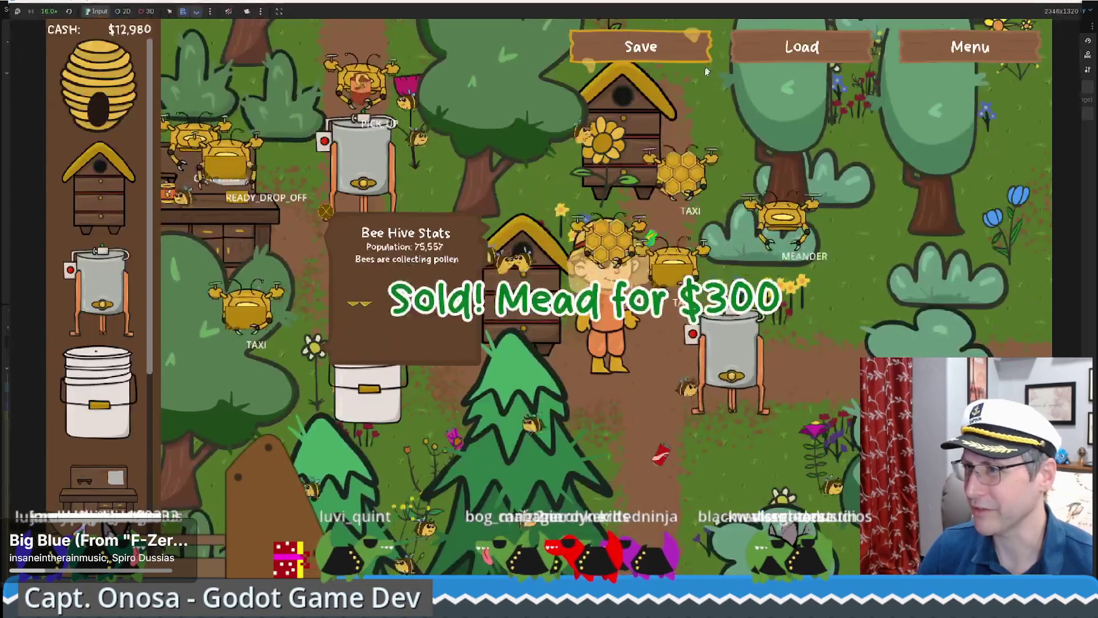
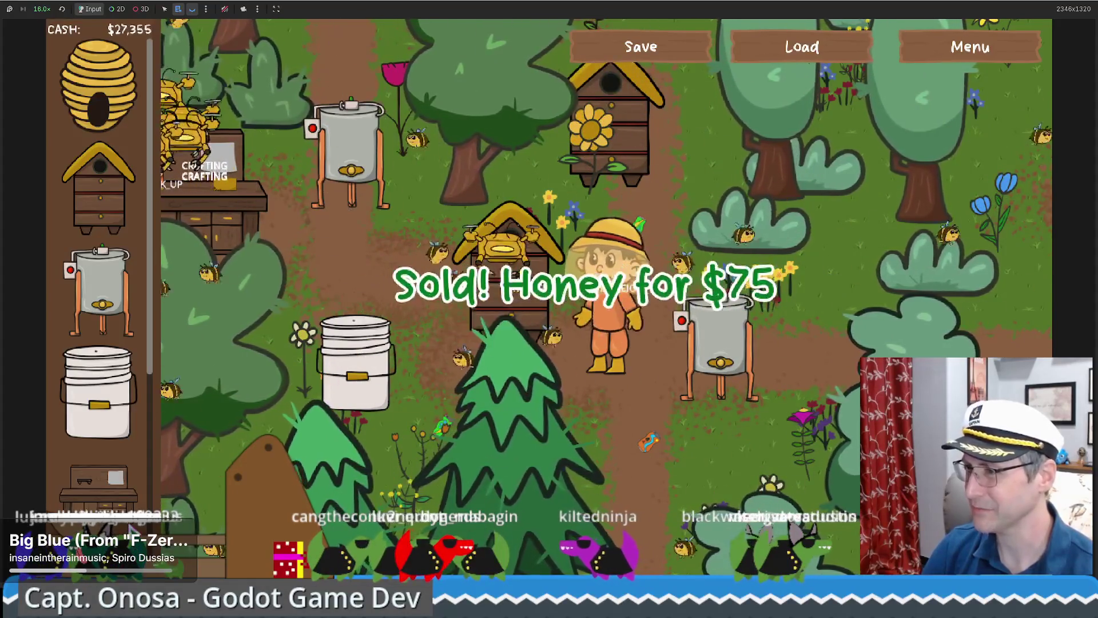
Step: Set the running bee game's speed back to 1.0×
{"action": "left_click", "coordinate": [44, 10]}
{"action": "left_click", "coordinate": [42, 9]}
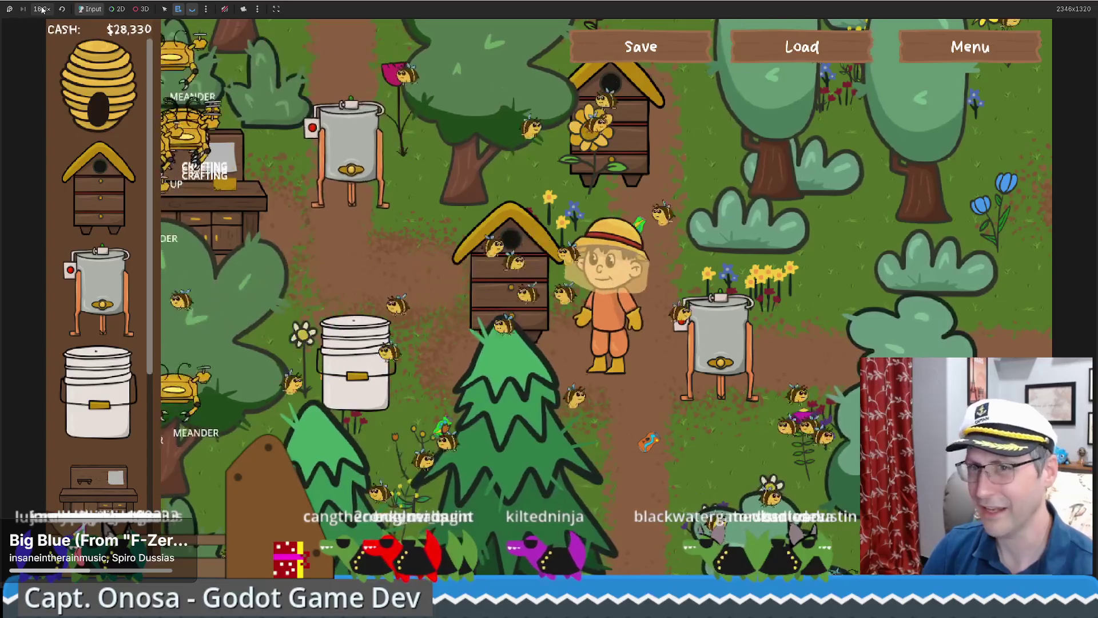
{"action": "left_click", "coordinate": [42, 9]}
{"action": "left_click", "coordinate": [48, 74]}
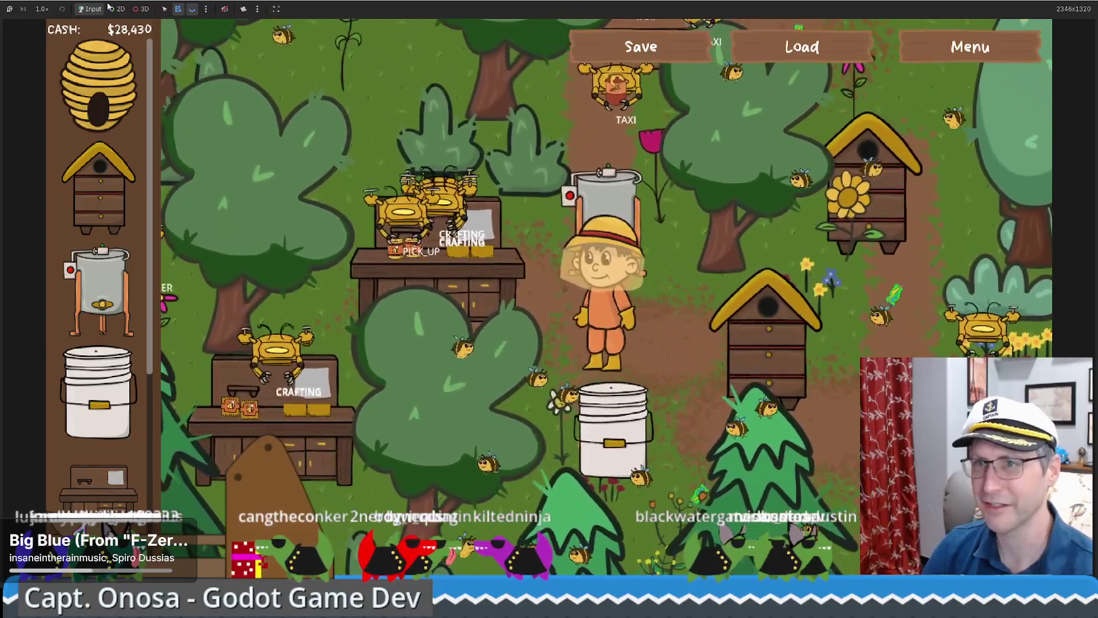
{"action": "left_click", "coordinate": [117, 9]}
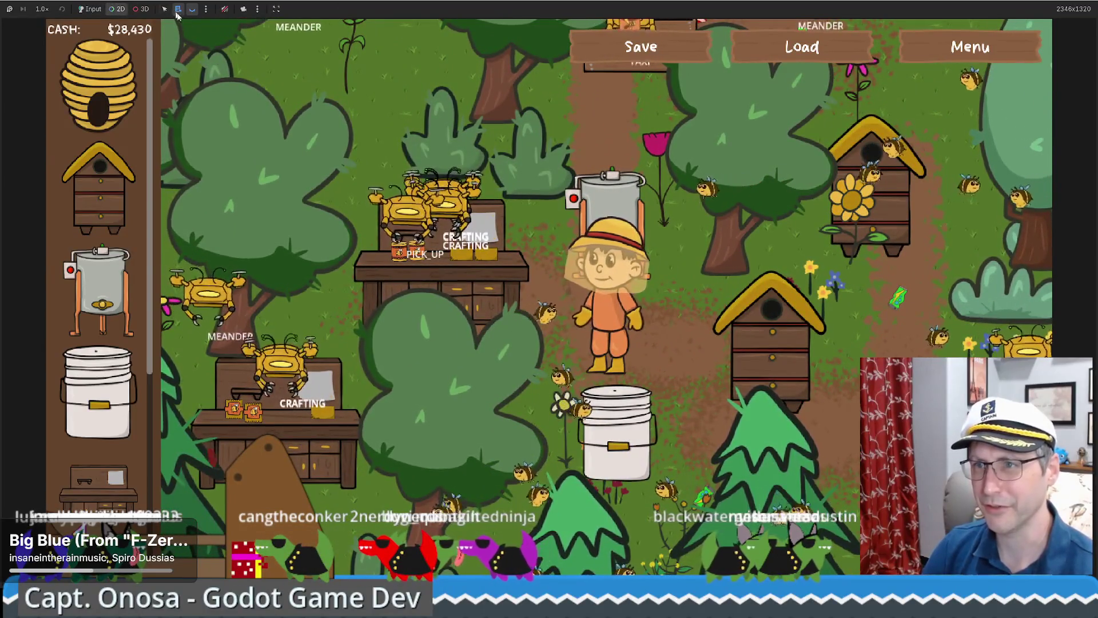
{"action": "right_click", "coordinate": [405, 173]}
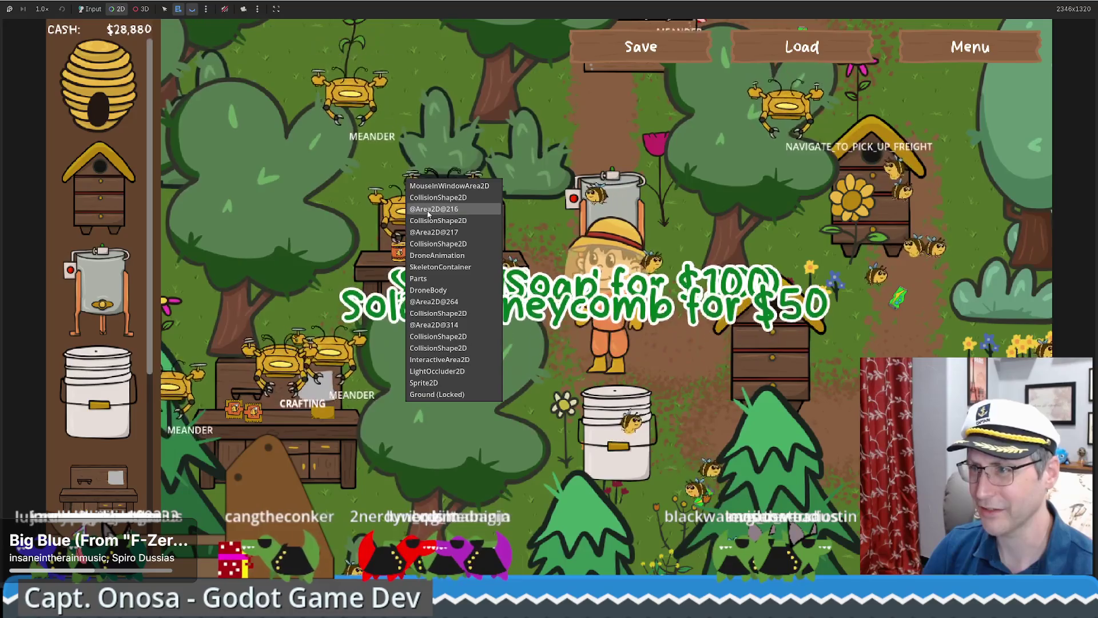
{"action": "left_click", "coordinate": [445, 234]}
{"action": "key", "text": "super+Down"}
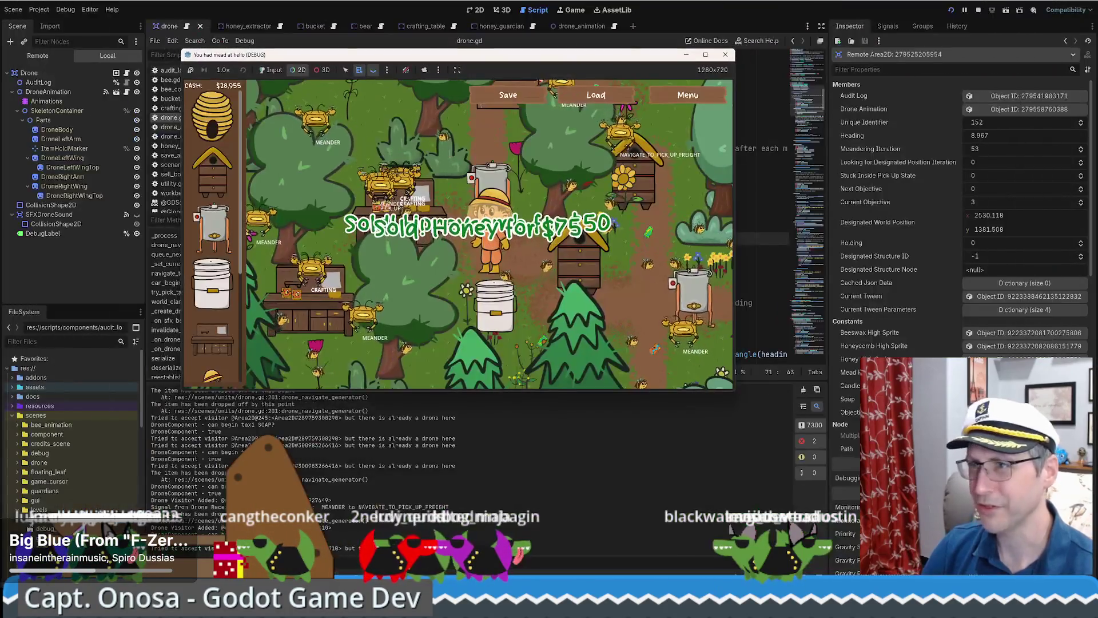
{"action": "key", "text": "super+Down"}
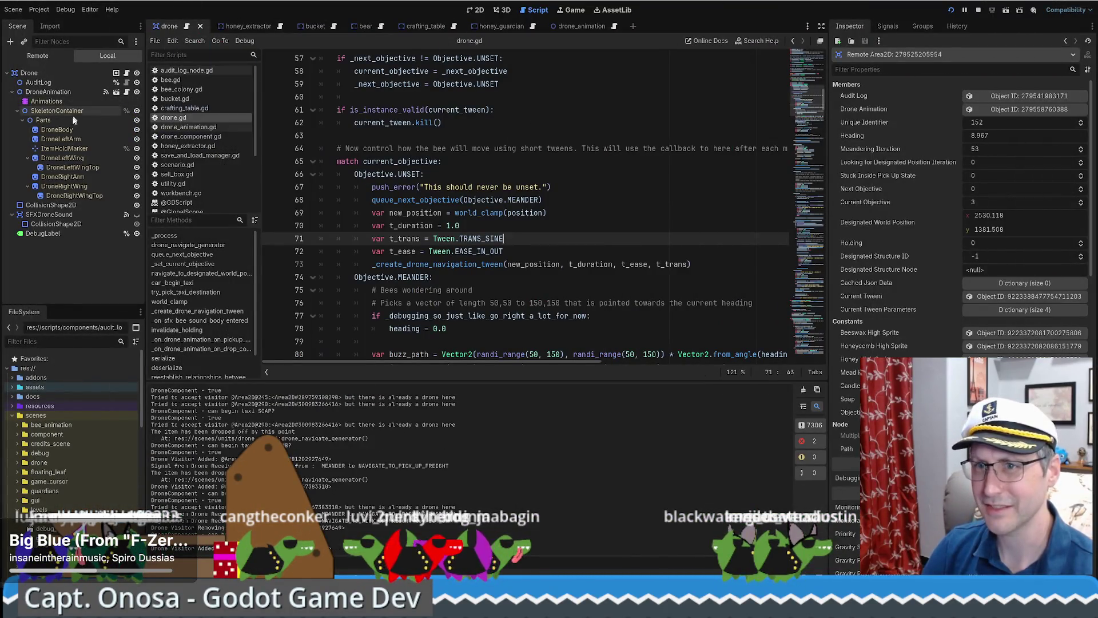
{"action": "left_click", "coordinate": [42, 57]}
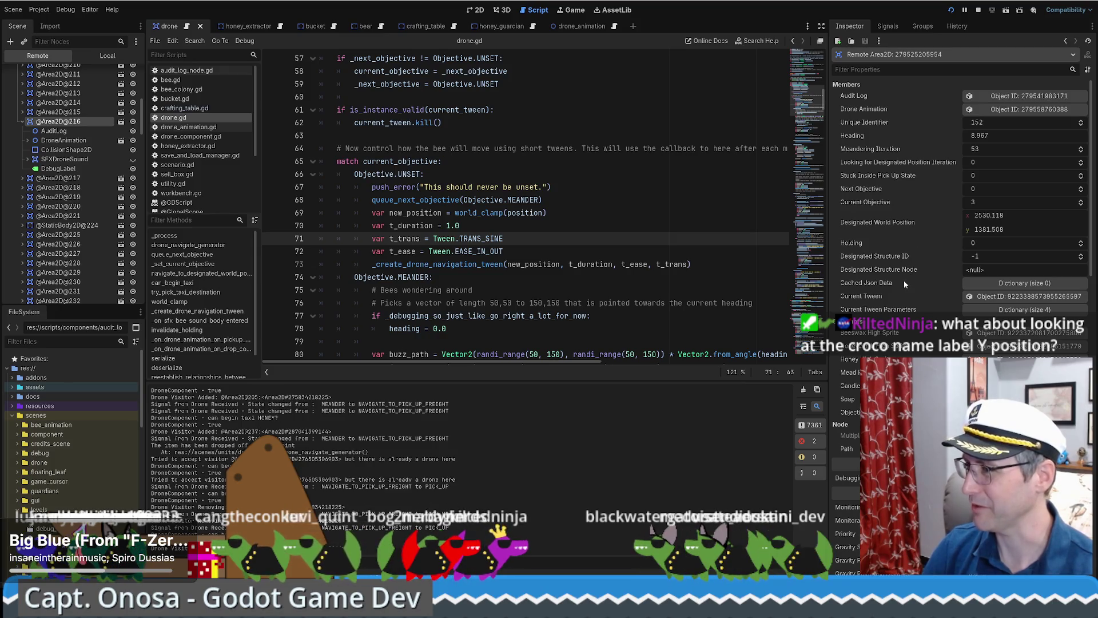
{"action": "scroll", "coordinate": [904, 285], "scroll_direction": "down", "scroll_amount": 2}
{"action": "scroll", "coordinate": [898, 280], "scroll_direction": "up", "scroll_amount": 2}
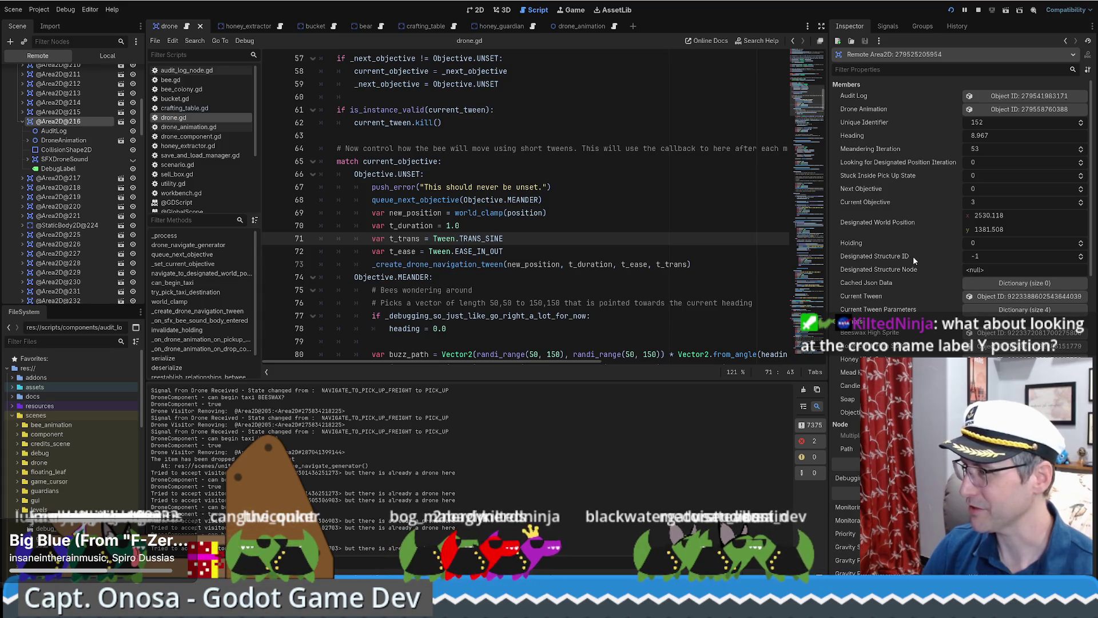
Step: Select the AuditLog node, expand its 85-entry array and entry 0, and widen the Inspector
{"action": "left_click", "coordinate": [1018, 96]}
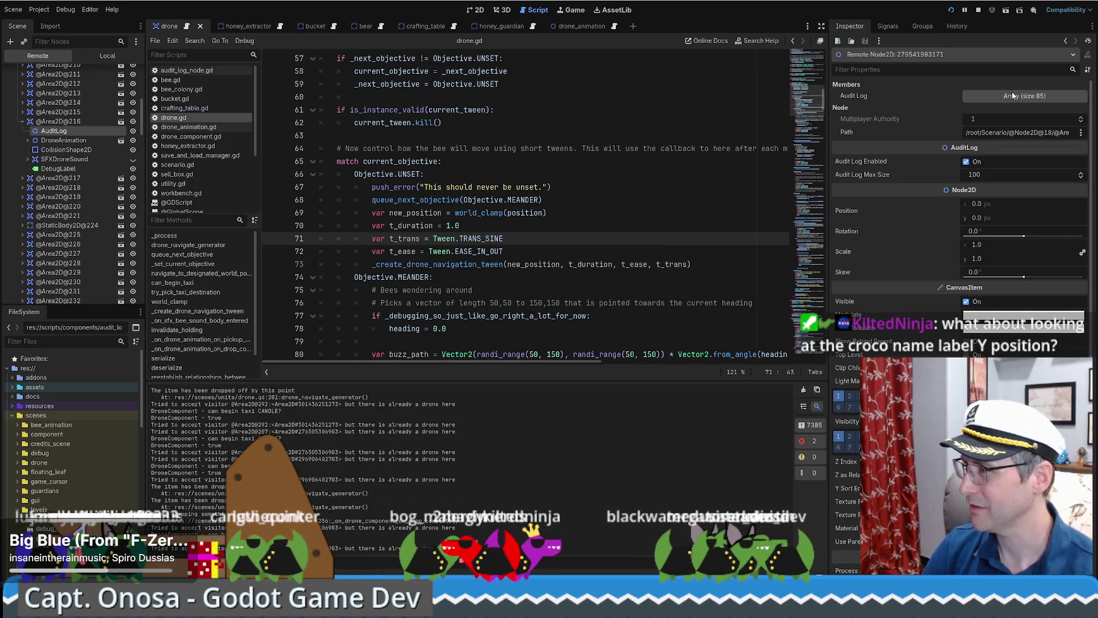
{"action": "left_click", "coordinate": [1015, 95]}
{"action": "left_click", "coordinate": [1012, 124]}
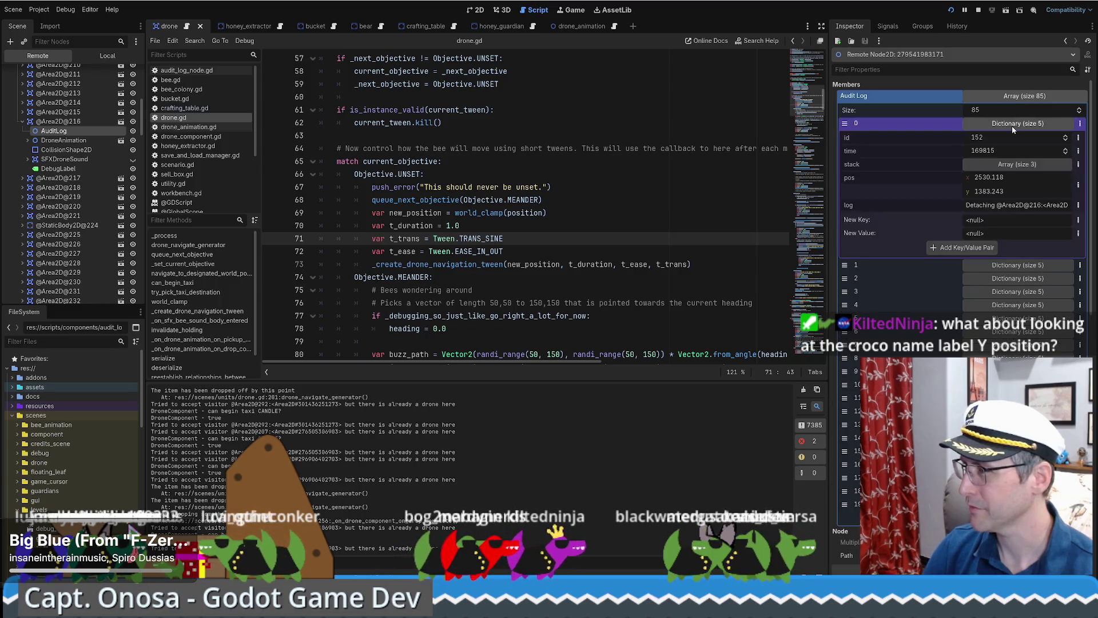
{"action": "left_click_drag", "start_coordinate": [829, 206], "coordinate": [496, 207]}
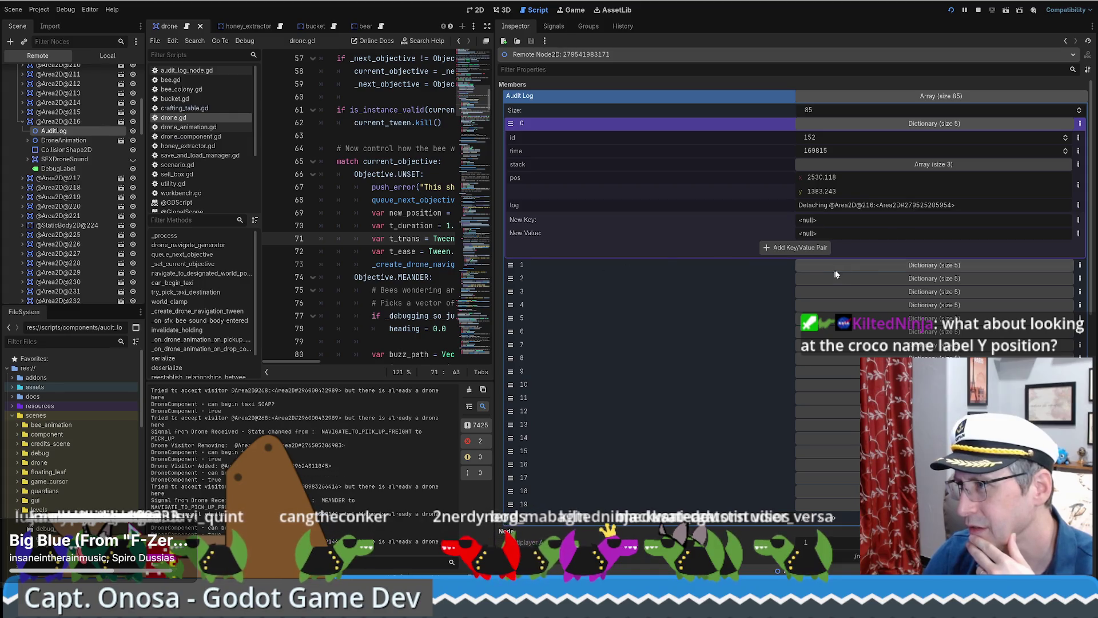
Step: Expand audit log entries 1–4, read through them, then collapse the array
{"action": "left_click", "coordinate": [874, 266]}
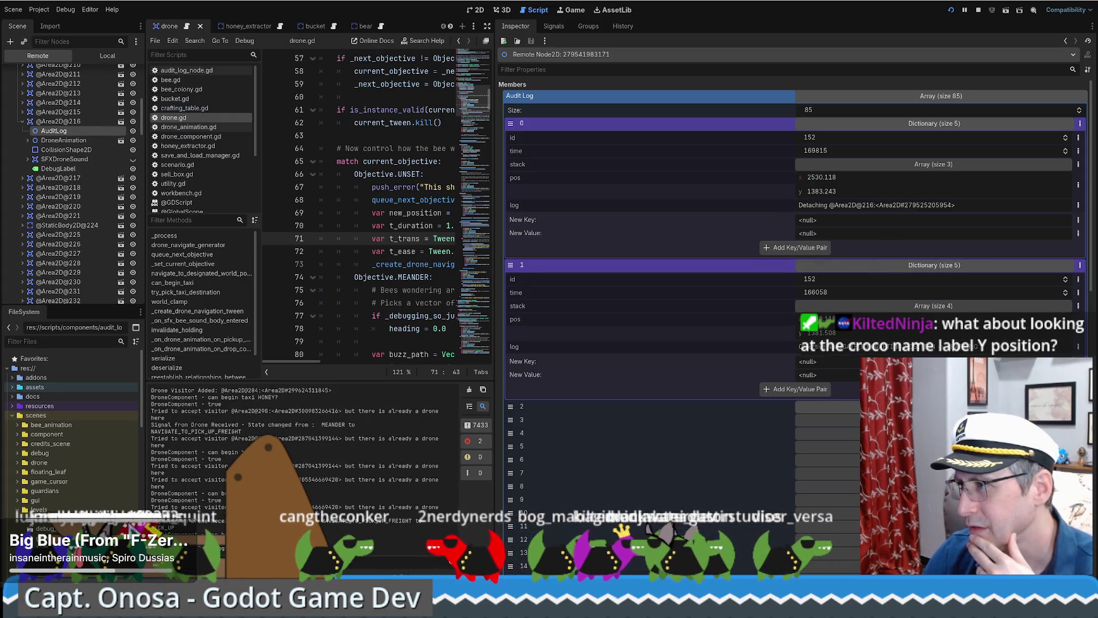
{"action": "left_click", "coordinate": [835, 407]}
{"action": "scroll", "coordinate": [748, 468], "scroll_direction": "down", "scroll_amount": 5}
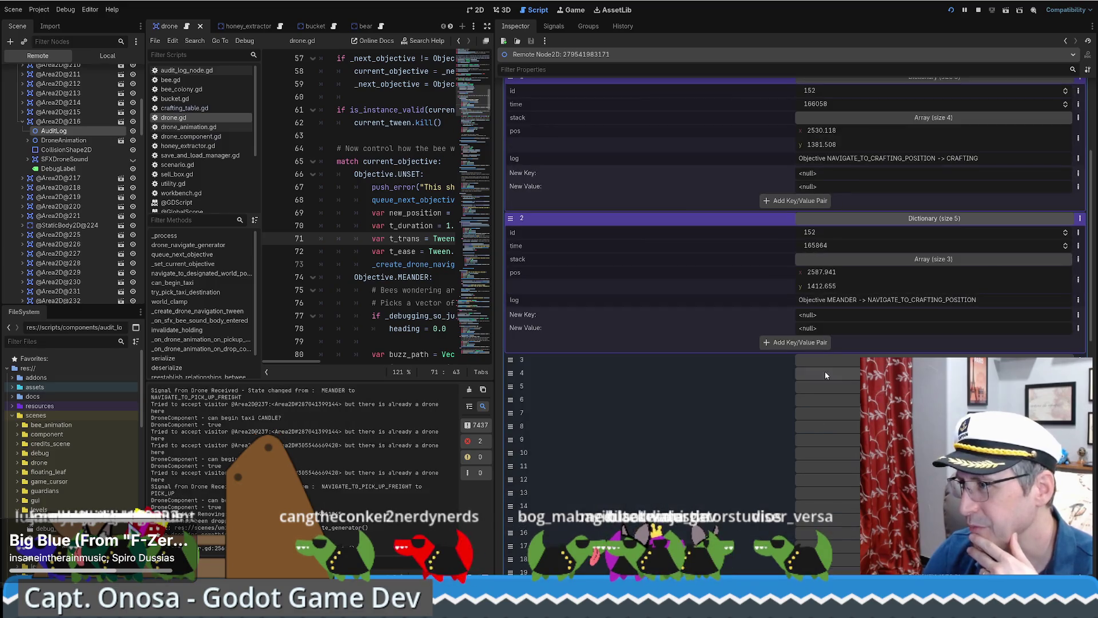
{"action": "left_click", "coordinate": [825, 361]}
{"action": "scroll", "coordinate": [746, 386], "scroll_direction": "down", "scroll_amount": 3}
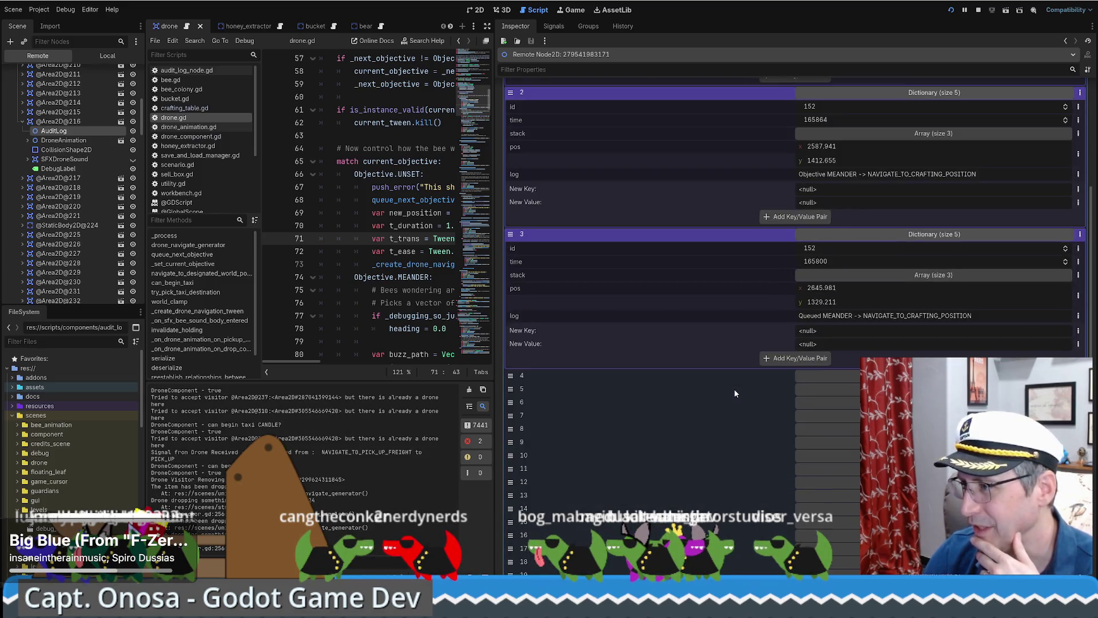
{"action": "left_click", "coordinate": [820, 378]}
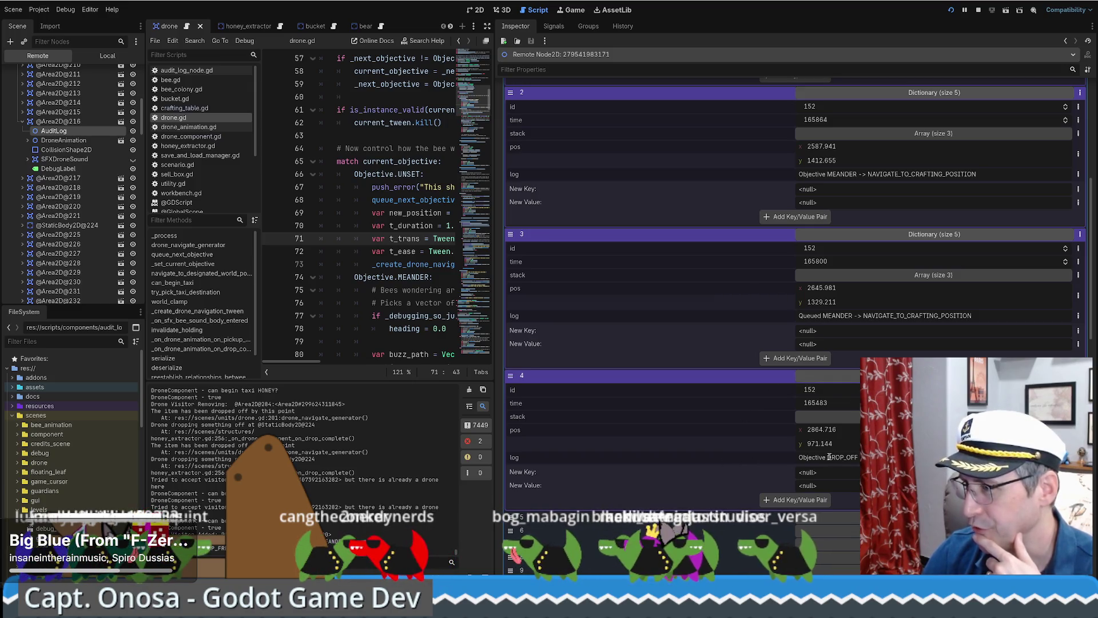
{"action": "scroll", "coordinate": [828, 387], "scroll_direction": "up", "scroll_amount": 2}
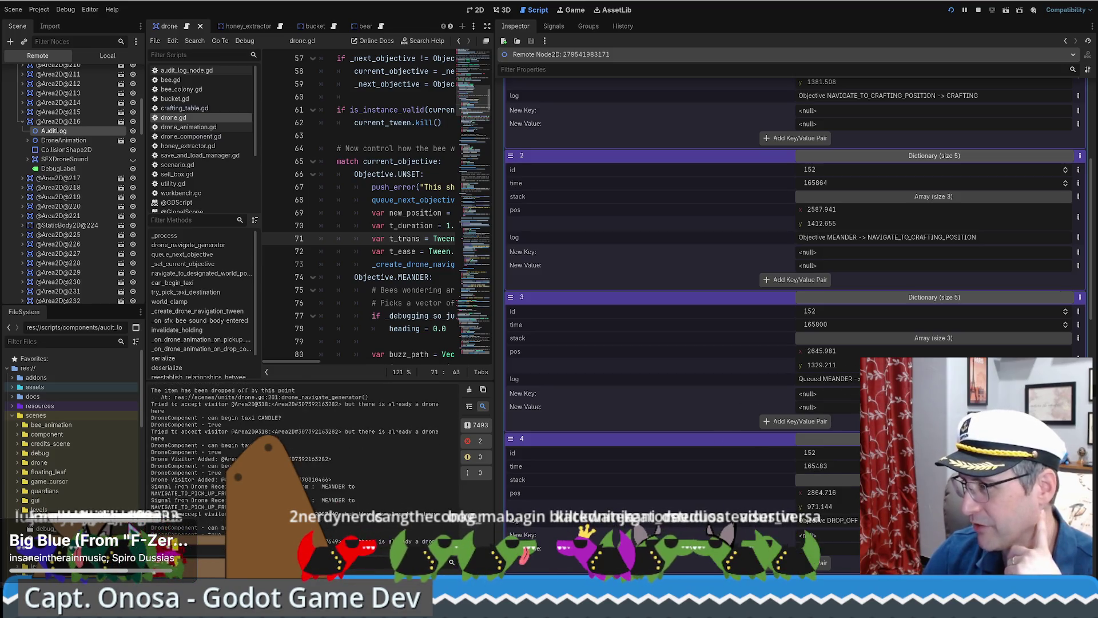
{"action": "scroll", "coordinate": [794, 257], "scroll_direction": "up", "scroll_amount": 2}
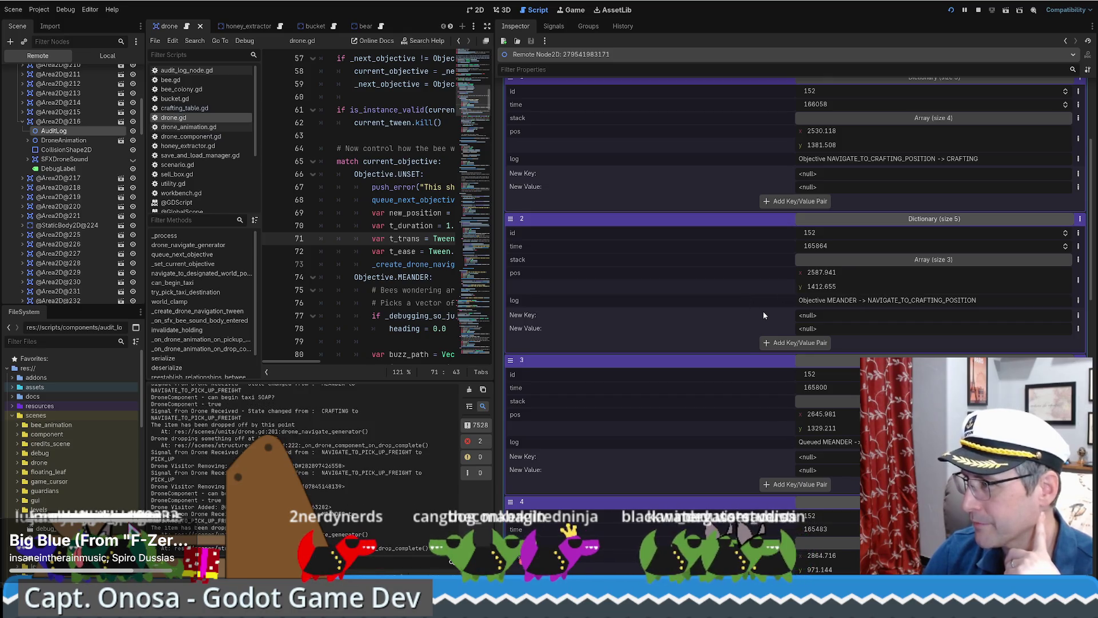
{"action": "scroll", "coordinate": [763, 312], "scroll_direction": "up", "scroll_amount": 2}
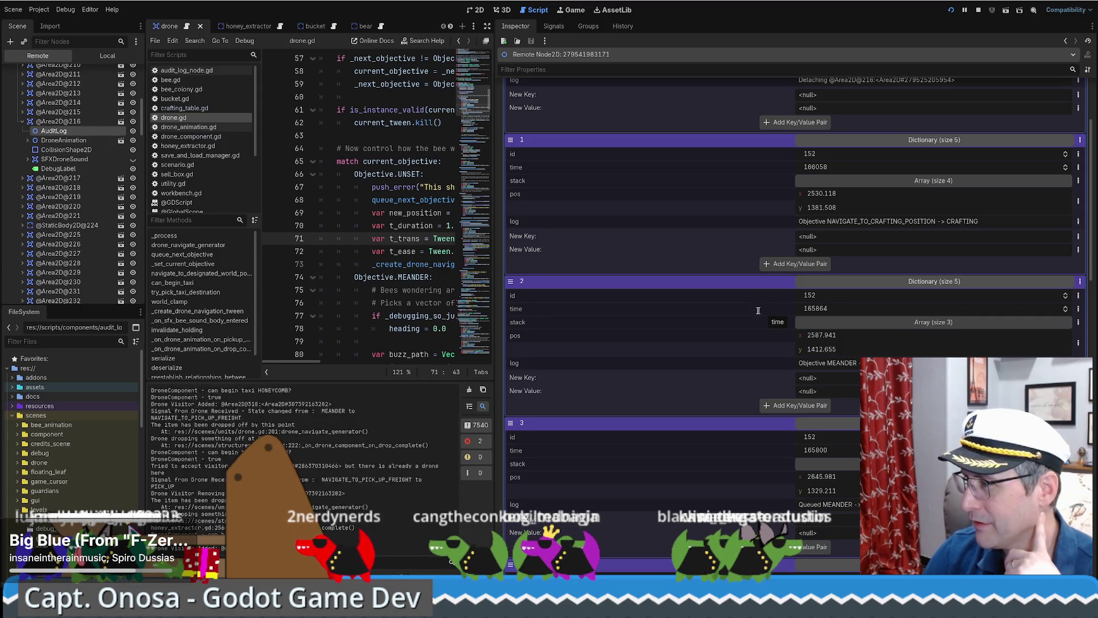
{"action": "scroll", "coordinate": [750, 349], "scroll_direction": "up", "scroll_amount": 2}
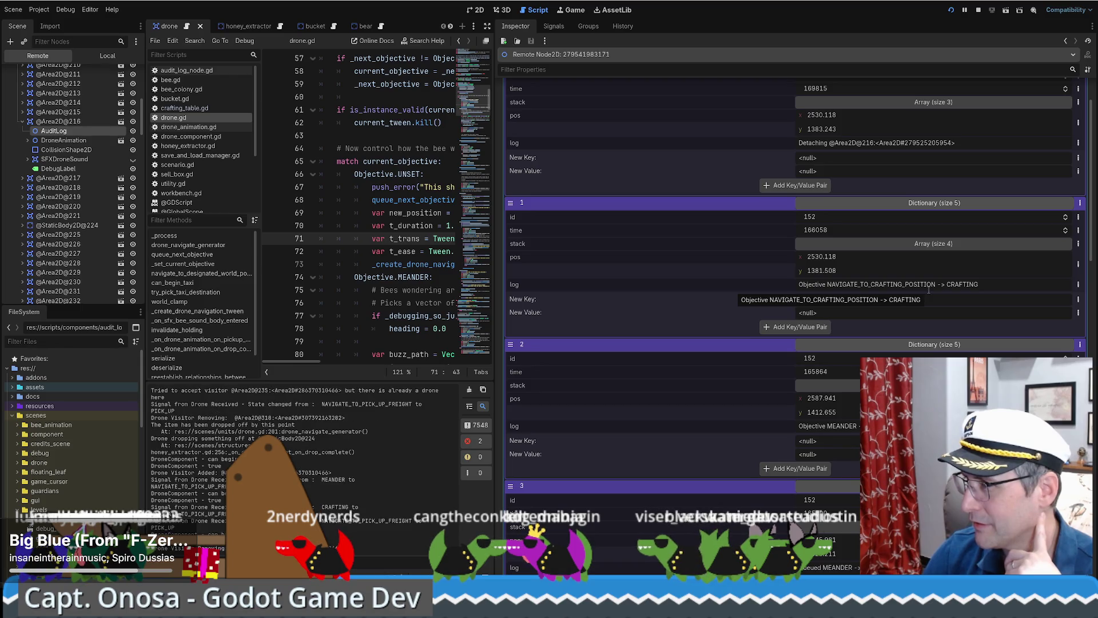
{"action": "scroll", "coordinate": [965, 290], "scroll_direction": "up", "scroll_amount": 2}
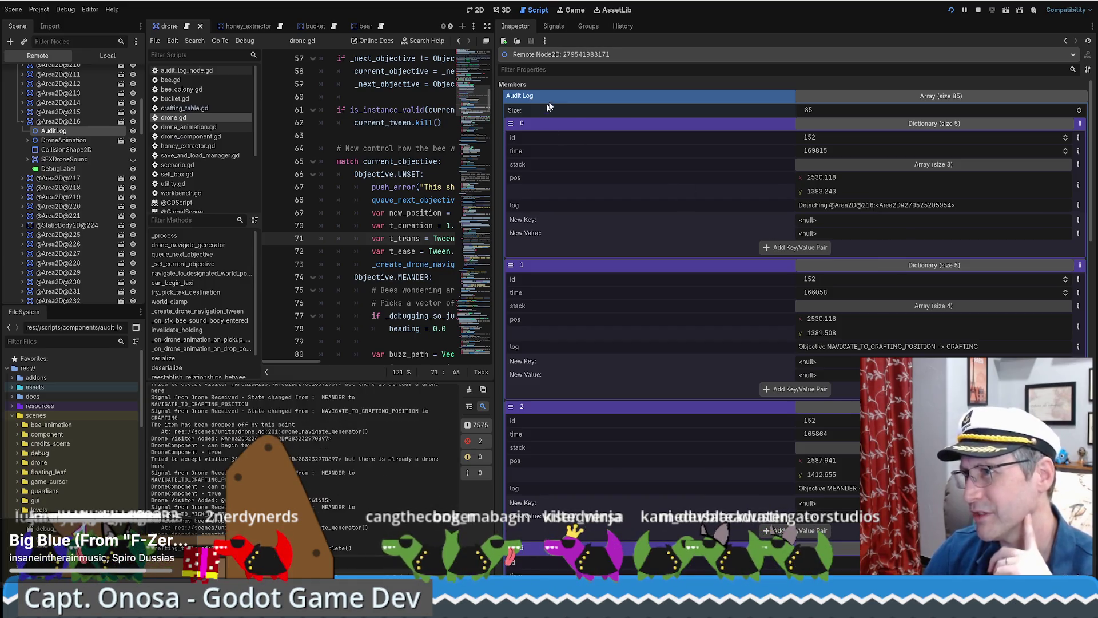
{"action": "left_click", "coordinate": [832, 98]}
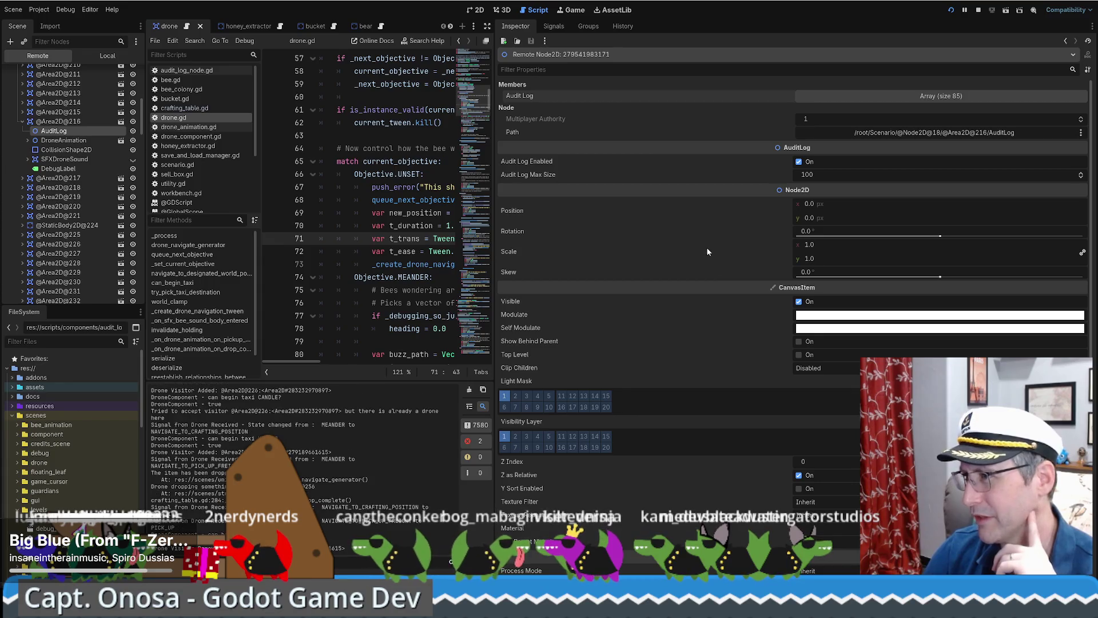
Step: Widen the script editor and scroll drone.gd to the Objective enum and objective variables
{"action": "scroll", "coordinate": [714, 252], "scroll_direction": "down", "scroll_amount": 3}
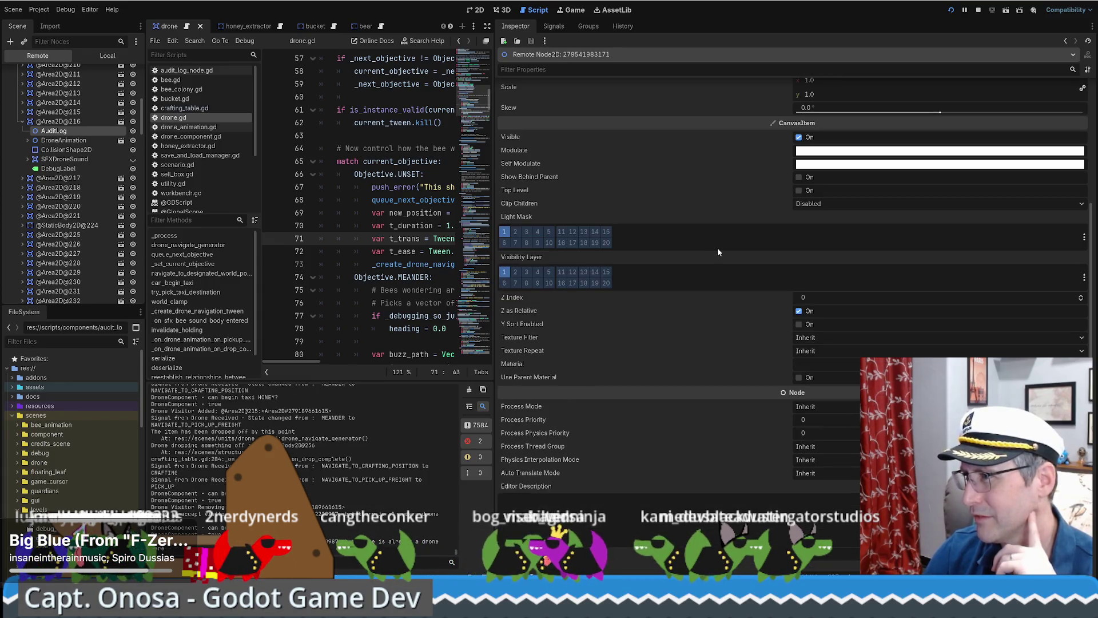
{"action": "scroll", "coordinate": [718, 252], "scroll_direction": "up", "scroll_amount": 3}
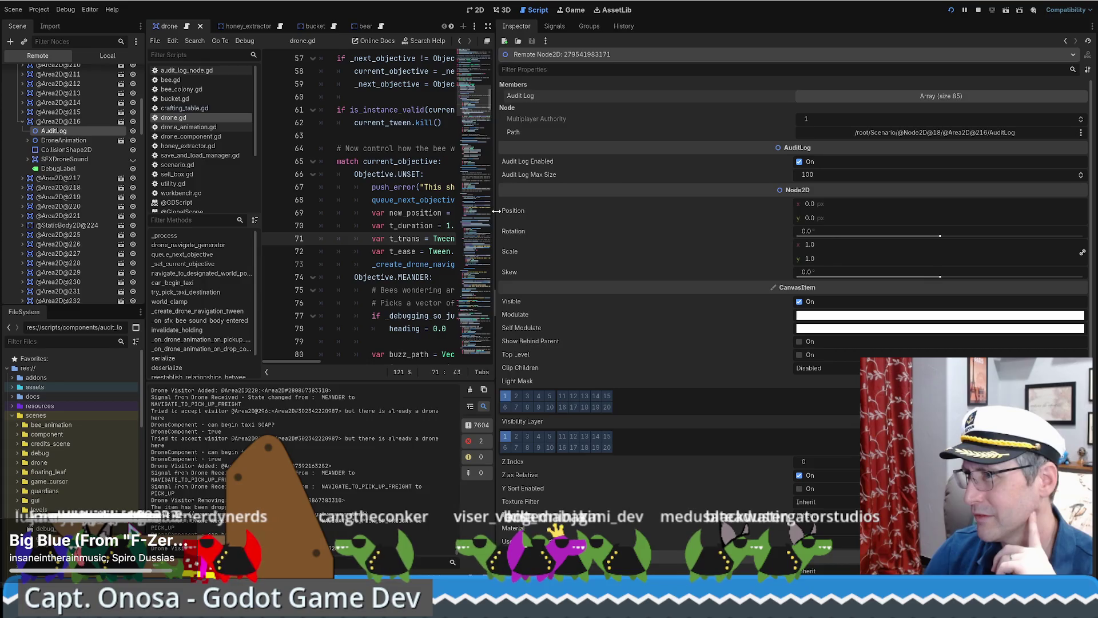
{"action": "left_click_drag", "start_coordinate": [494, 210], "coordinate": [694, 217]}
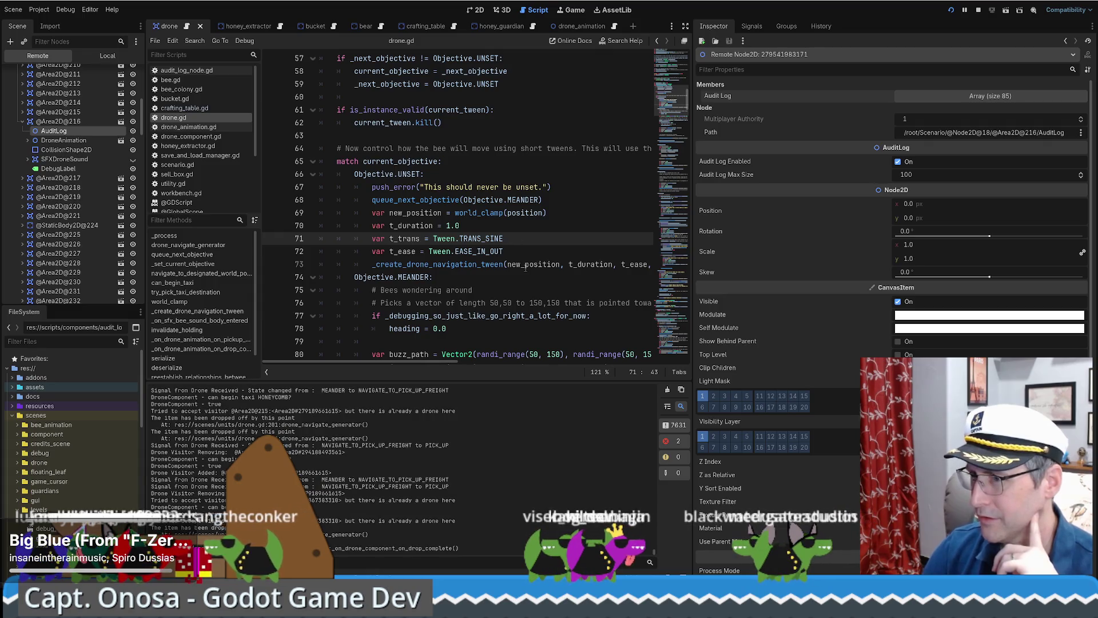
{"action": "mouse_move", "coordinate": [668, 103]}
{"action": "left_mouse_down"}
{"action": "mouse_move", "coordinate": [668, 54]}
{"action": "mouse_move", "coordinate": [668, 80]}
{"action": "left_mouse_up"}
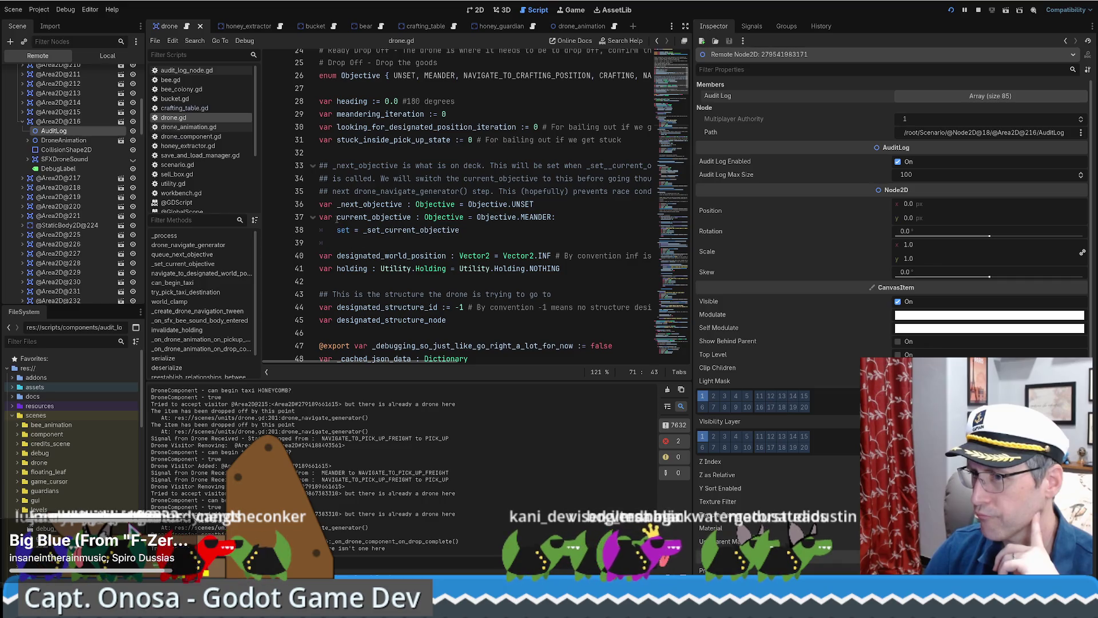
{"action": "left_click", "coordinate": [337, 218]}
{"action": "type", "text": "@export "}
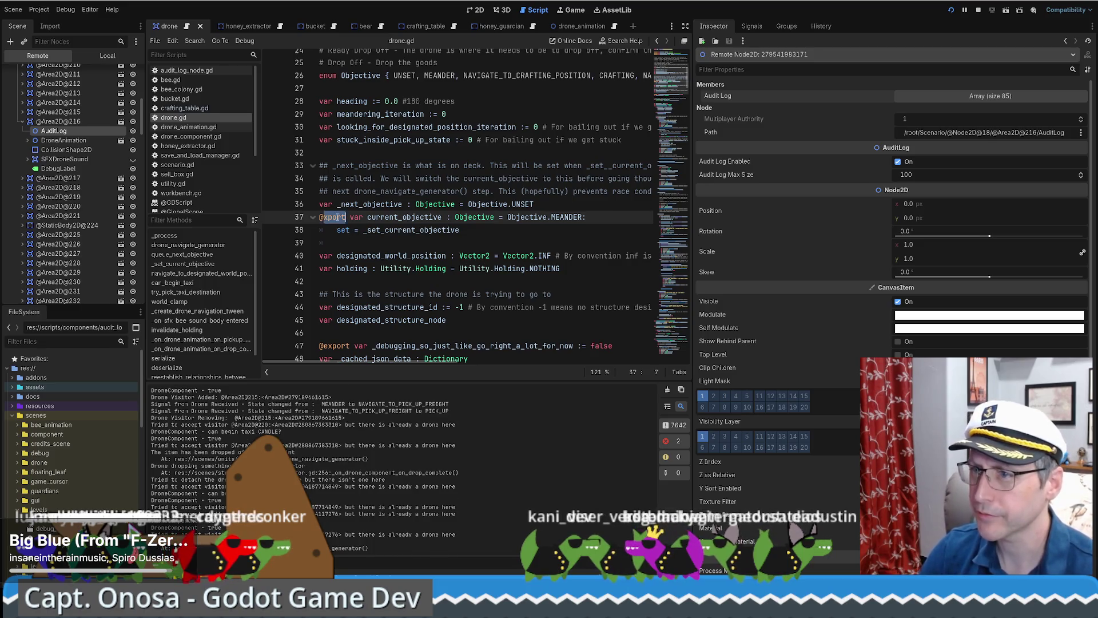
{"action": "type", "text": "t"}
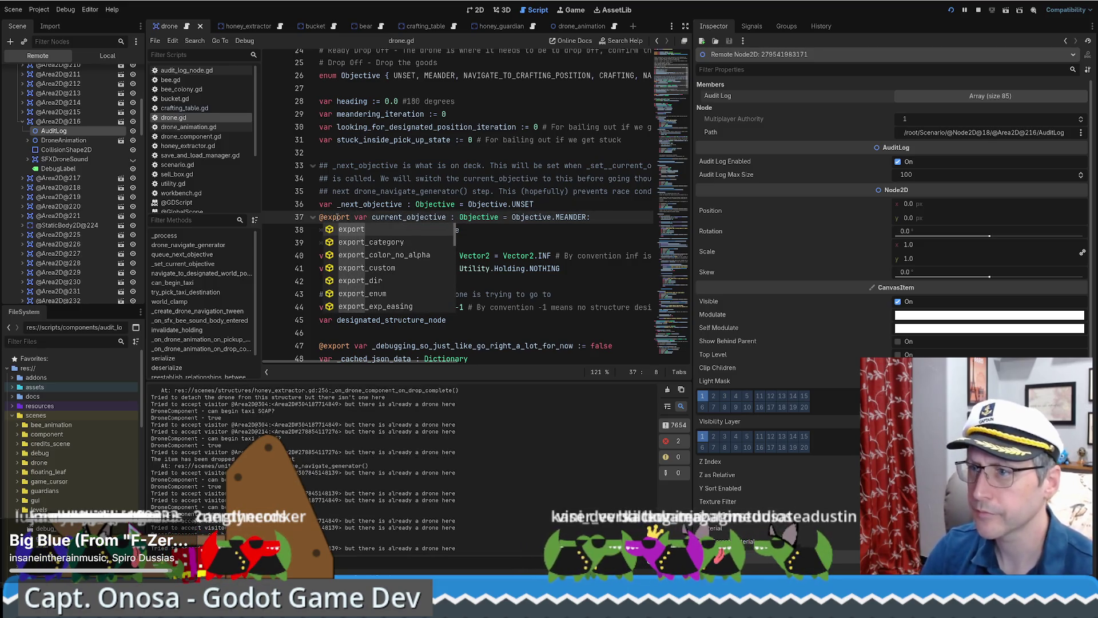
{"action": "left_click", "coordinate": [406, 178]}
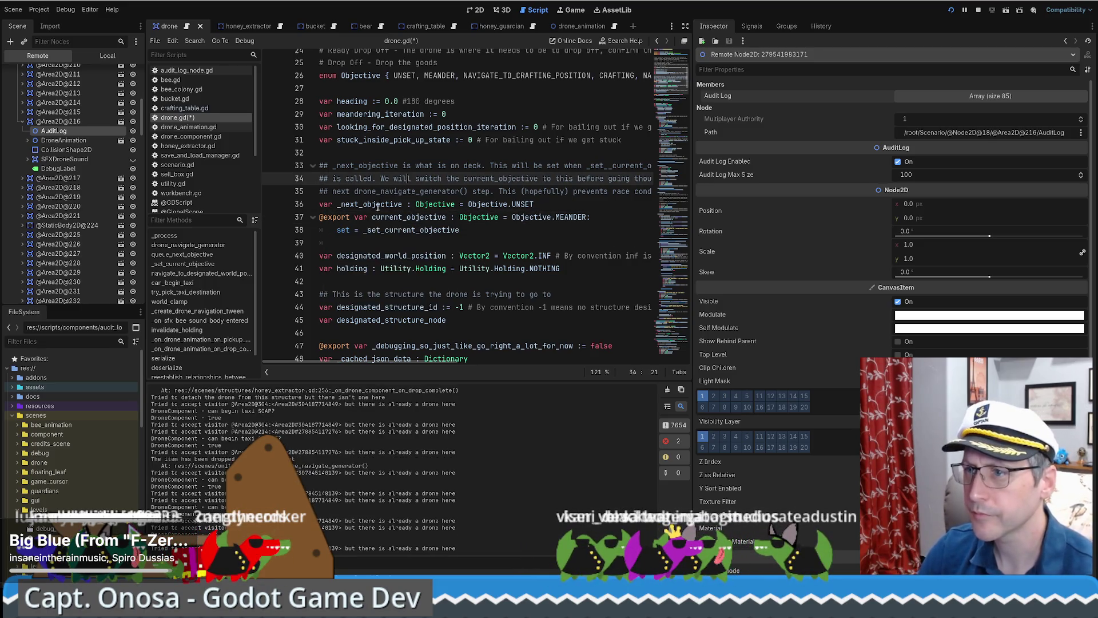
{"action": "left_click", "coordinate": [979, 12]}
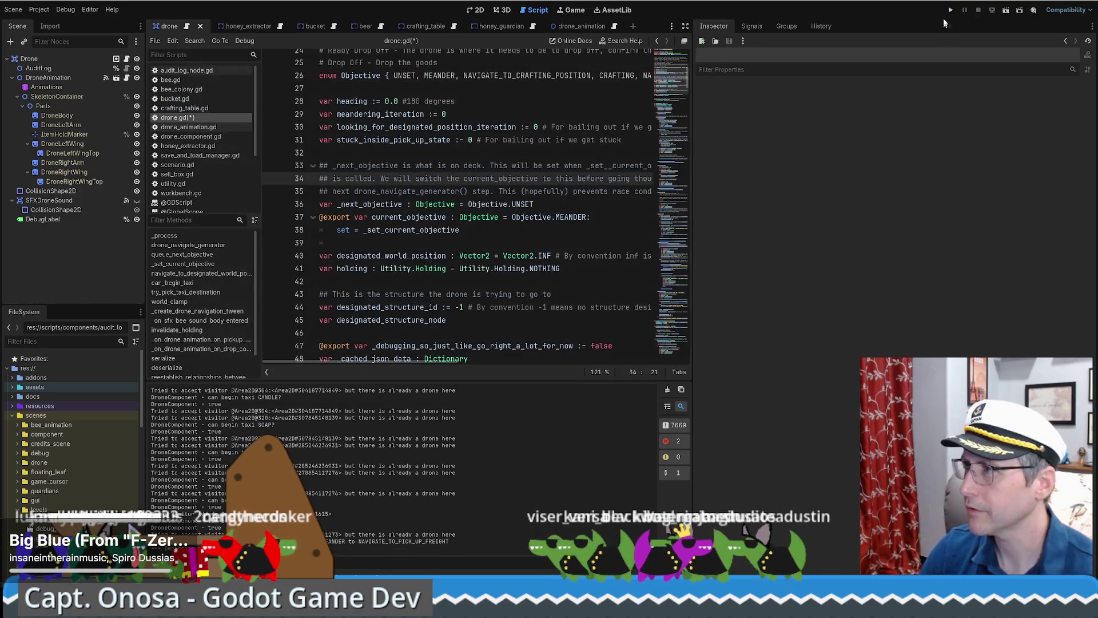
{"action": "key", "text": "F5"}
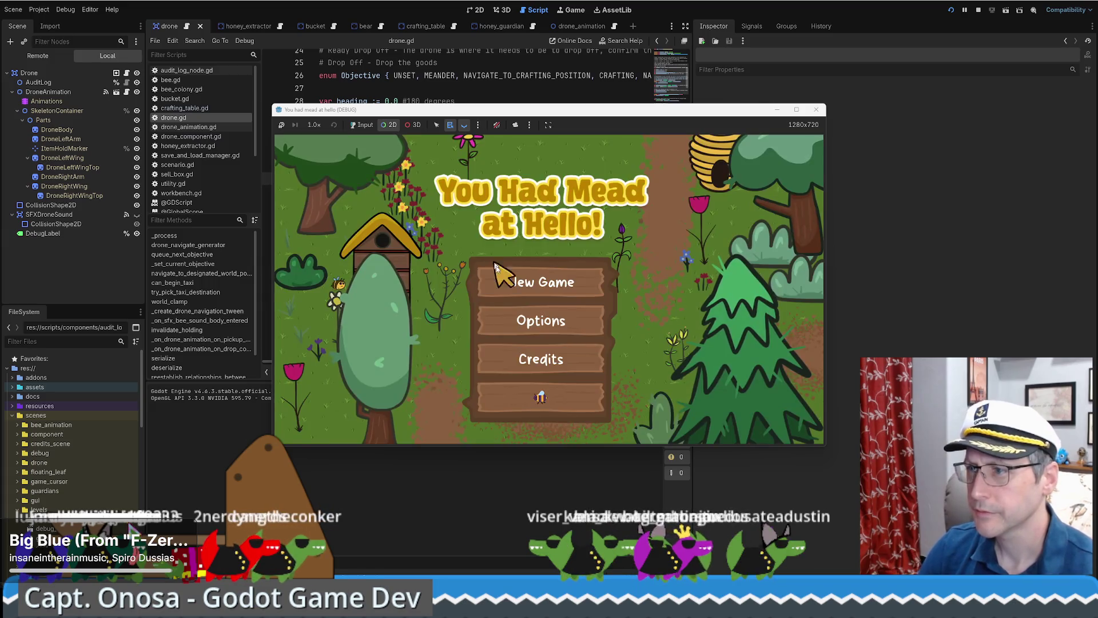
Step: Start a New Game and walk the beekeeper around the farm
{"action": "right_click", "coordinate": [558, 281]}
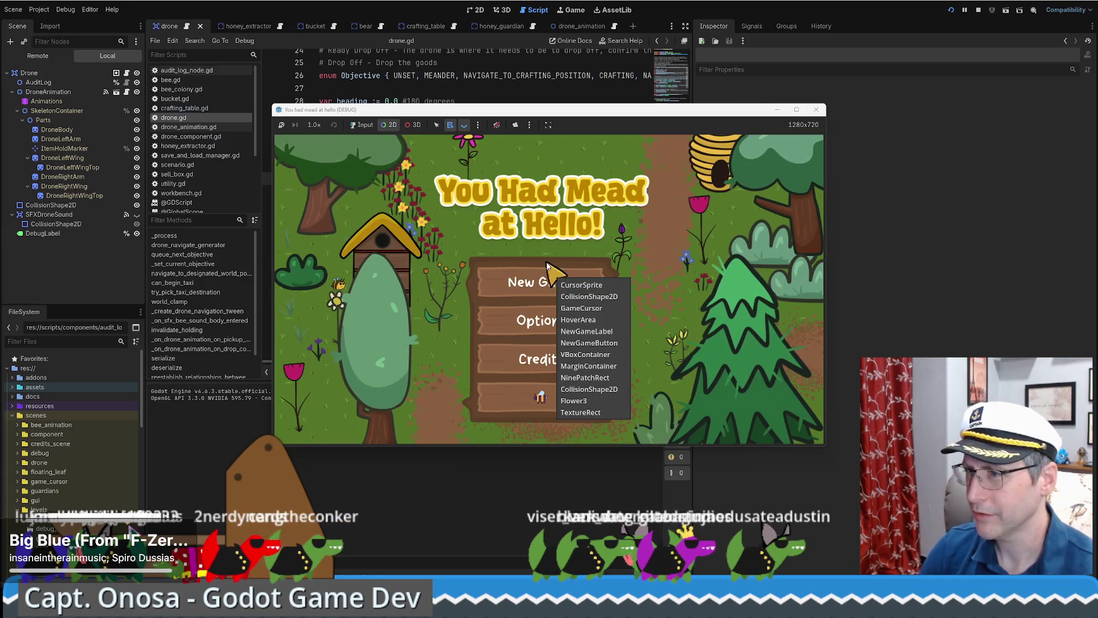
{"action": "left_click", "coordinate": [361, 126]}
{"action": "left_click", "coordinate": [515, 280]}
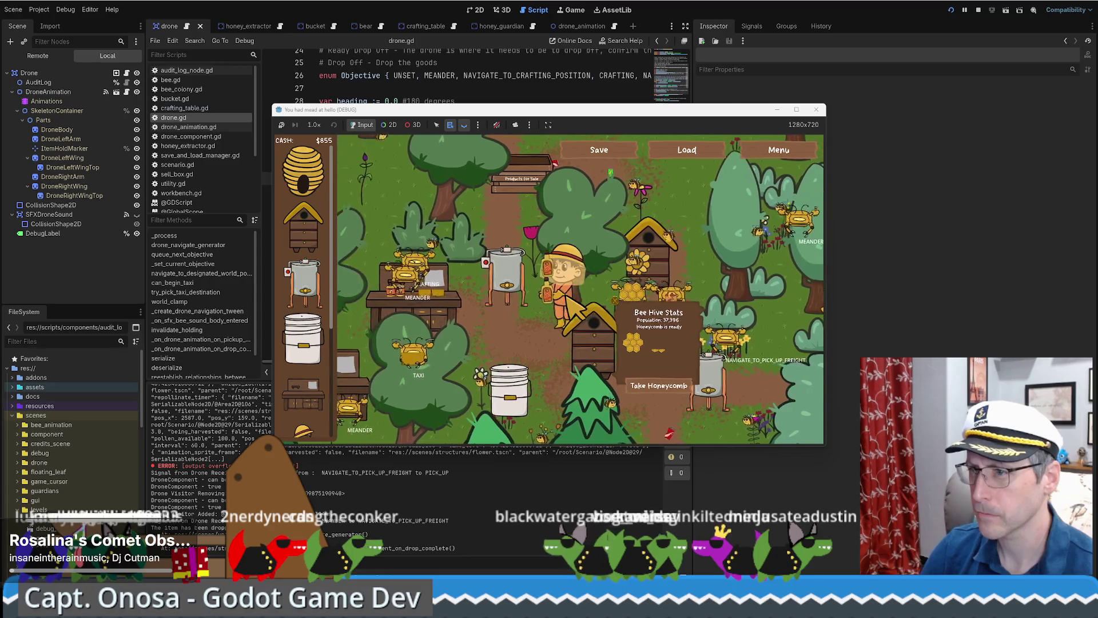
{"action": "key", "text": "s"}
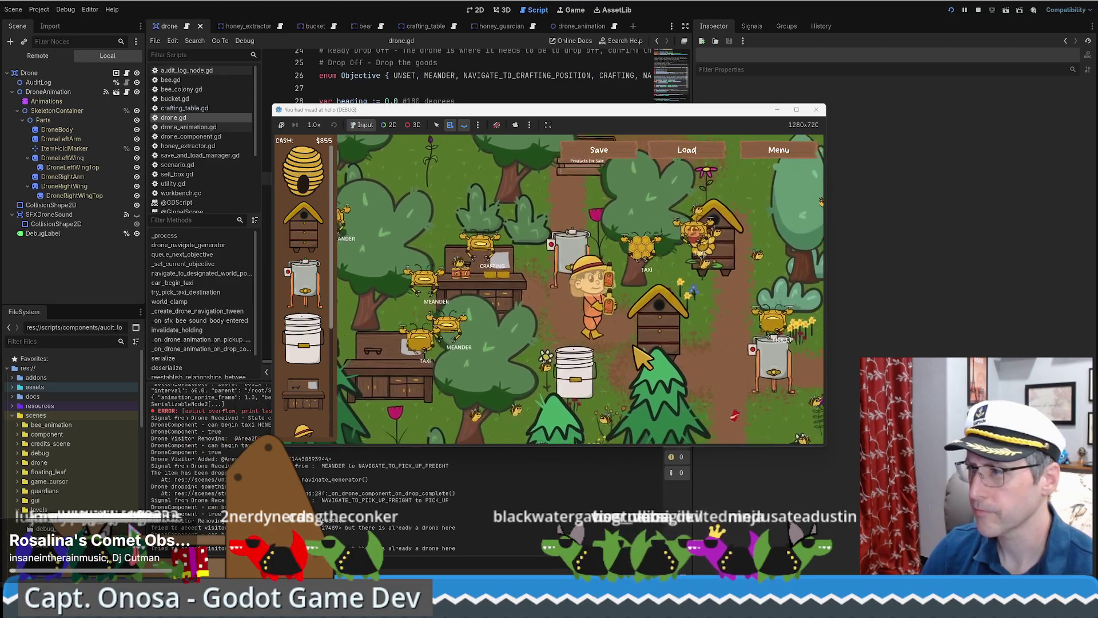
{"action": "key", "text": "a"}
{"action": "key", "text": "w"}
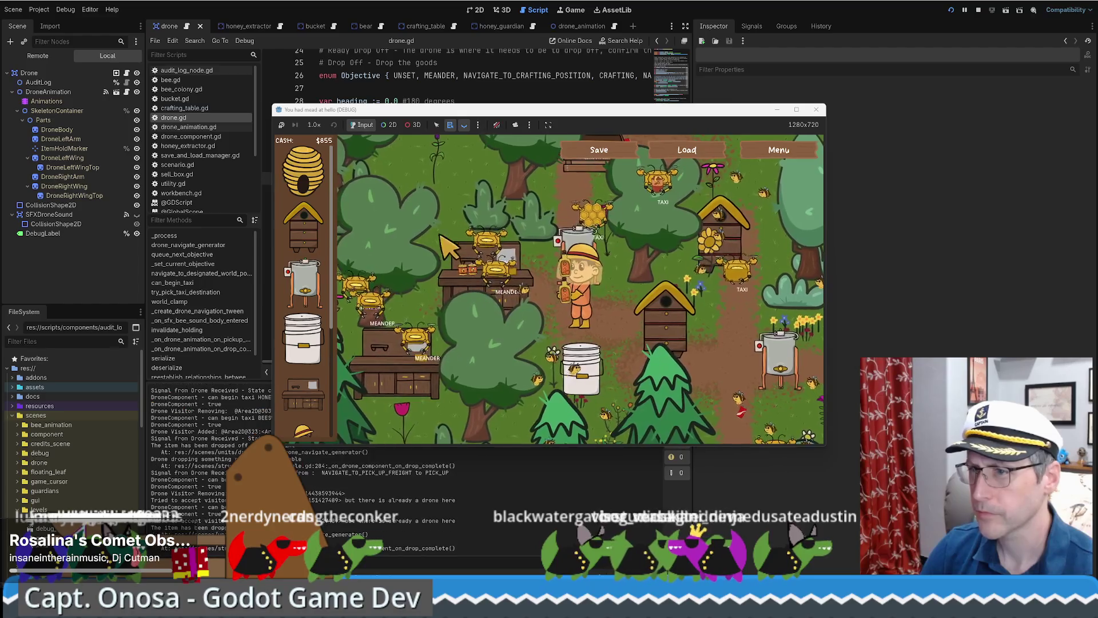
Step: Pick a drone's Area2D in 2D select mode for remote inspection
{"action": "left_click", "coordinate": [389, 124]}
{"action": "right_click", "coordinate": [531, 229]}
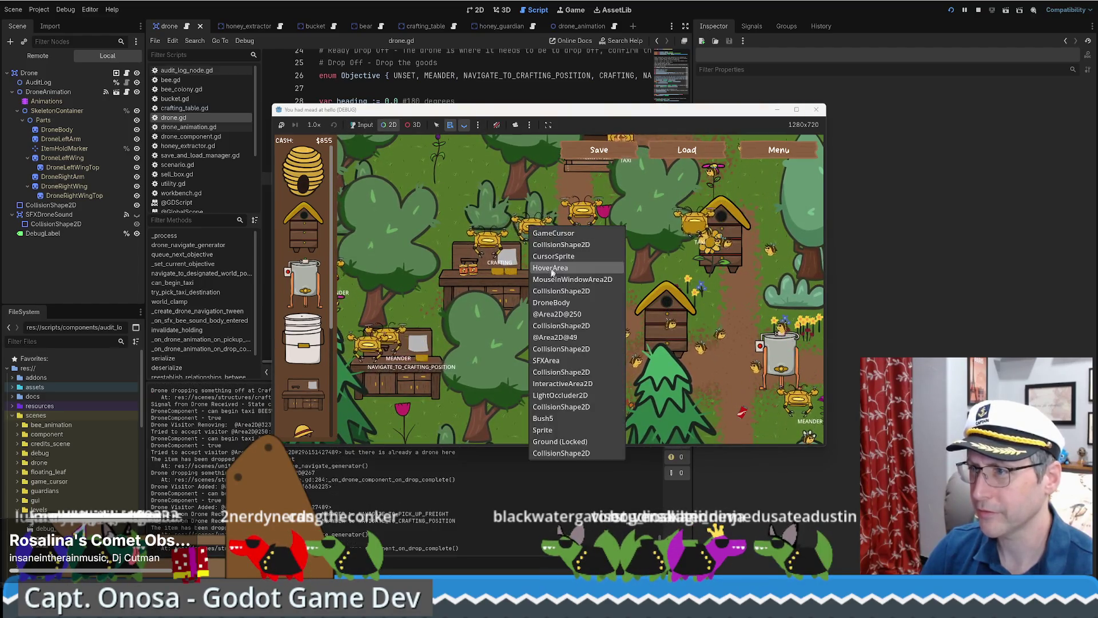
{"action": "left_click", "coordinate": [583, 303]}
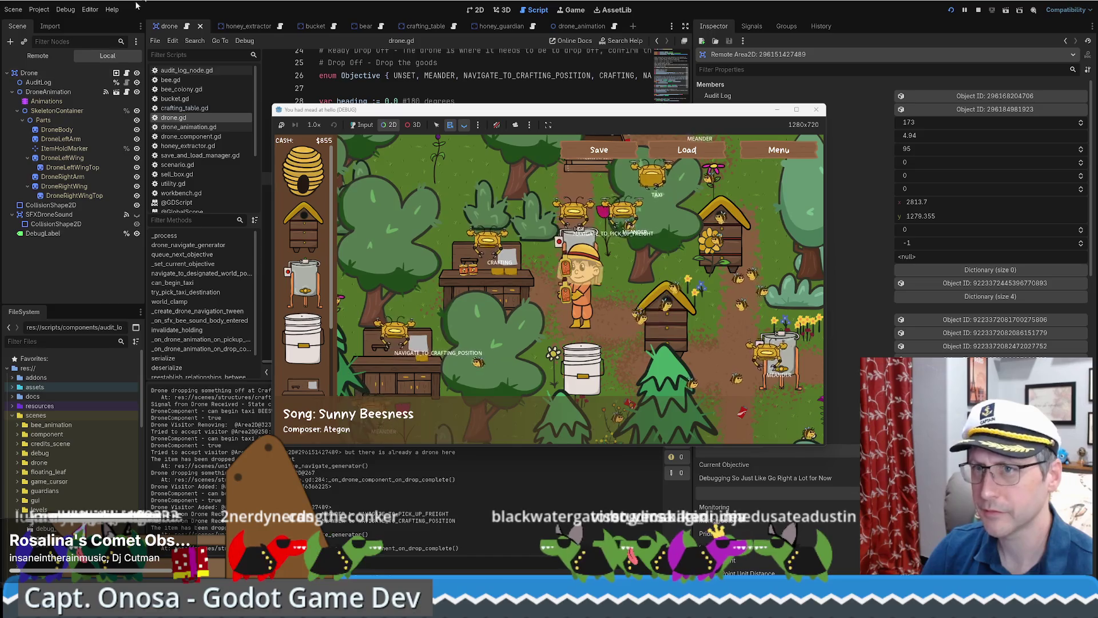
{"action": "left_click", "coordinate": [406, 179]}
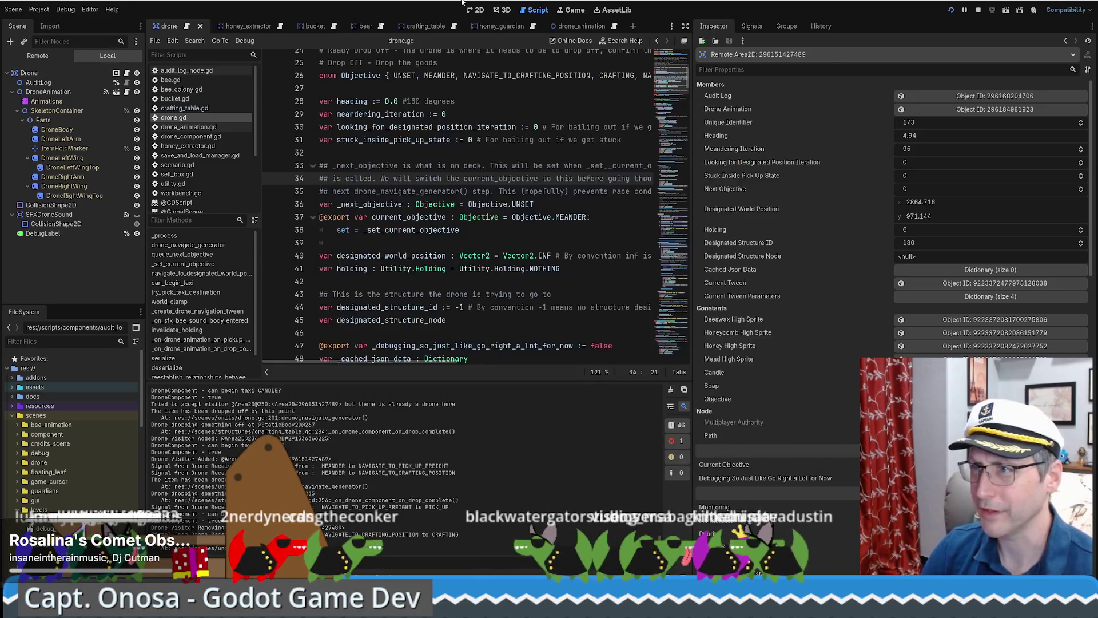
Step: Show the drone in the Remote tree and filter properties by 'cur' to confirm Current Objective is Meander
{"action": "left_click", "coordinate": [38, 56]}
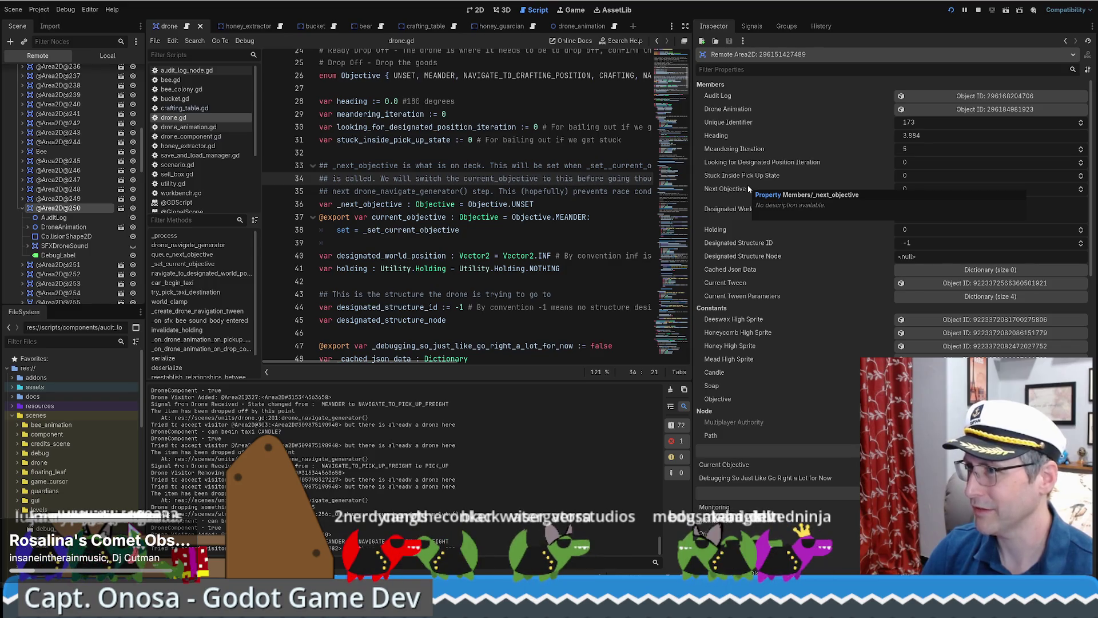
{"action": "left_click", "coordinate": [743, 69]}
{"action": "type", "text": "c"}
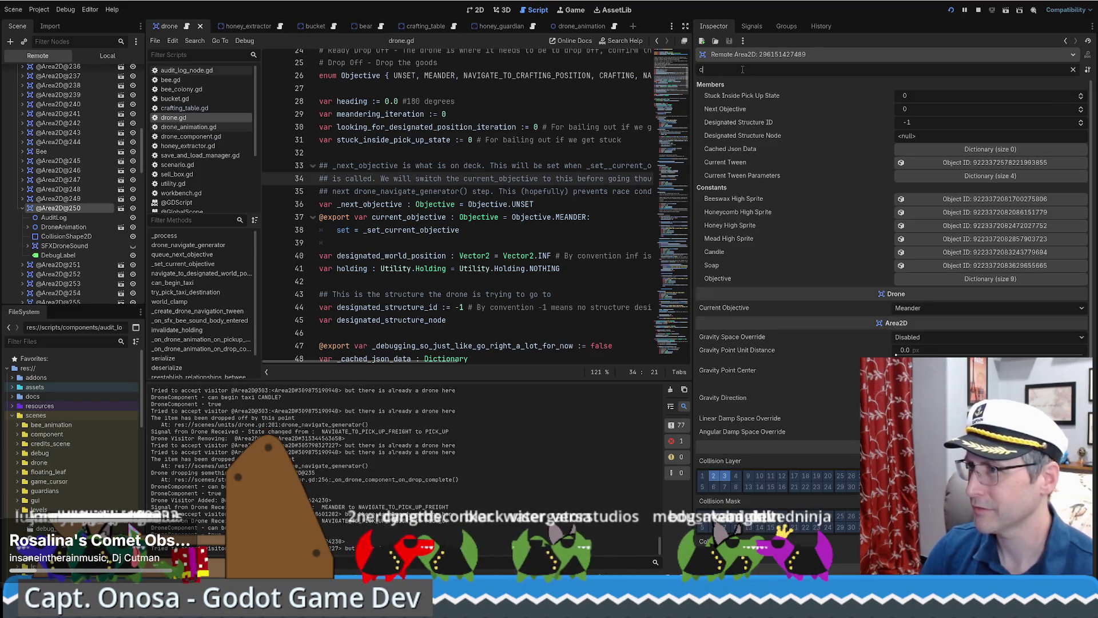
{"action": "type", "text": "ur"}
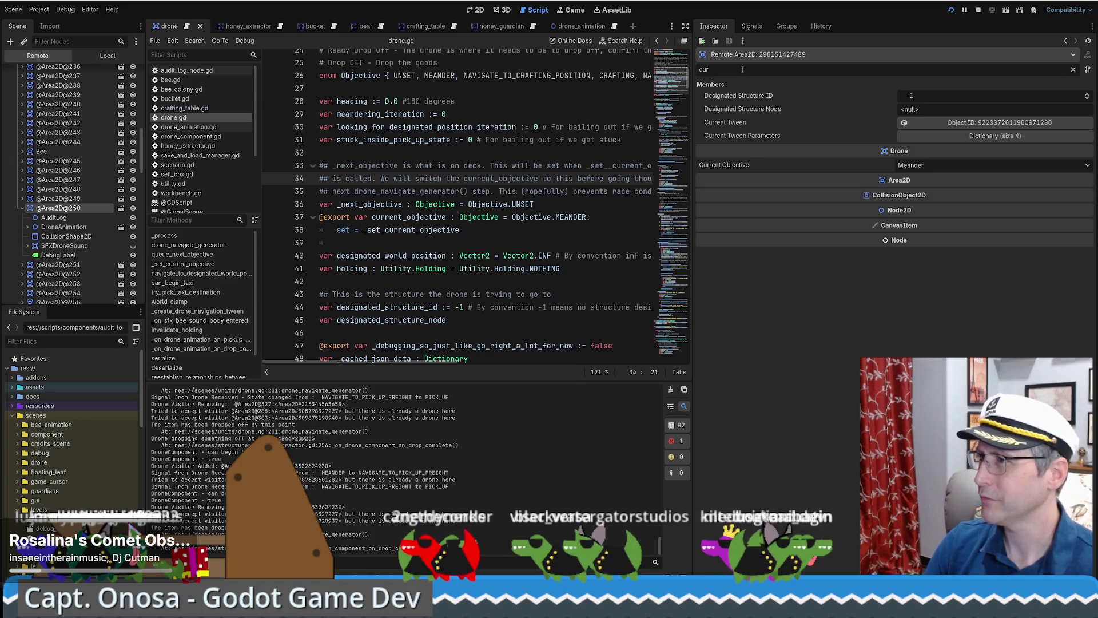
{"action": "key", "text": "BackSpace"}
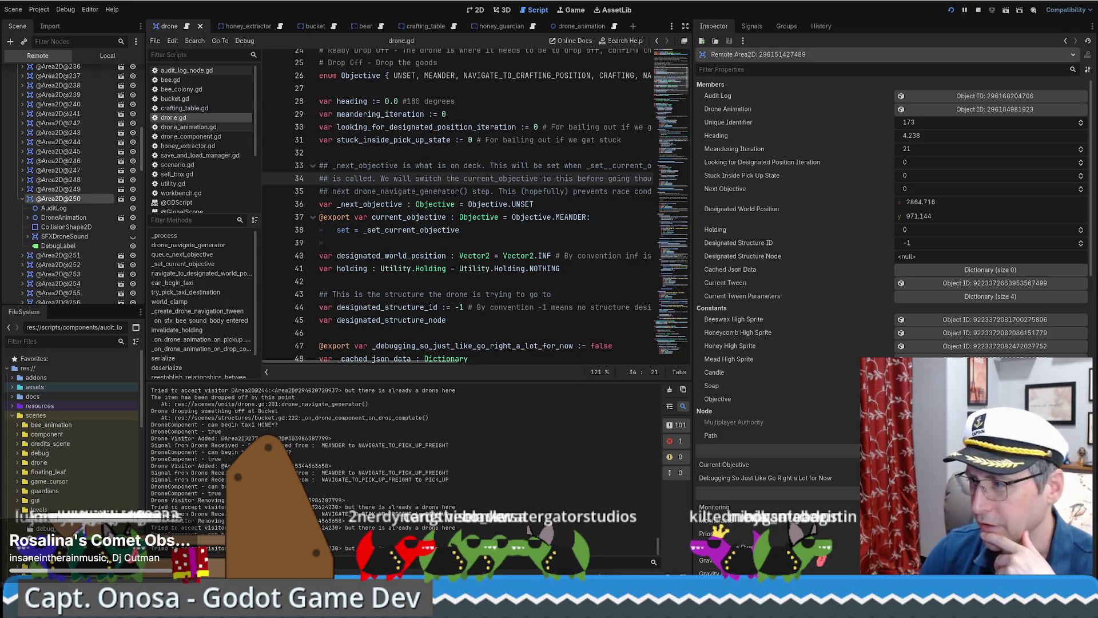
{"action": "key", "text": "alt+Tab"}
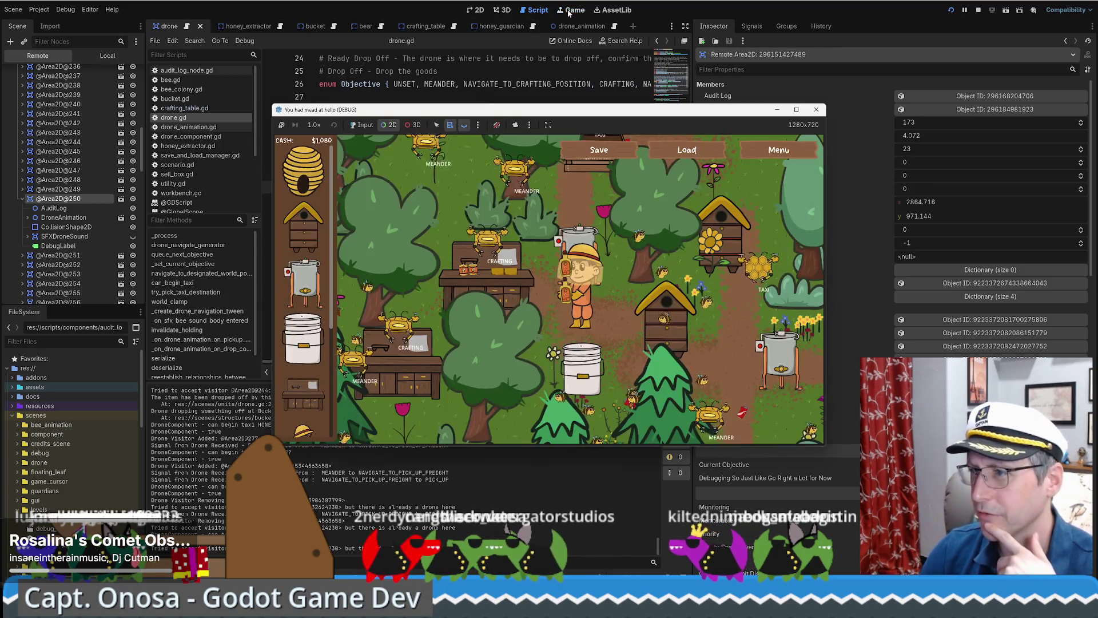
Step: Dismiss the game's node list and set the game speed to 16.0×
{"action": "right_click", "coordinate": [584, 303]}
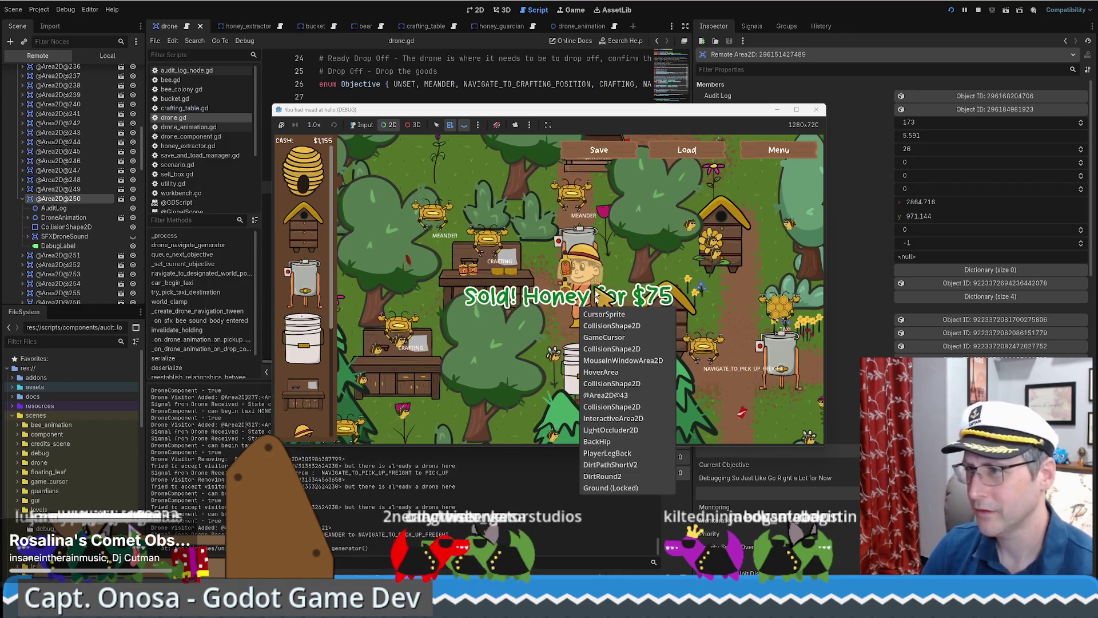
{"action": "key", "text": "Escape"}
{"action": "mouse_move", "coordinate": [626, 343]}
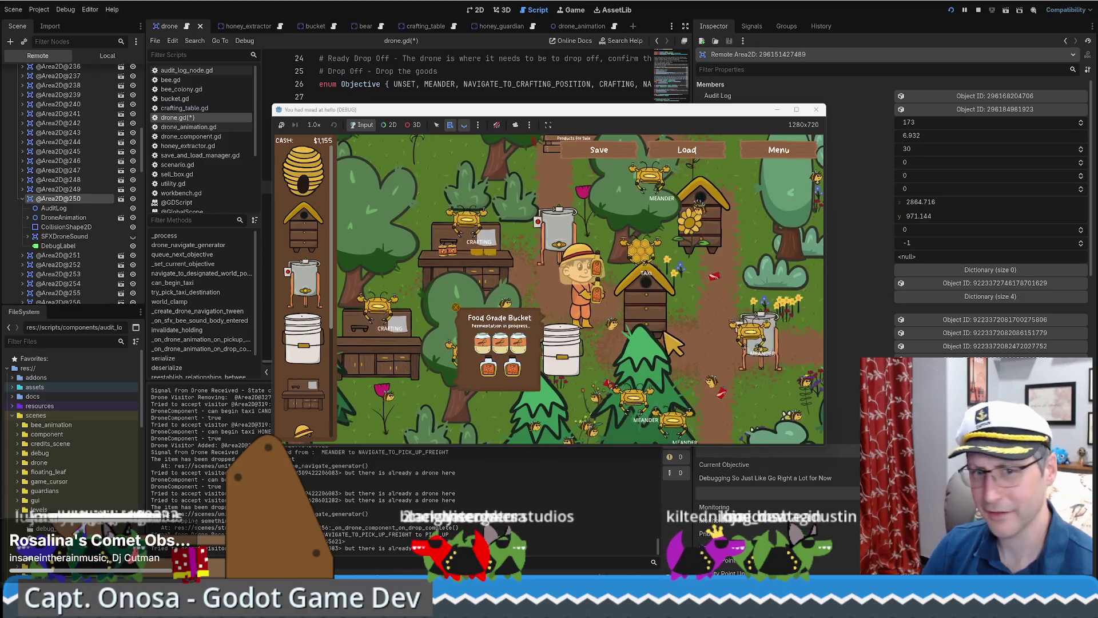
{"action": "left_click", "coordinate": [314, 125]}
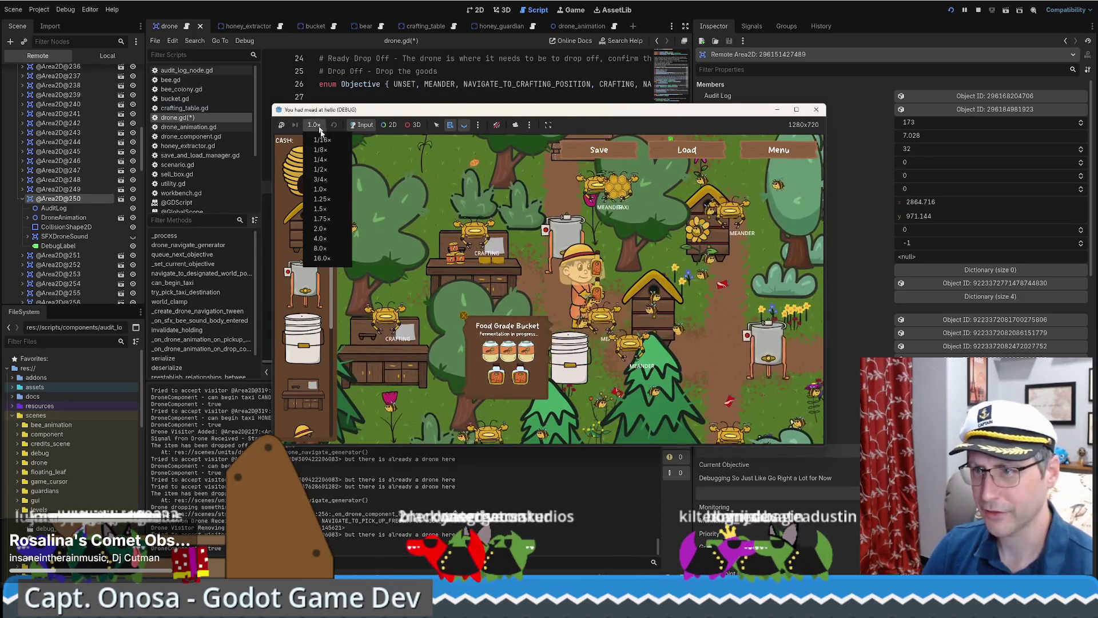
{"action": "left_click", "coordinate": [332, 258]}
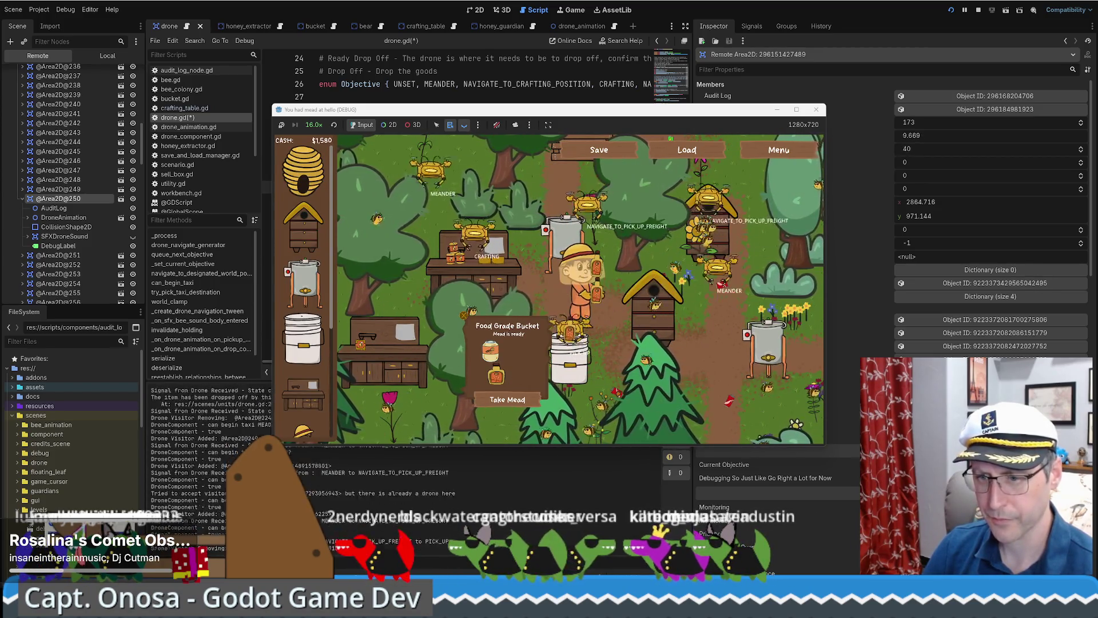
{"action": "key", "text": "alt+Tab"}
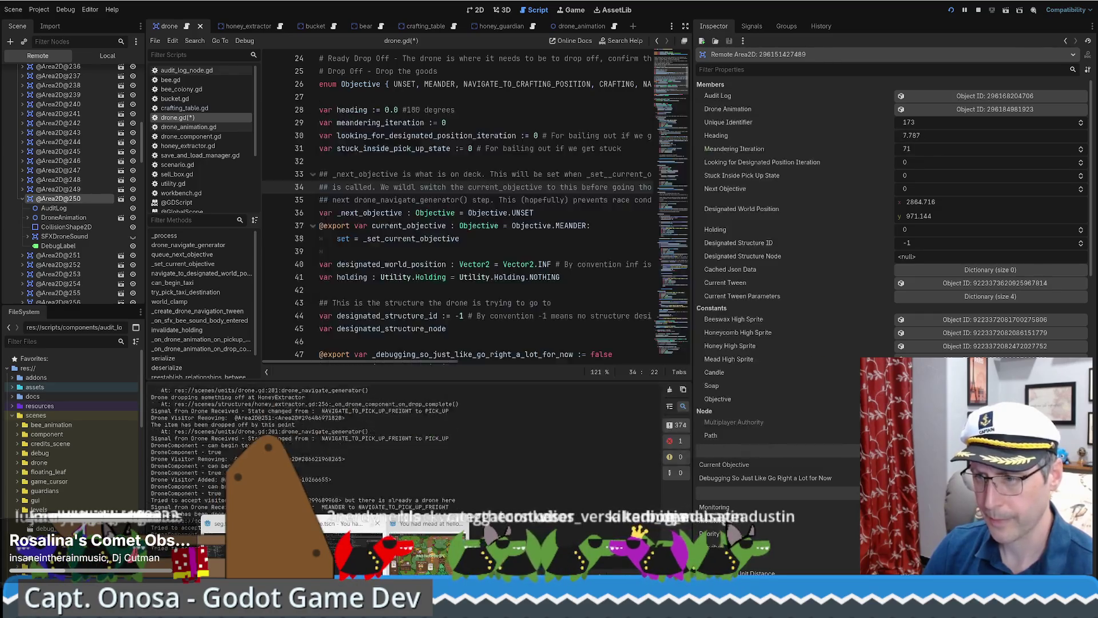
Step: Switch to the 2D view and open the crocodile_ridgid_body scene tab
{"action": "left_click", "coordinate": [459, 10]}
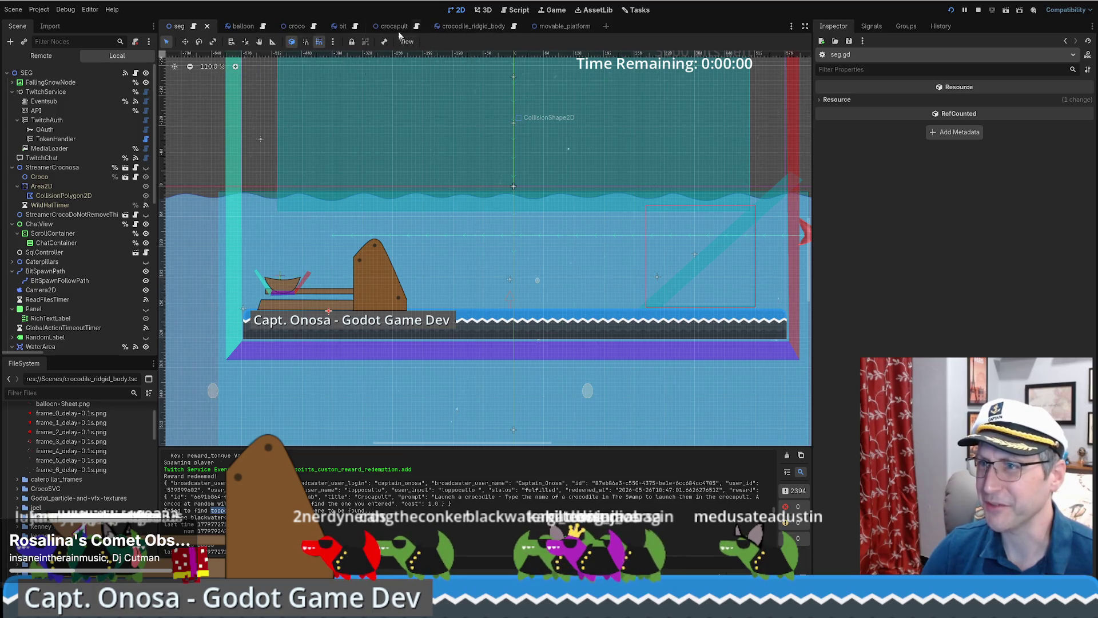
{"action": "mouse_move", "coordinate": [474, 26]}
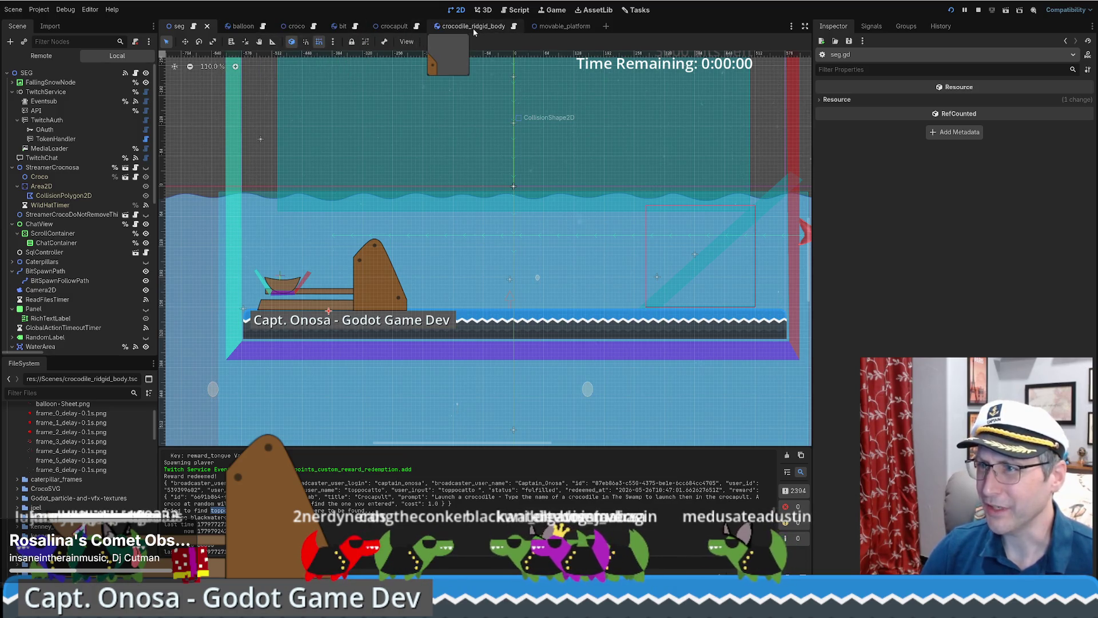
{"action": "left_click", "coordinate": [473, 29]}
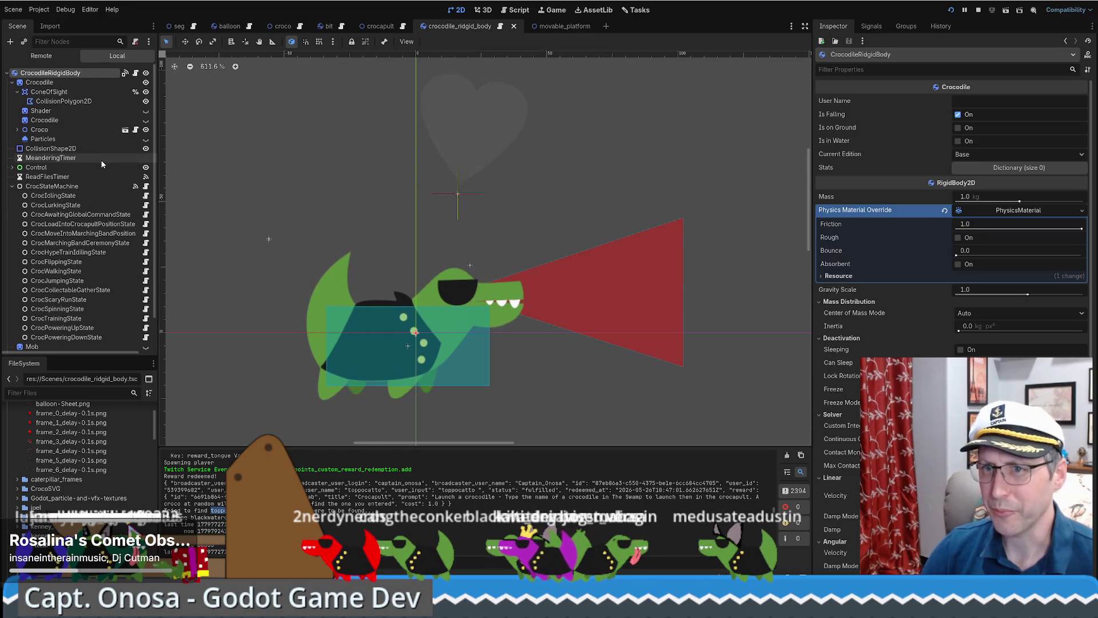
Step: Look over the croco scene, collapsing polygons and sleeping, then collapse Crocodile in crocodile_ridgid_body
{"action": "left_click", "coordinate": [285, 27]}
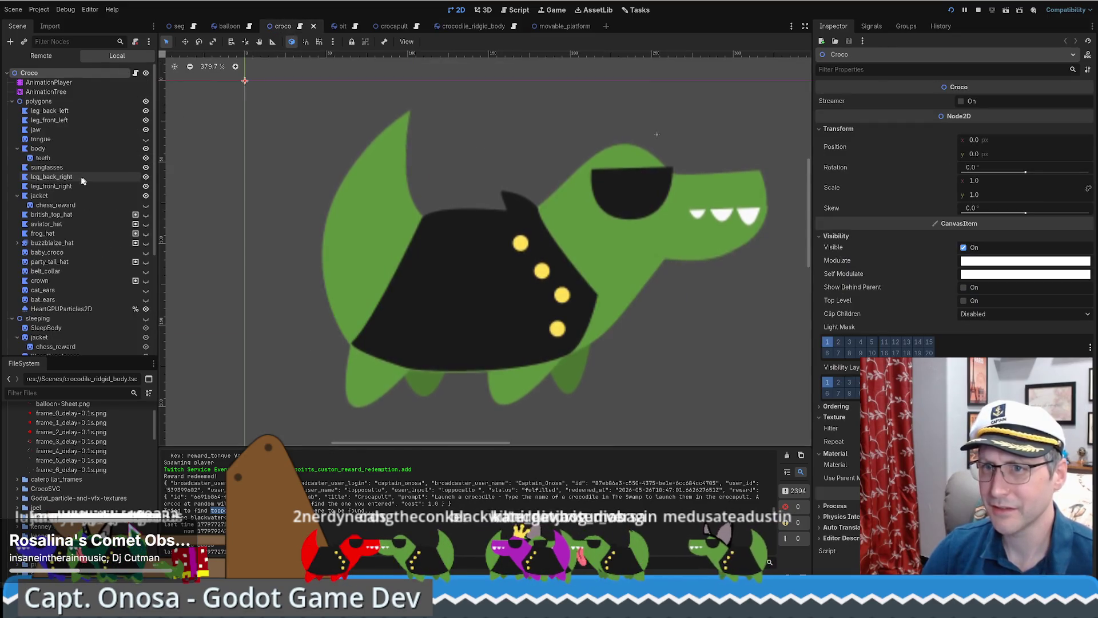
{"action": "scroll", "coordinate": [86, 208], "scroll_direction": "down", "scroll_amount": 2}
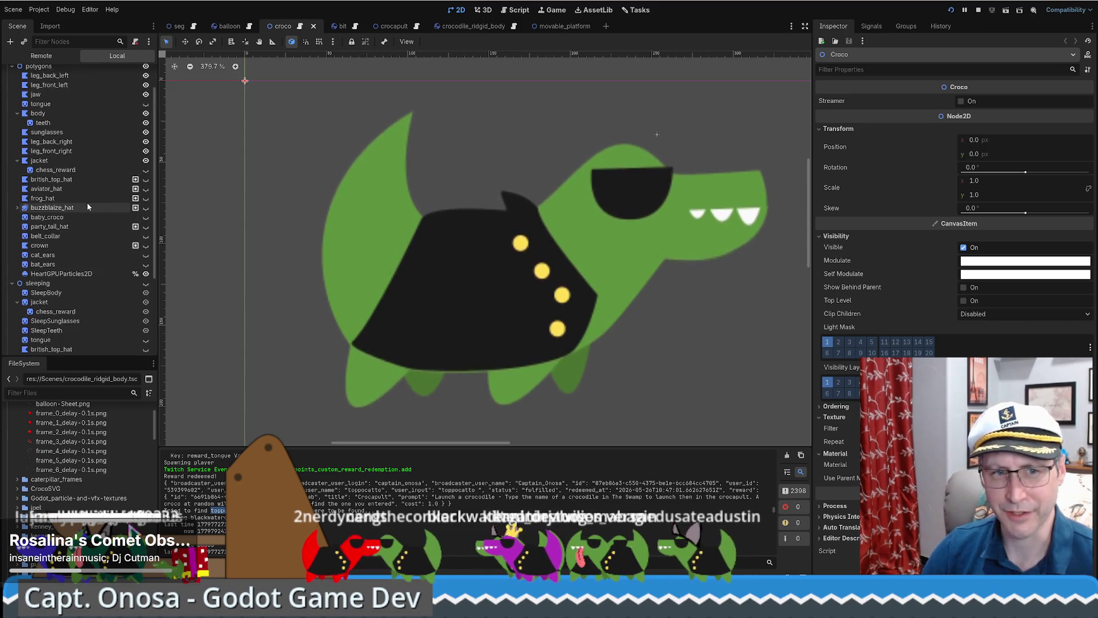
{"action": "scroll", "coordinate": [85, 207], "scroll_direction": "down", "scroll_amount": 2}
{"action": "scroll", "coordinate": [84, 203], "scroll_direction": "up", "scroll_amount": 4}
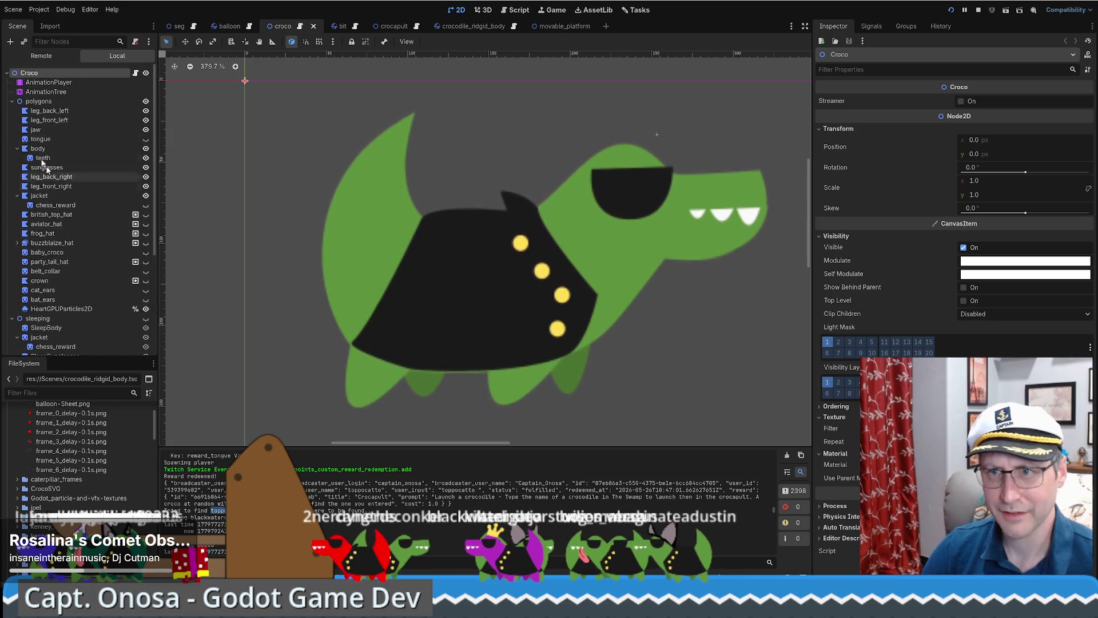
{"action": "left_click", "coordinate": [12, 101]}
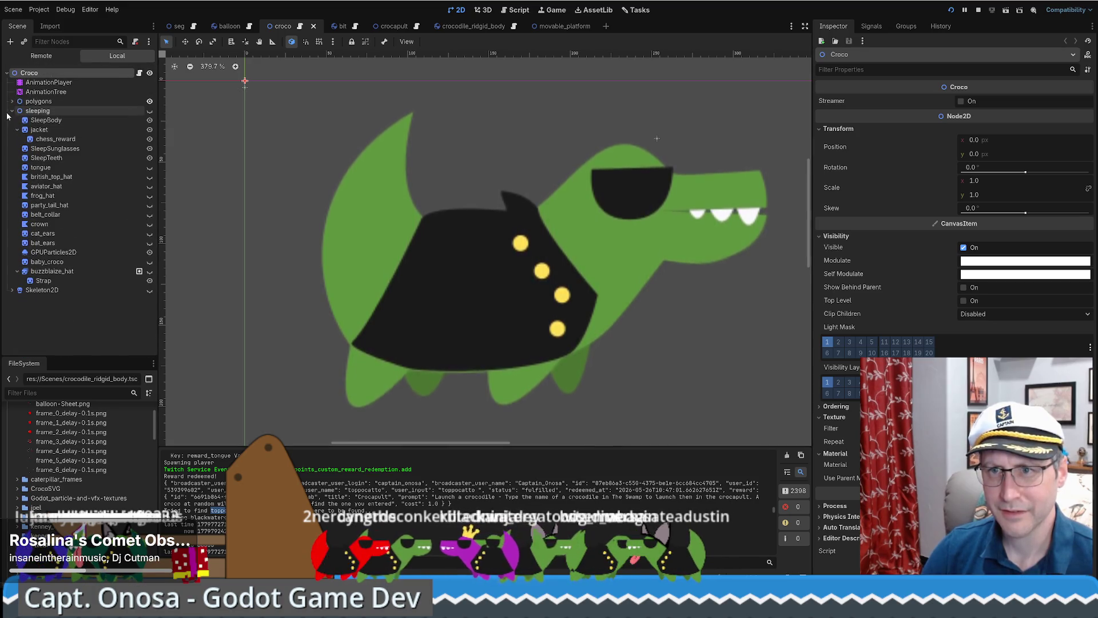
{"action": "left_click", "coordinate": [12, 111]}
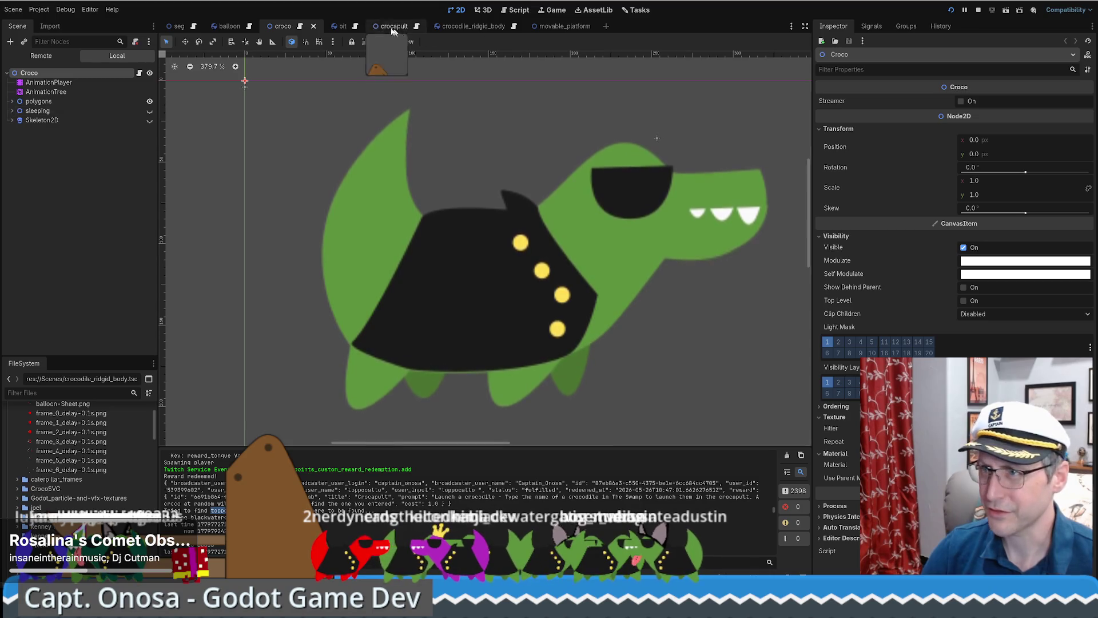
{"action": "left_click", "coordinate": [460, 27]}
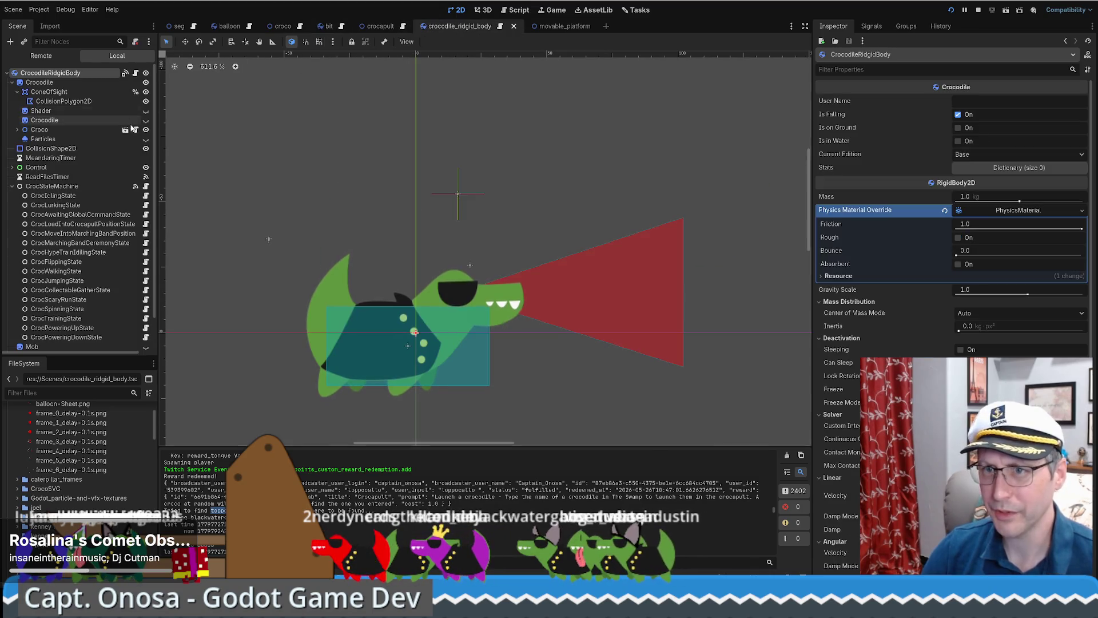
{"action": "left_click", "coordinate": [12, 82]}
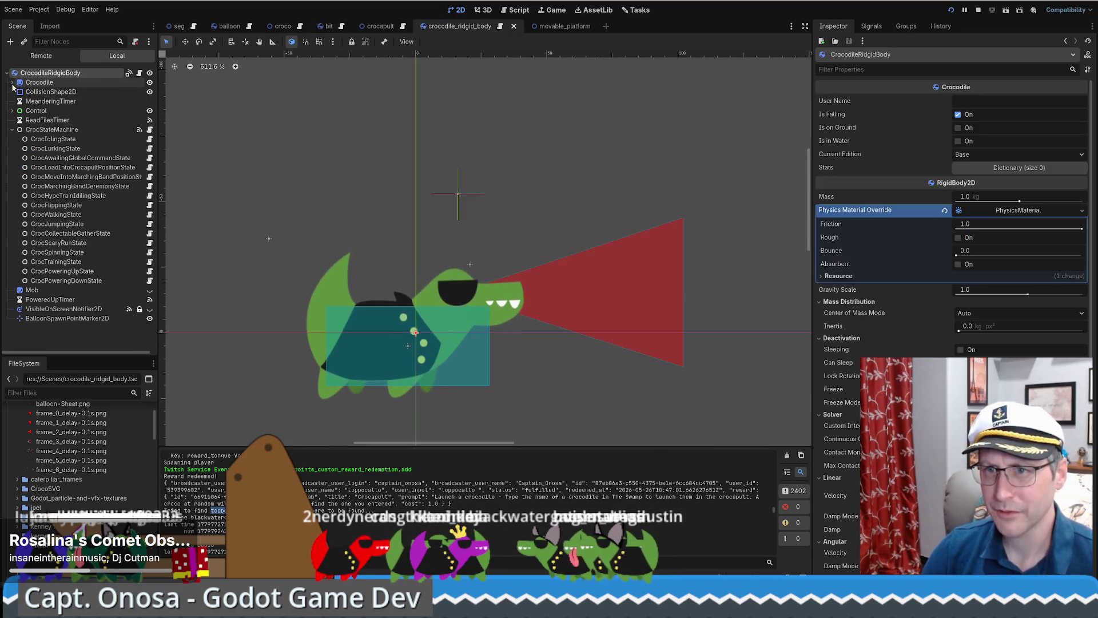
Step: Collapse CrocStateMachine, expand Crocodile and Croco, and inspect the Crocodile sprite
{"action": "left_click", "coordinate": [12, 130]}
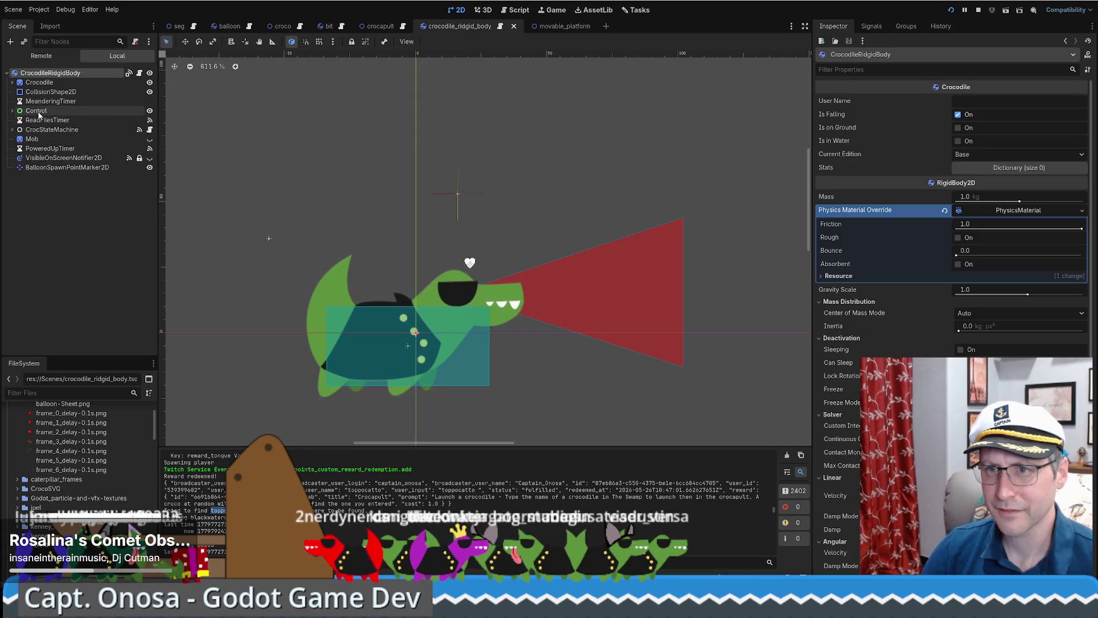
{"action": "left_click", "coordinate": [12, 82]}
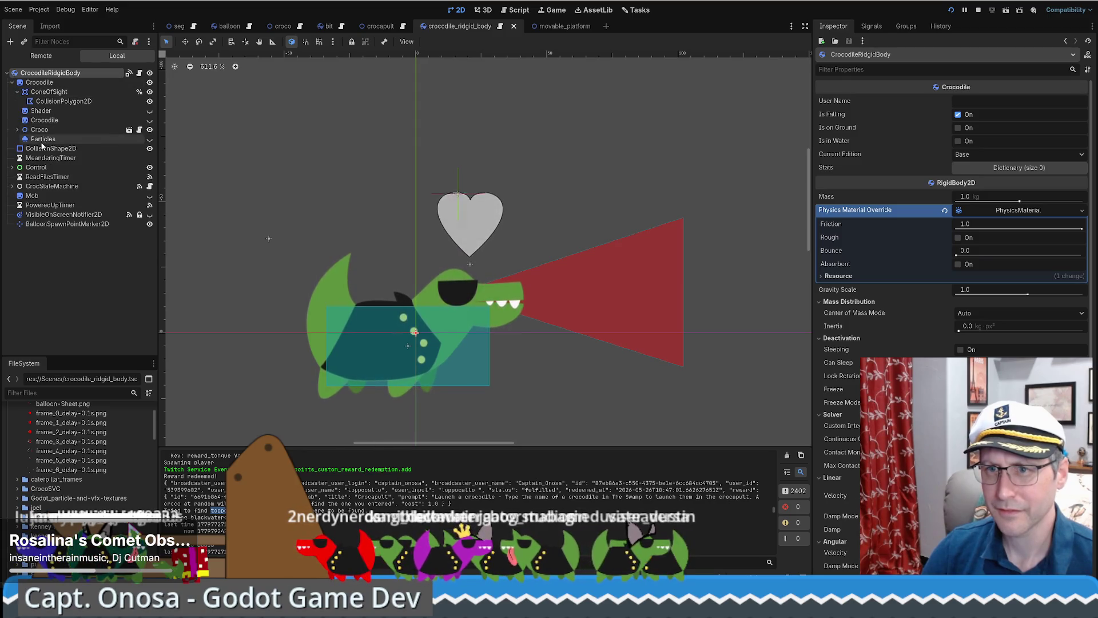
{"action": "left_click", "coordinate": [45, 120]}
{"action": "left_click", "coordinate": [18, 129]}
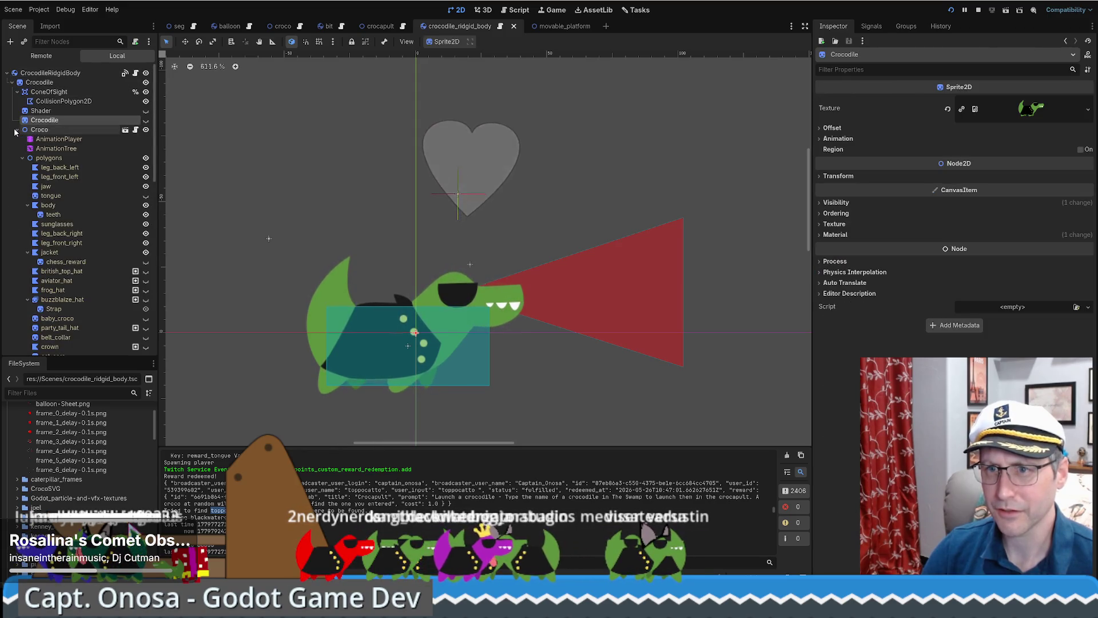
{"action": "left_click", "coordinate": [22, 158]}
{"action": "left_click", "coordinate": [23, 177]}
{"action": "left_click", "coordinate": [23, 177]}
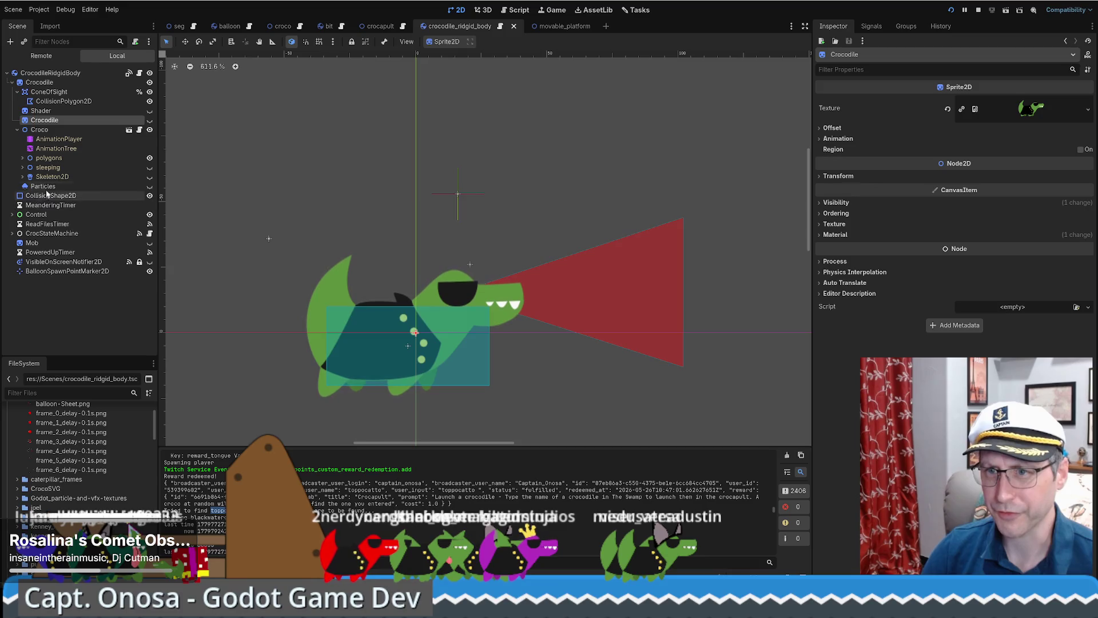
Step: Inspect Particles, then expand Control and show CrocNameLabel's properties in the Inspector
{"action": "left_click", "coordinate": [45, 187]}
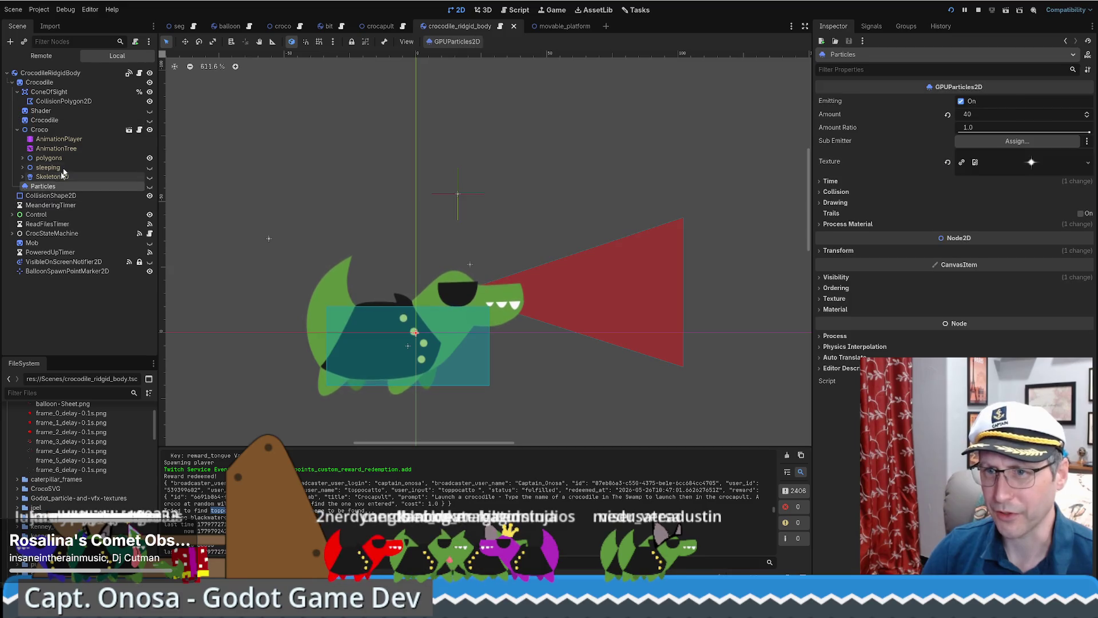
{"action": "left_click", "coordinate": [18, 130]}
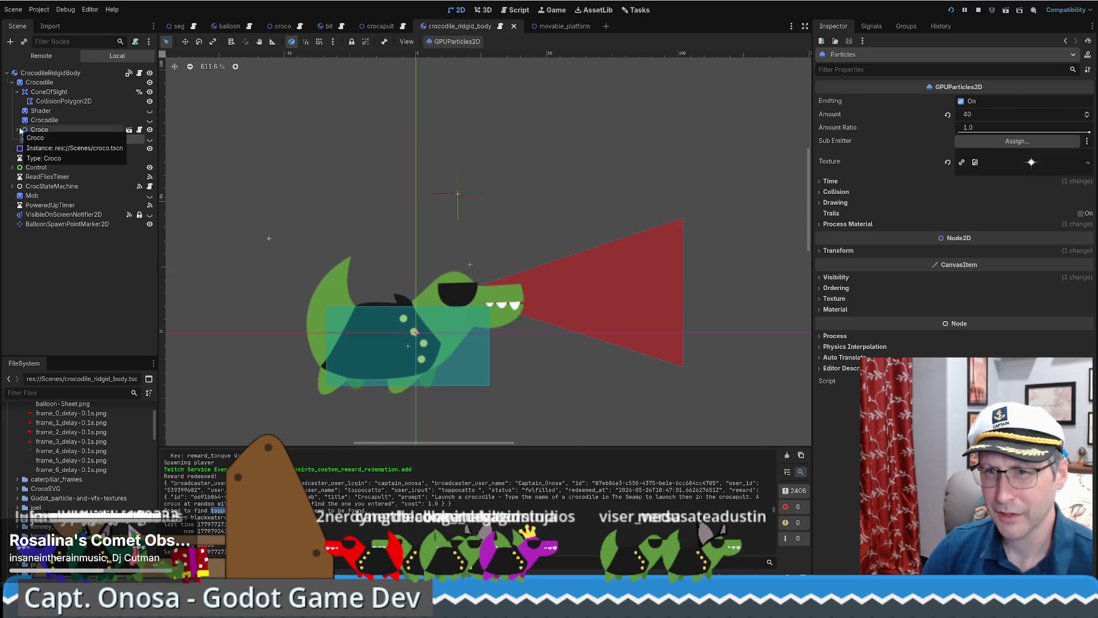
{"action": "left_click", "coordinate": [19, 168]}
{"action": "left_click", "coordinate": [11, 167]}
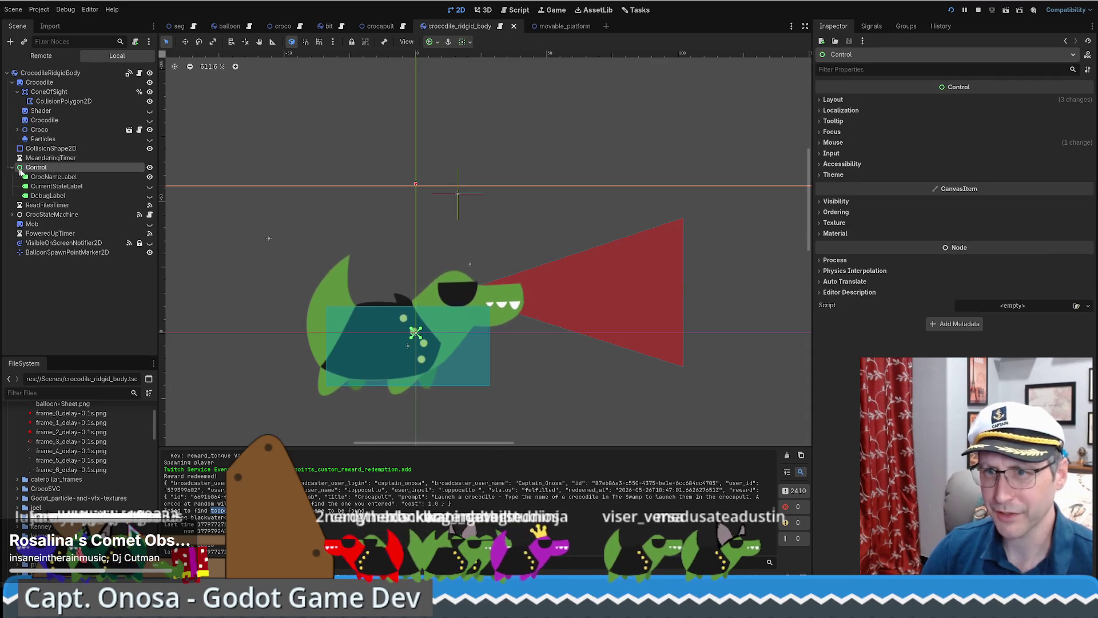
{"action": "left_click", "coordinate": [57, 177]}
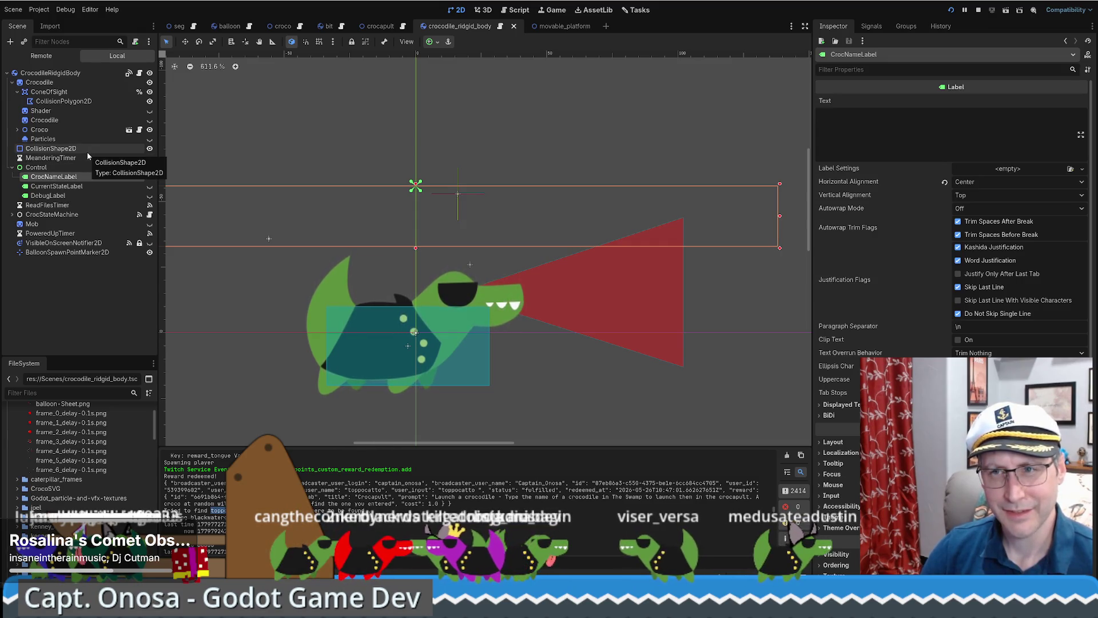
{"action": "left_click_drag", "start_coordinate": [295, 324], "coordinate": [435, 275]}
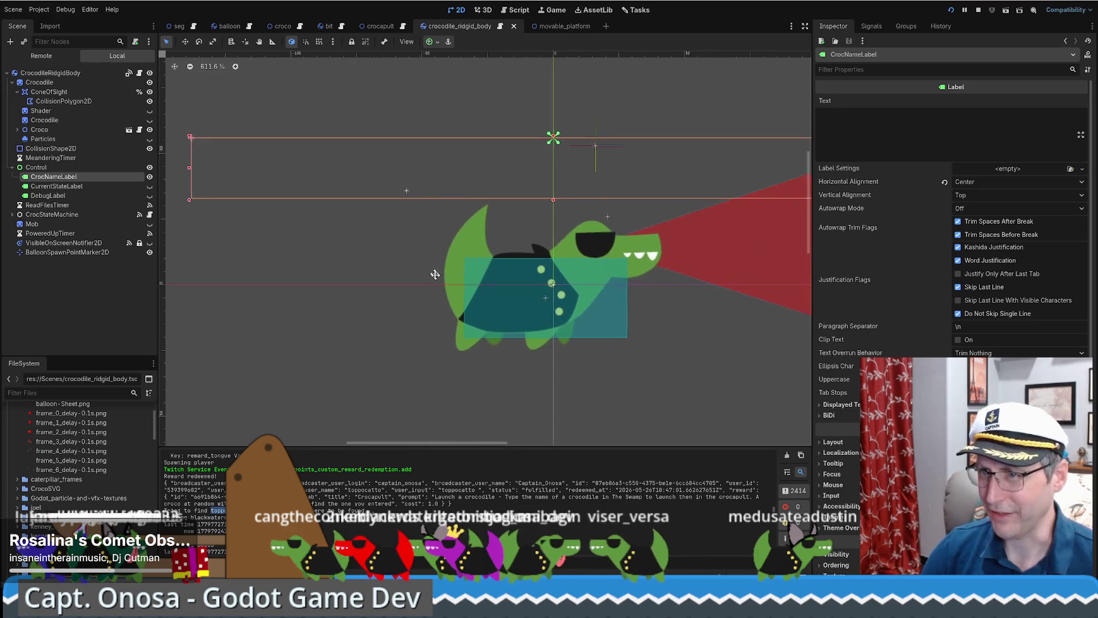
{"action": "scroll", "coordinate": [423, 276], "scroll_direction": "down", "scroll_amount": 3}
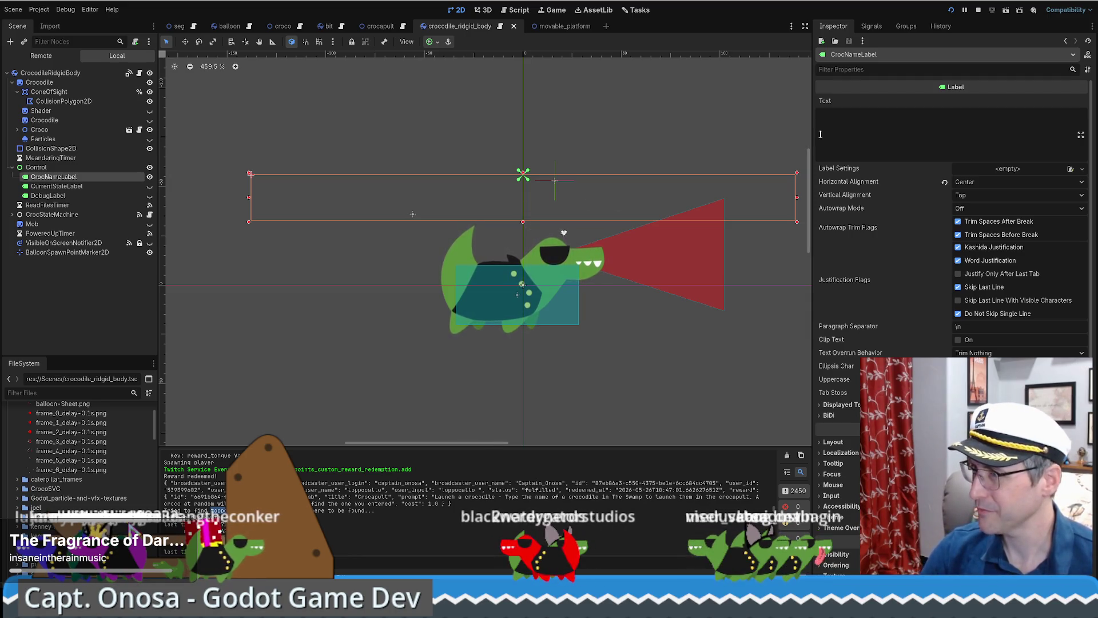
Step: Type a viewer's name into the crocodile name label's Text field as a preview
{"action": "scroll", "coordinate": [492, 201], "scroll_direction": "down", "scroll_amount": 2}
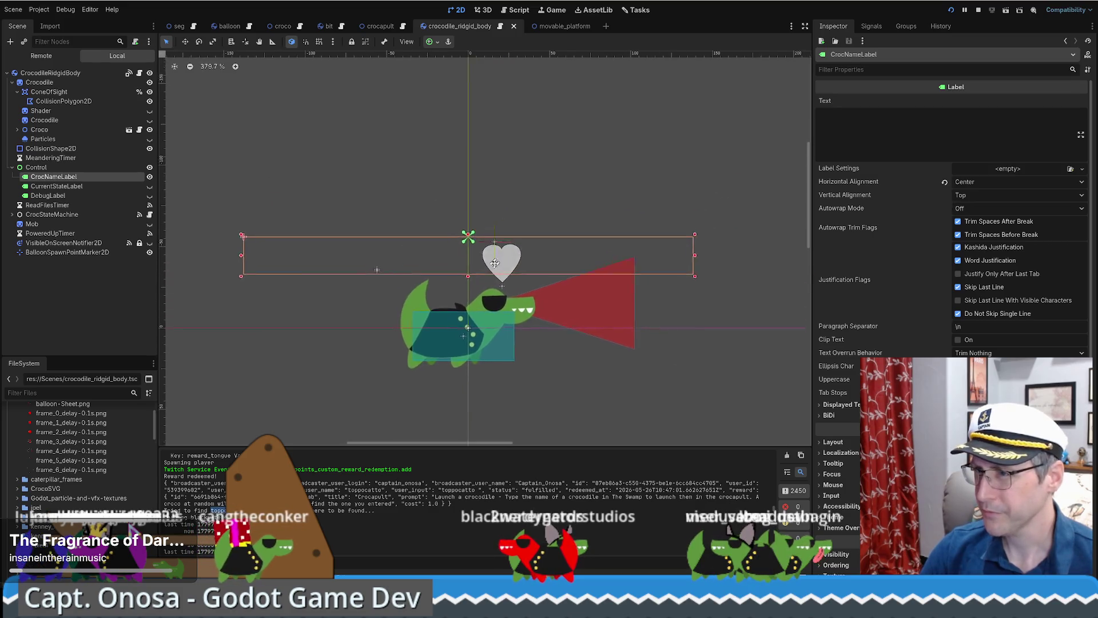
{"action": "left_click", "coordinate": [876, 144]}
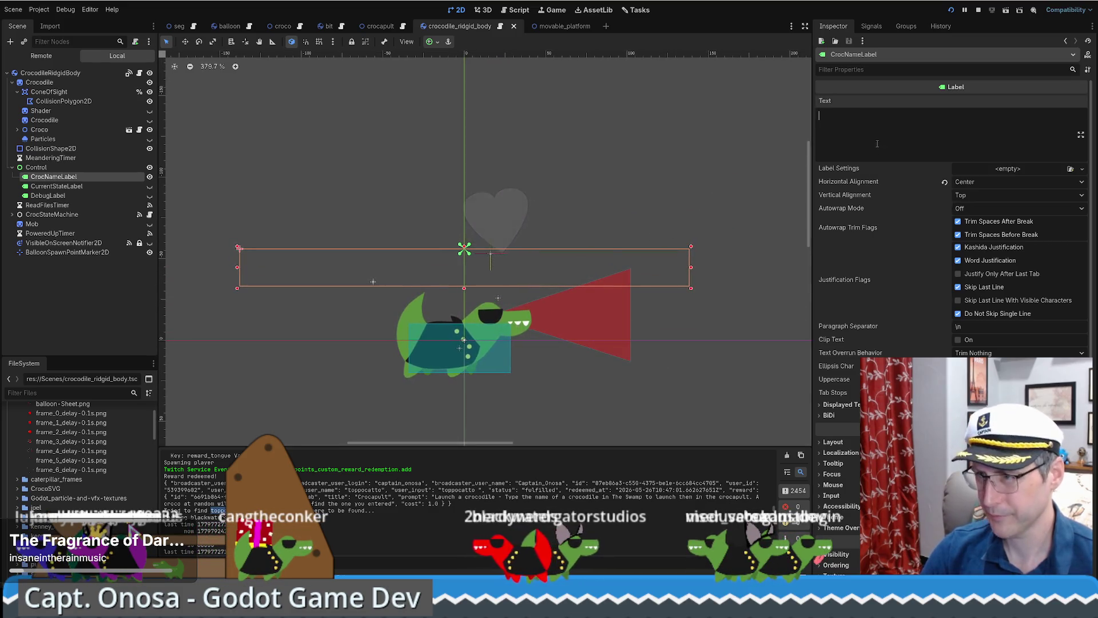
{"action": "type", "text": "Ca"}
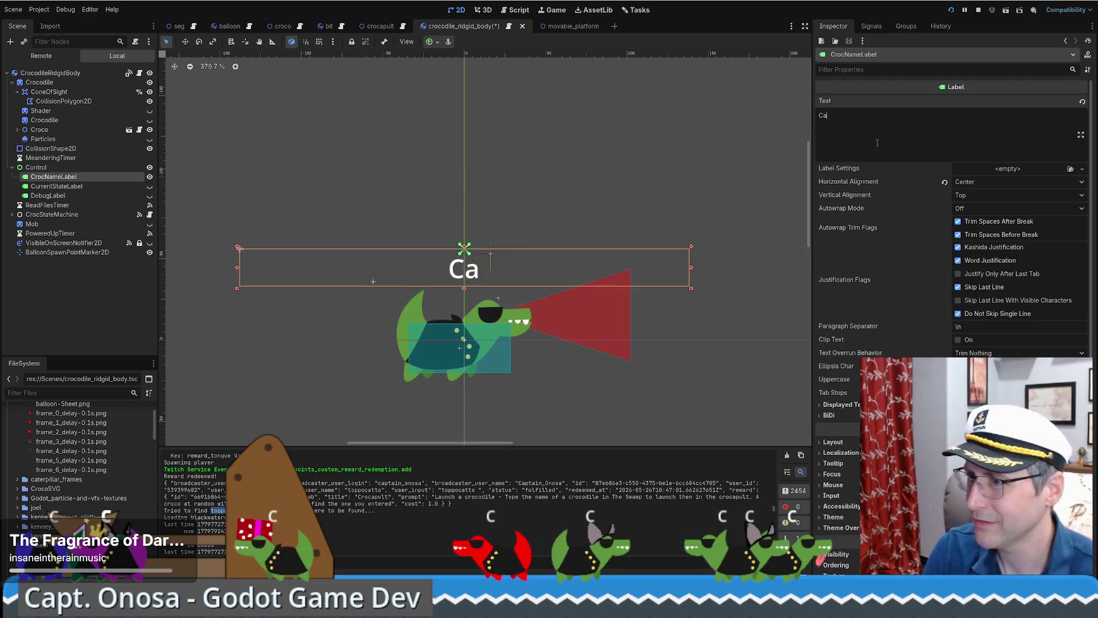
{"action": "type", "text": "ptain_Onosa"}
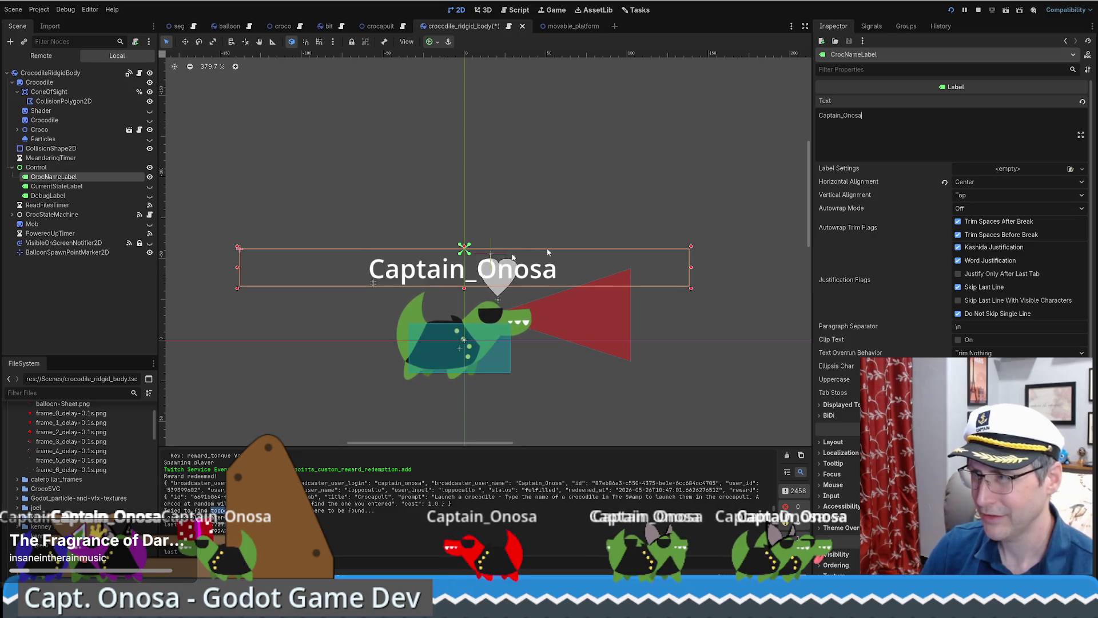
{"action": "double_click", "coordinate": [933, 116]}
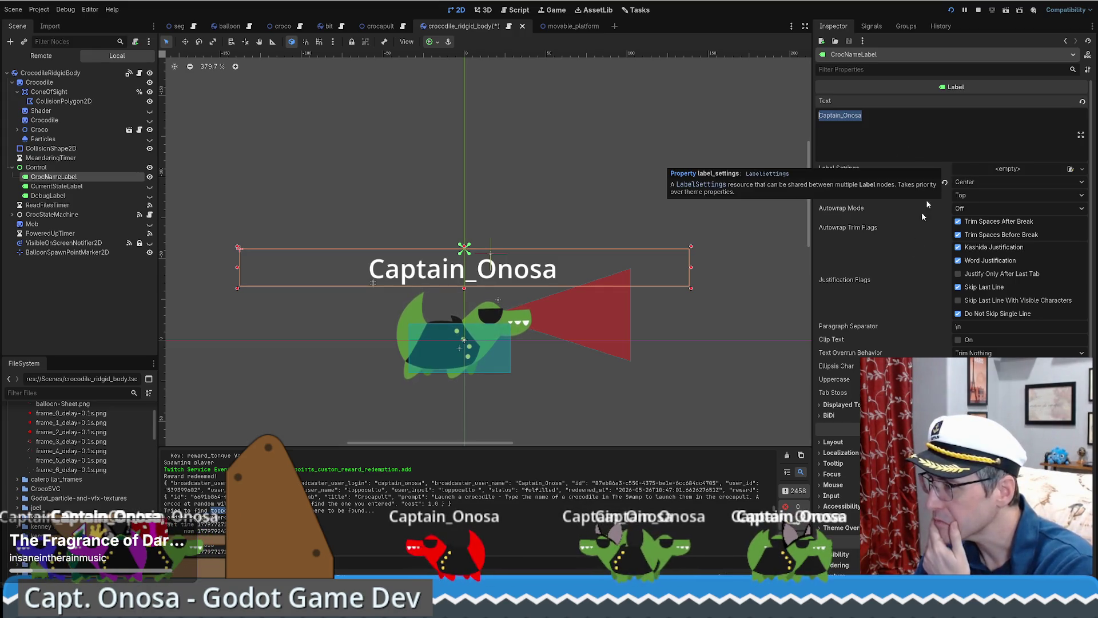
Step: Turn on Clip Text and expand the label's Displayed Text and Layout settings
{"action": "left_click", "coordinate": [957, 339]}
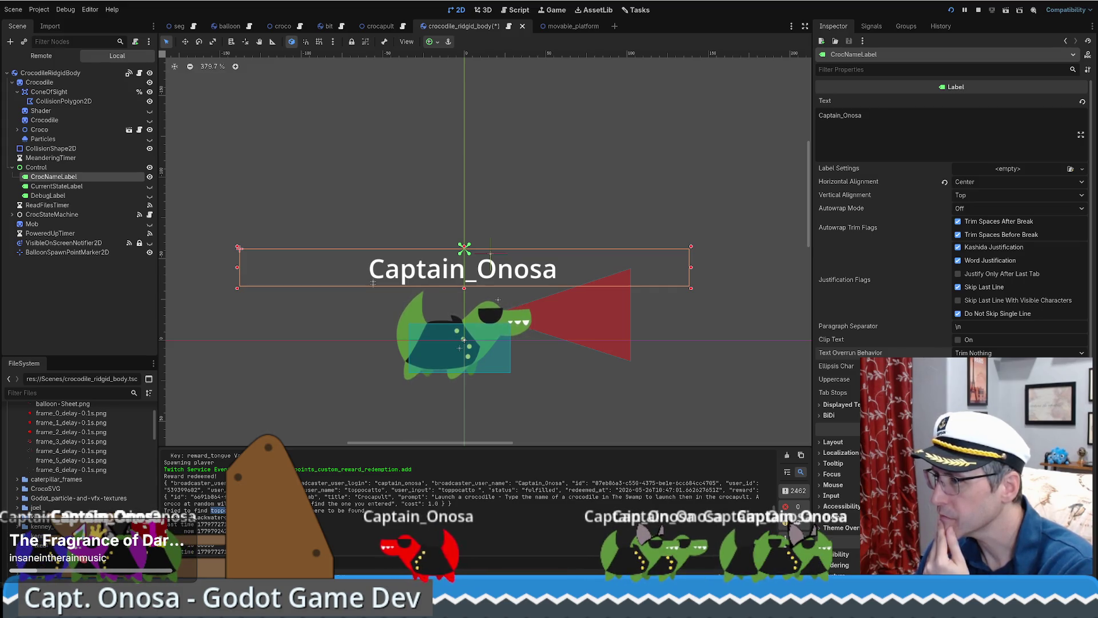
{"action": "left_click", "coordinate": [841, 405]}
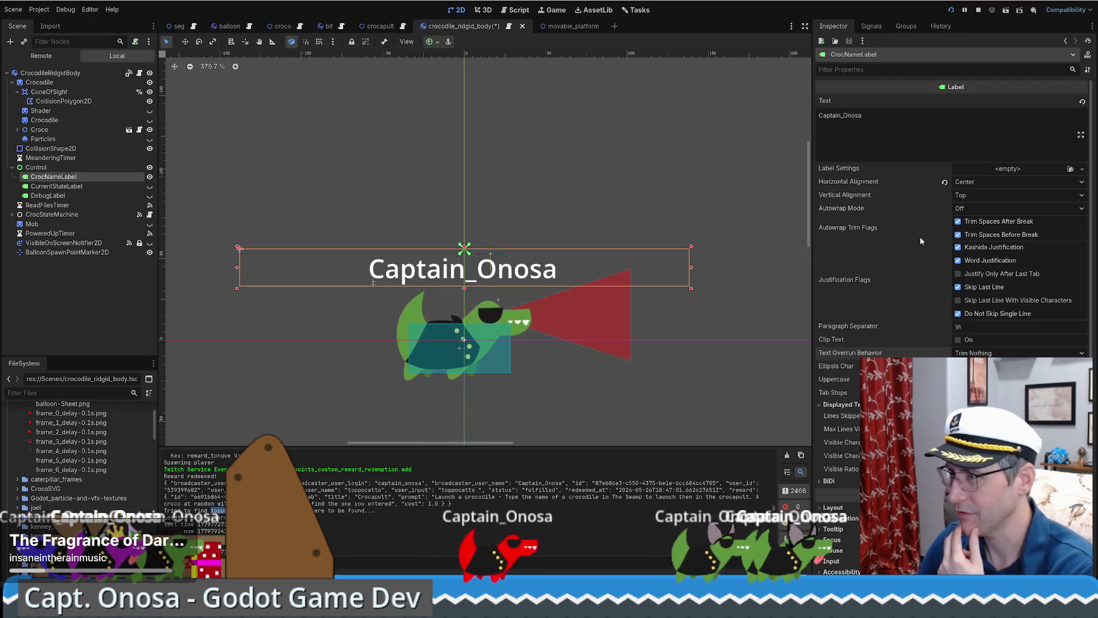
{"action": "scroll", "coordinate": [921, 243], "scroll_direction": "down", "scroll_amount": 2}
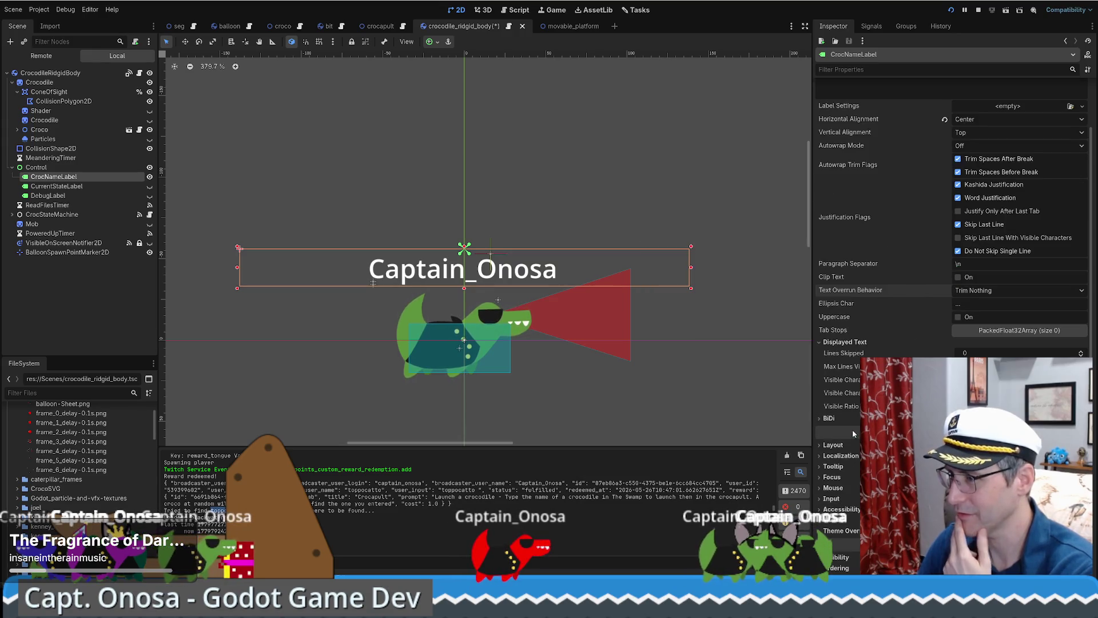
{"action": "left_click", "coordinate": [858, 445]}
{"action": "scroll", "coordinate": [846, 343], "scroll_direction": "down", "scroll_amount": 5}
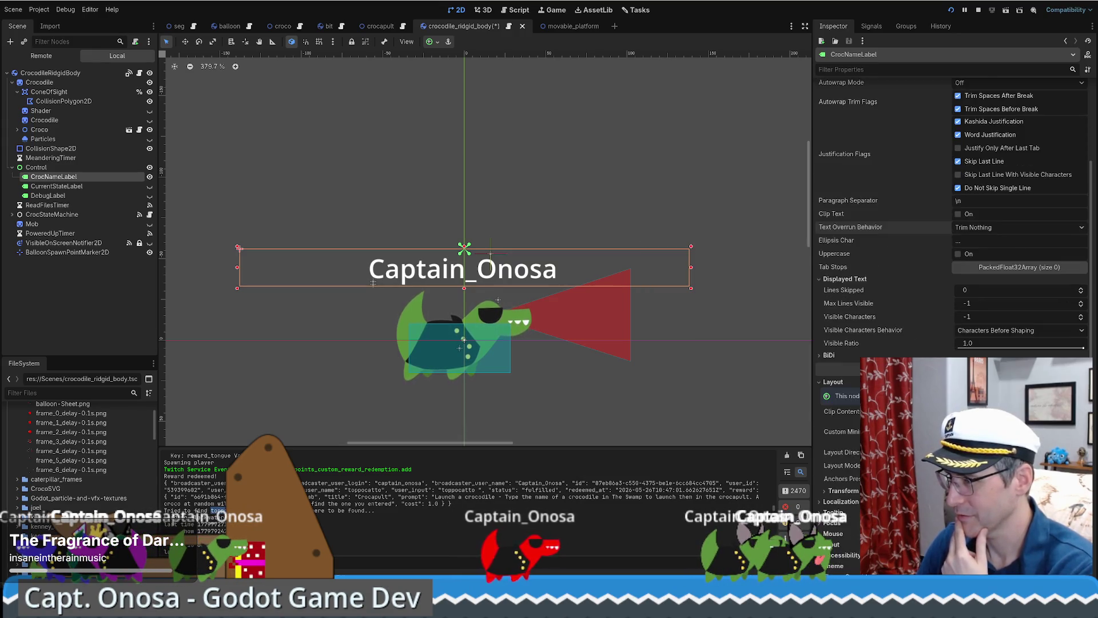
{"action": "scroll", "coordinate": [890, 112], "scroll_direction": "up", "scroll_amount": 7}
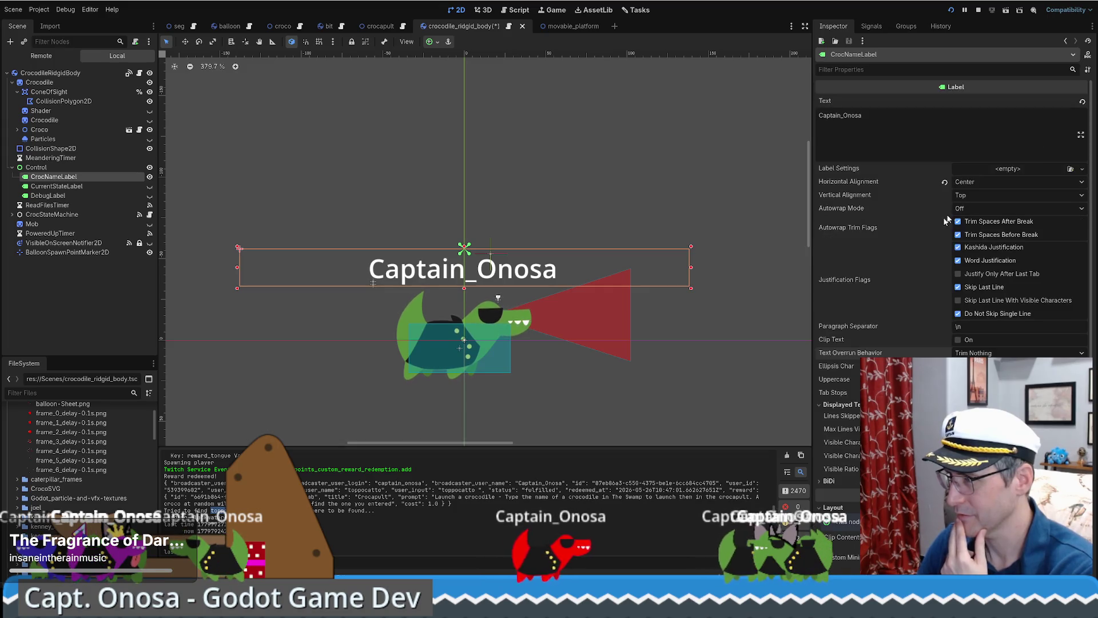
Step: Clear the CrocNameLabel text so it is empty again
{"action": "left_click", "coordinate": [890, 112]}
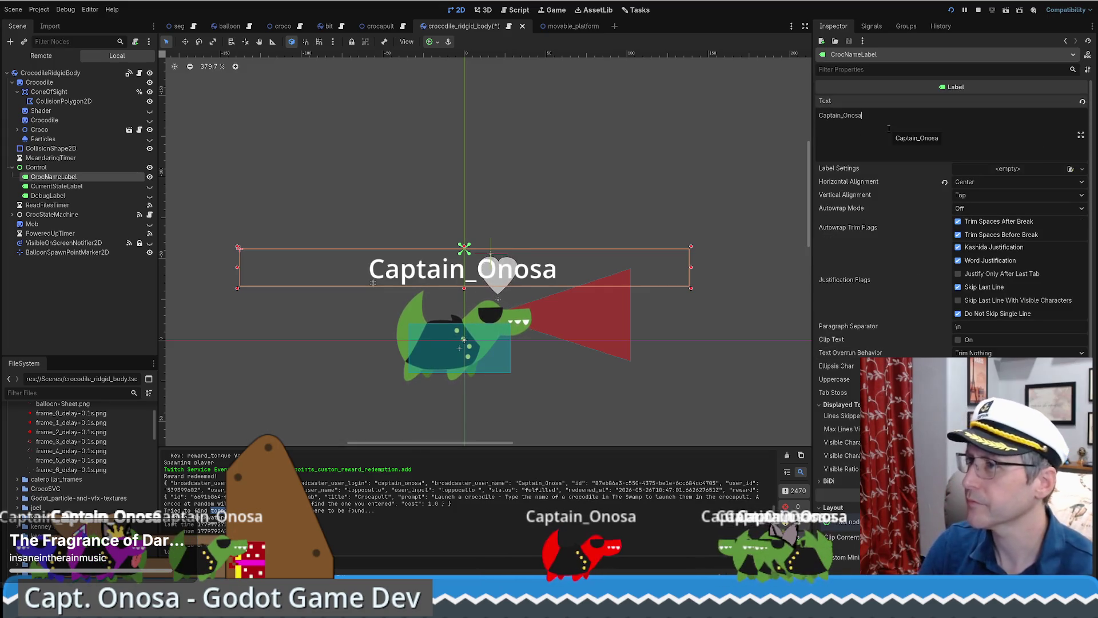
{"action": "key", "text": "ctrl+s"}
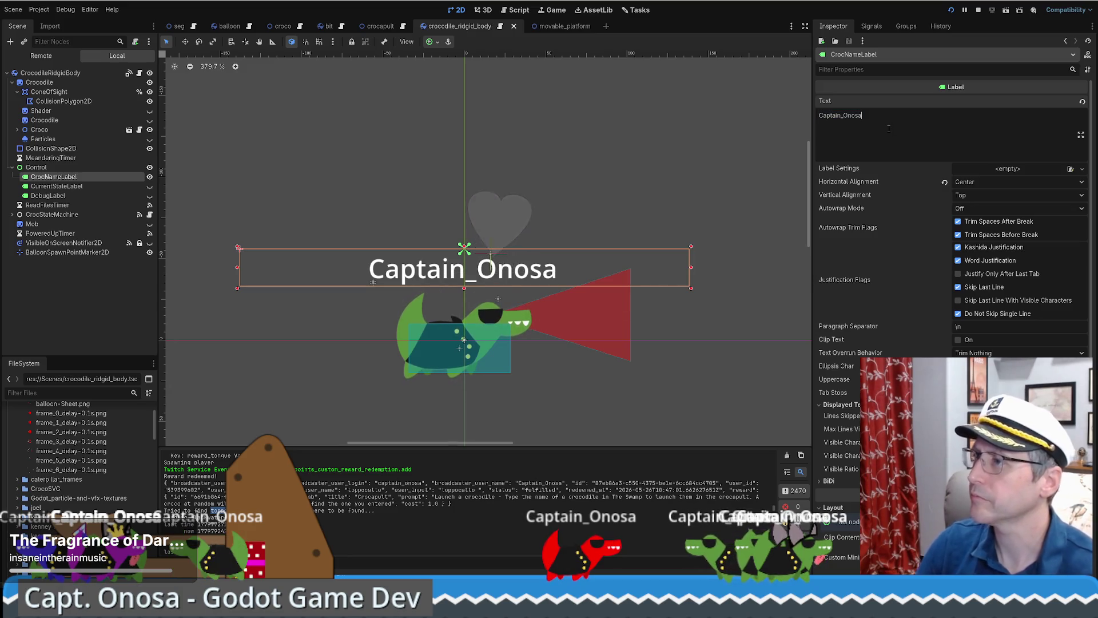
{"action": "key", "text": "BackSpace"}
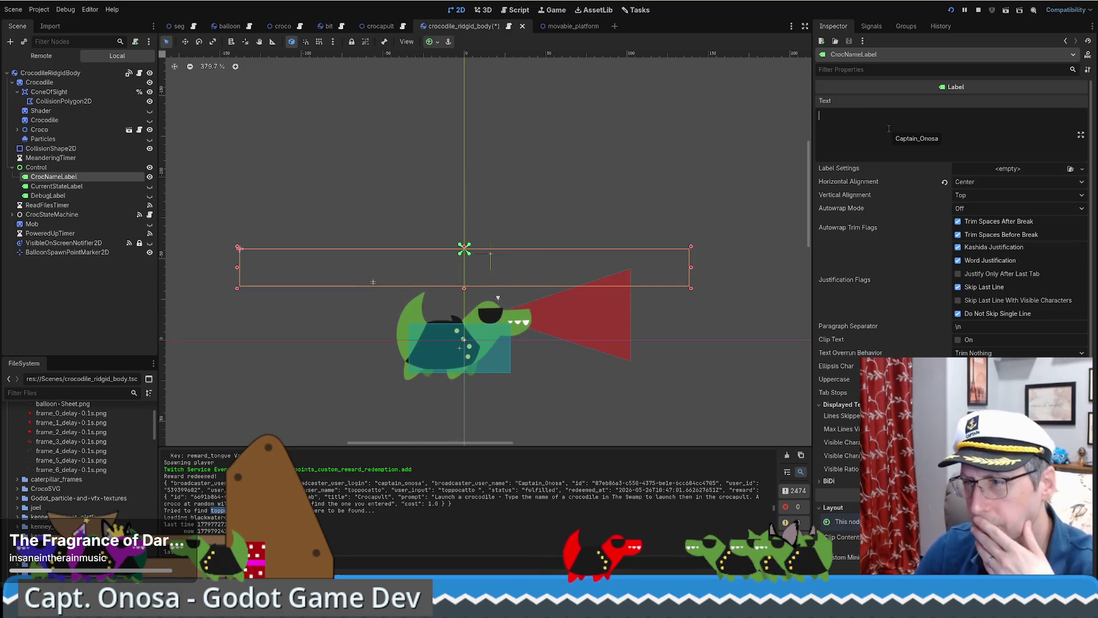
Step: Recheck the Control and CrocNameLabel nodes, then launch the bee-farming game to test
{"action": "left_click", "coordinate": [58, 169]}
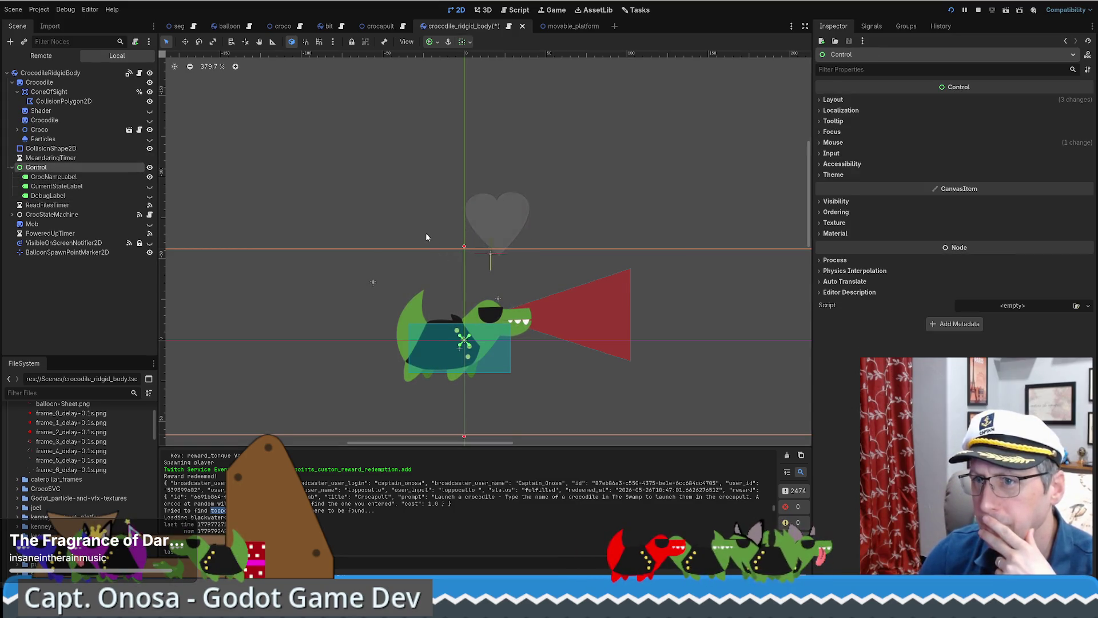
{"action": "scroll", "coordinate": [460, 267], "scroll_direction": "down", "scroll_amount": 6}
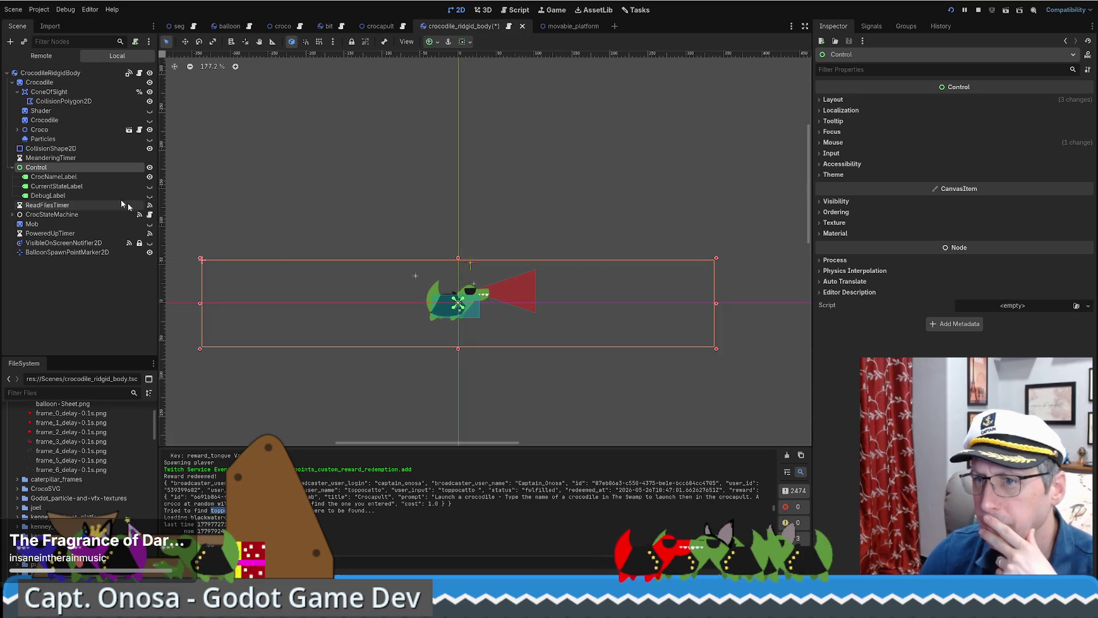
{"action": "left_click", "coordinate": [54, 176]}
{"action": "scroll", "coordinate": [452, 280], "scroll_direction": "up", "scroll_amount": 5}
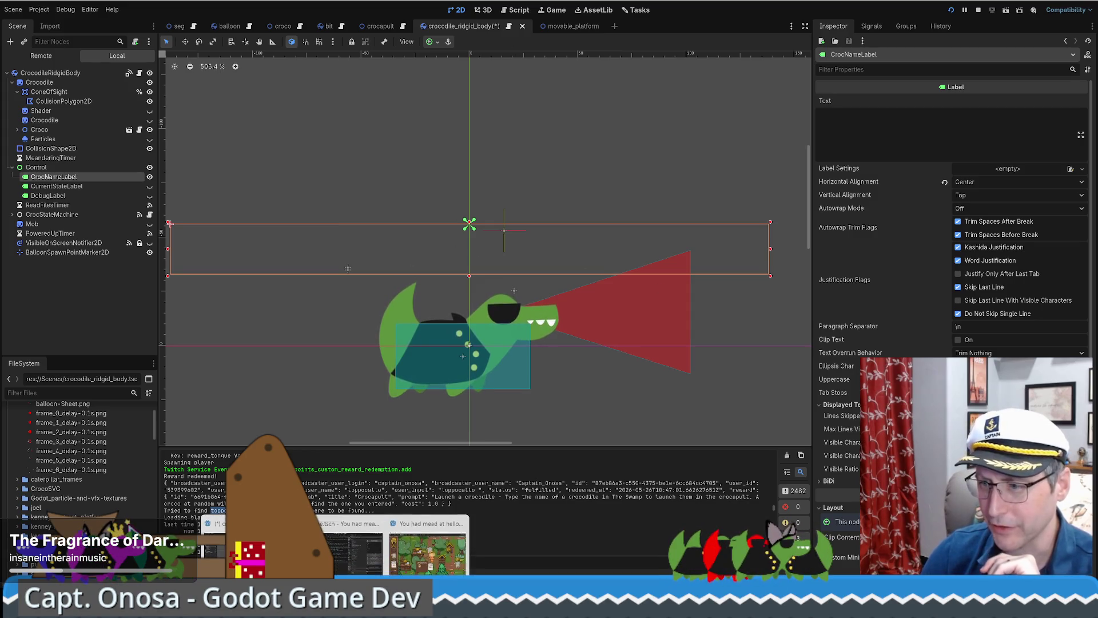
{"action": "key", "text": "alt+Tab"}
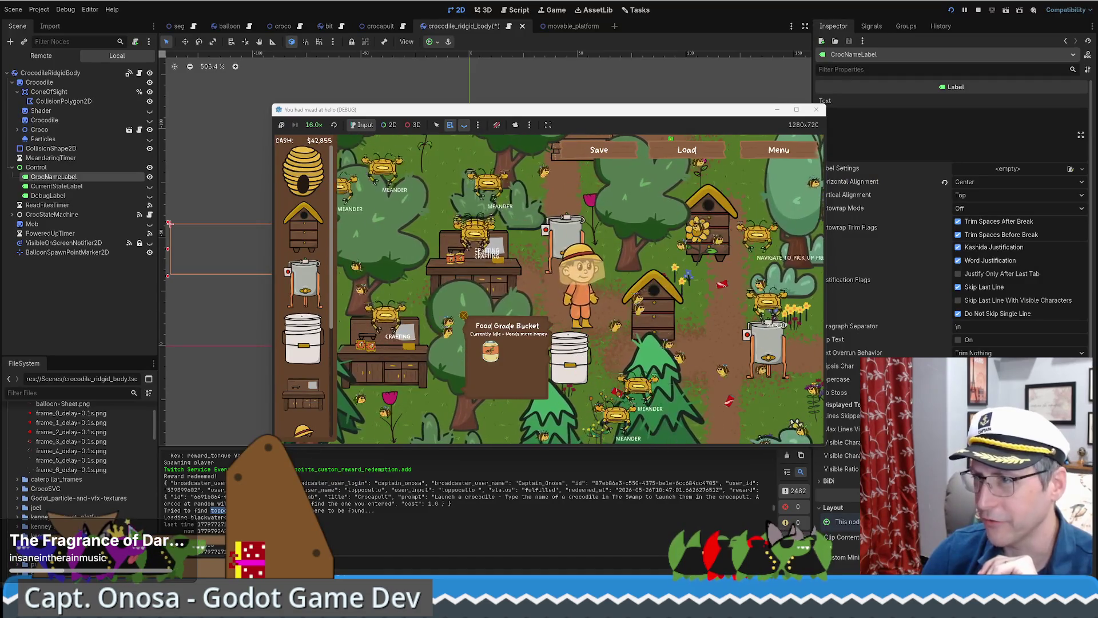
Step: Return the running game to 1.0× speed and move its window near the top
{"action": "left_click", "coordinate": [313, 124]}
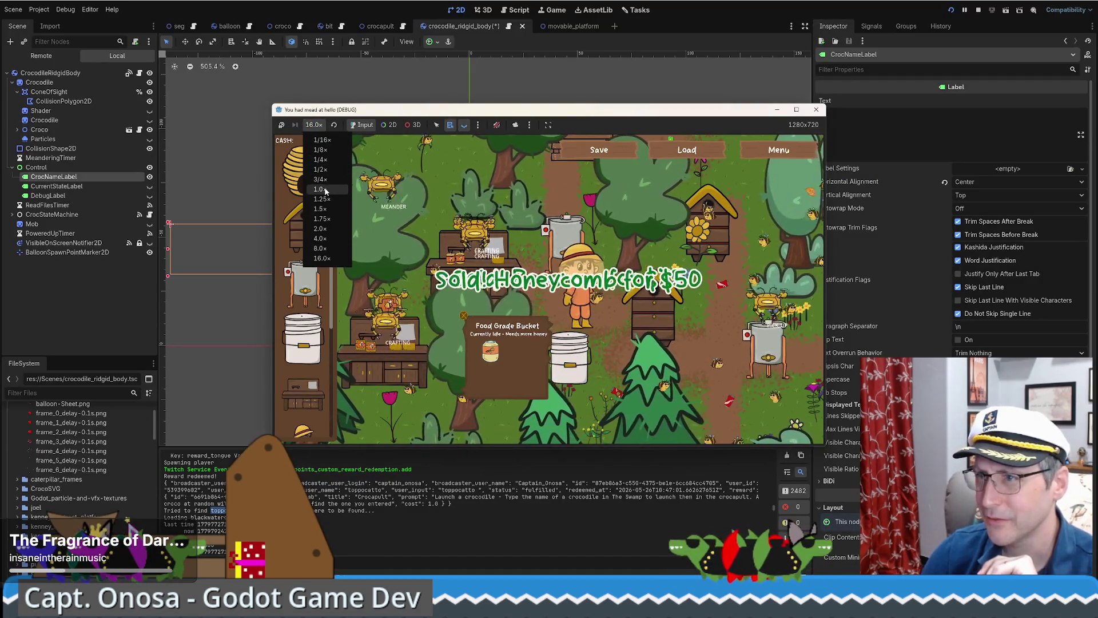
{"action": "left_click", "coordinate": [322, 188]}
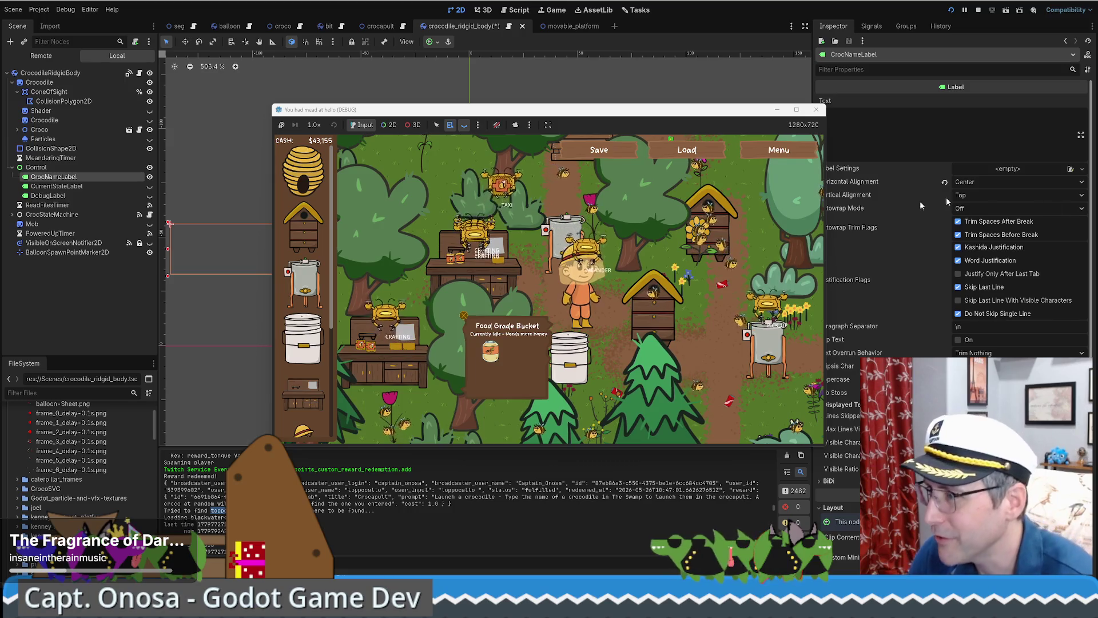
{"action": "left_click_drag", "start_coordinate": [727, 110], "coordinate": [634, 46]}
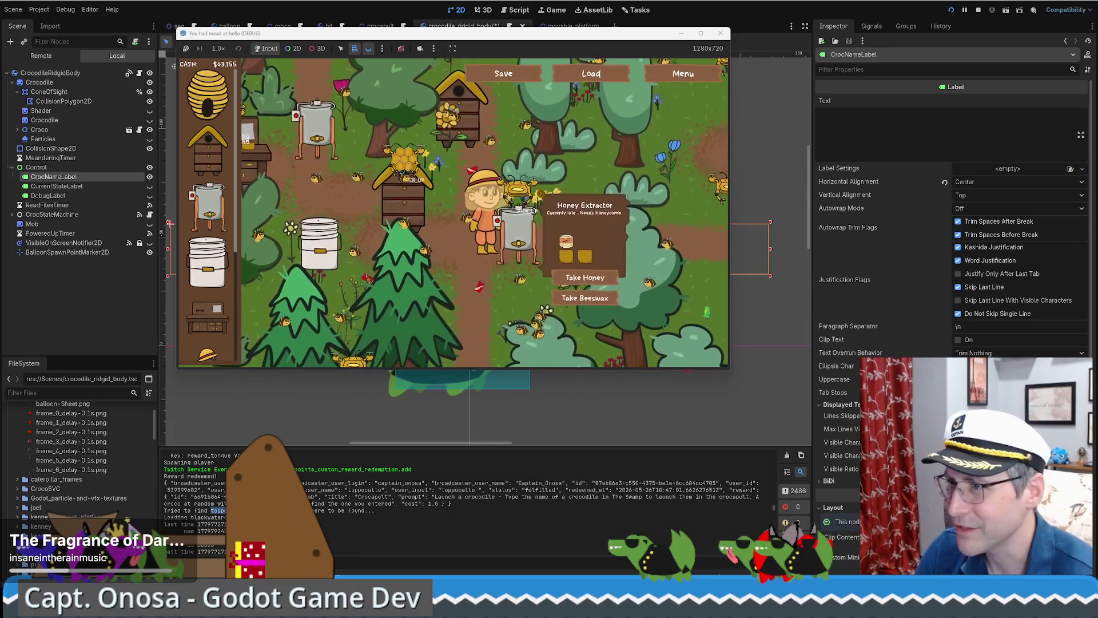
Step: Enable 2D node picking, list the nodes under a spot, then return to the editor
{"action": "left_click", "coordinate": [297, 49]}
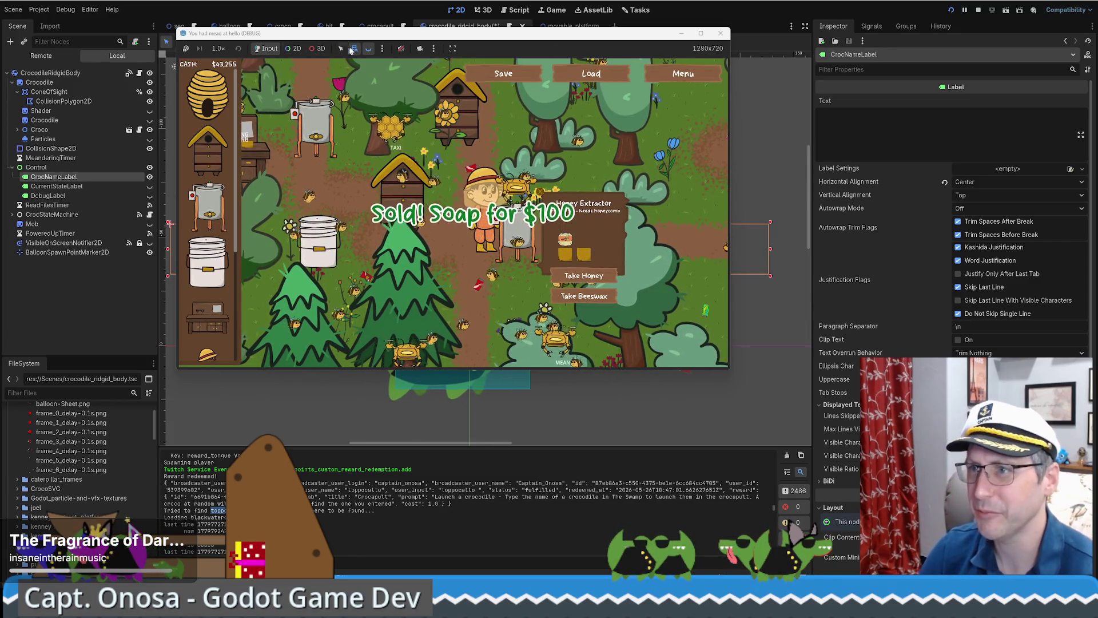
{"action": "right_click", "coordinate": [518, 189]}
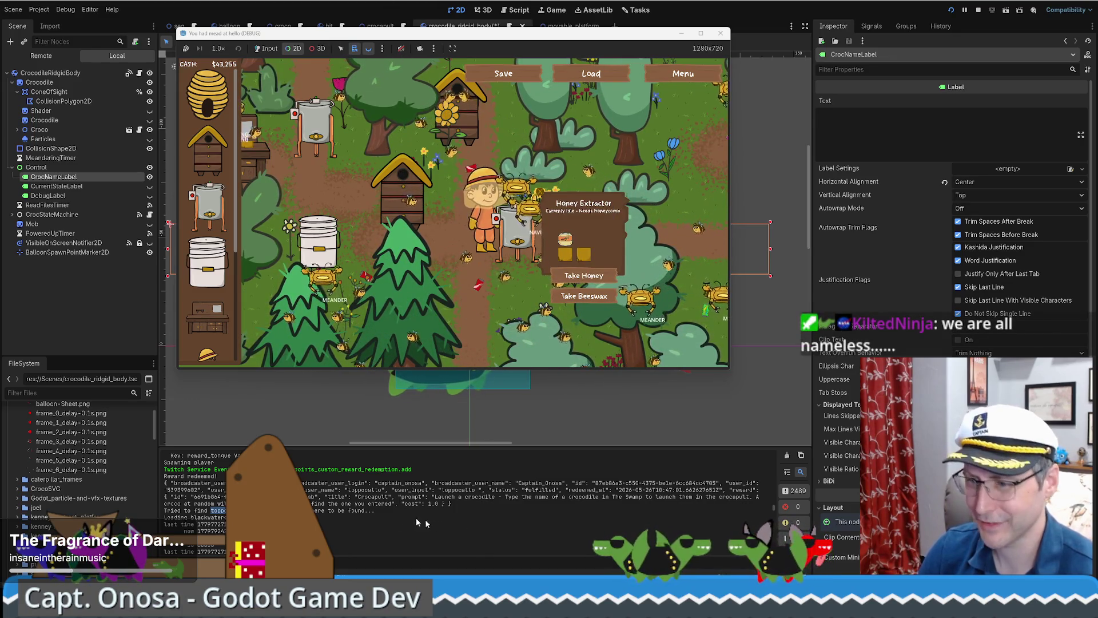
{"action": "mouse_move", "coordinate": [335, 605]}
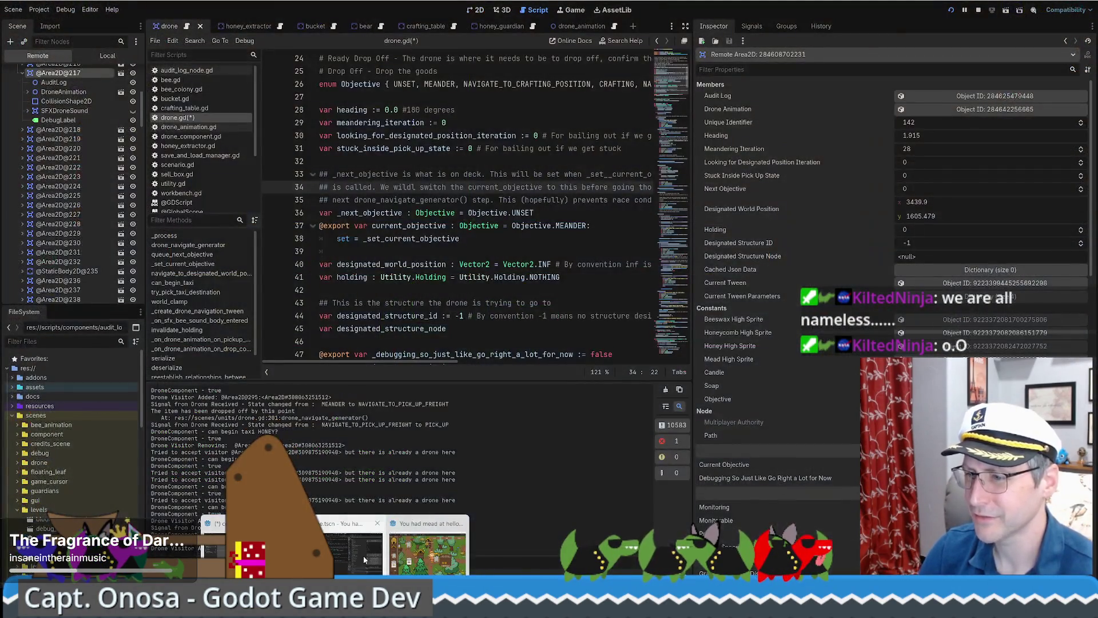
Step: Inspect the drone's remote AuditLog and expand audit entries 0, 1 and 2
{"action": "left_click", "coordinate": [363, 555]}
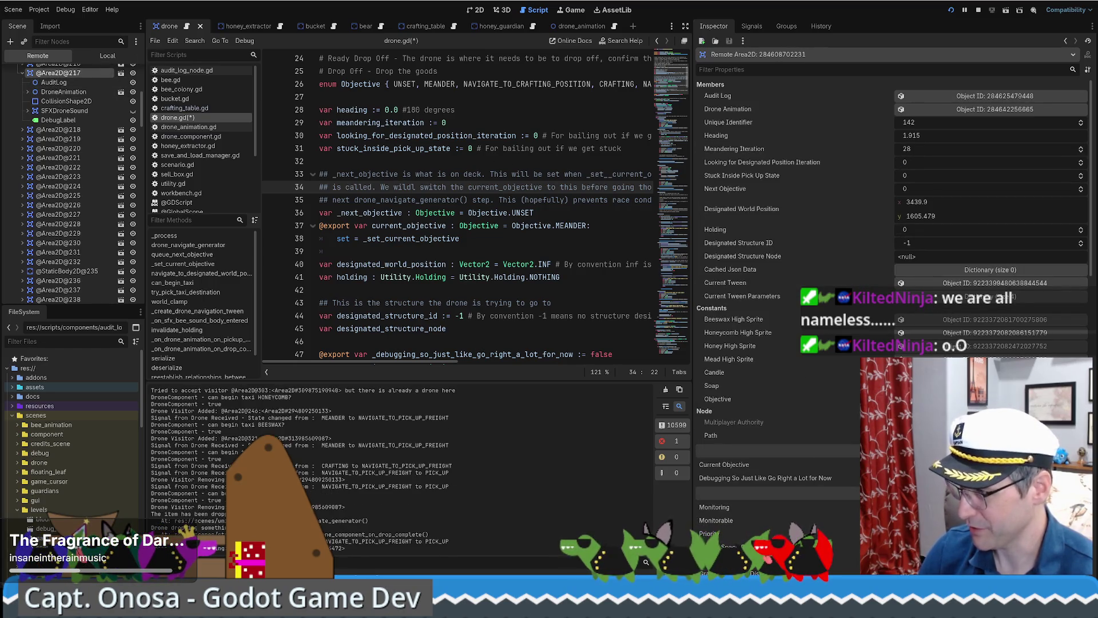
{"action": "left_click", "coordinate": [943, 96]}
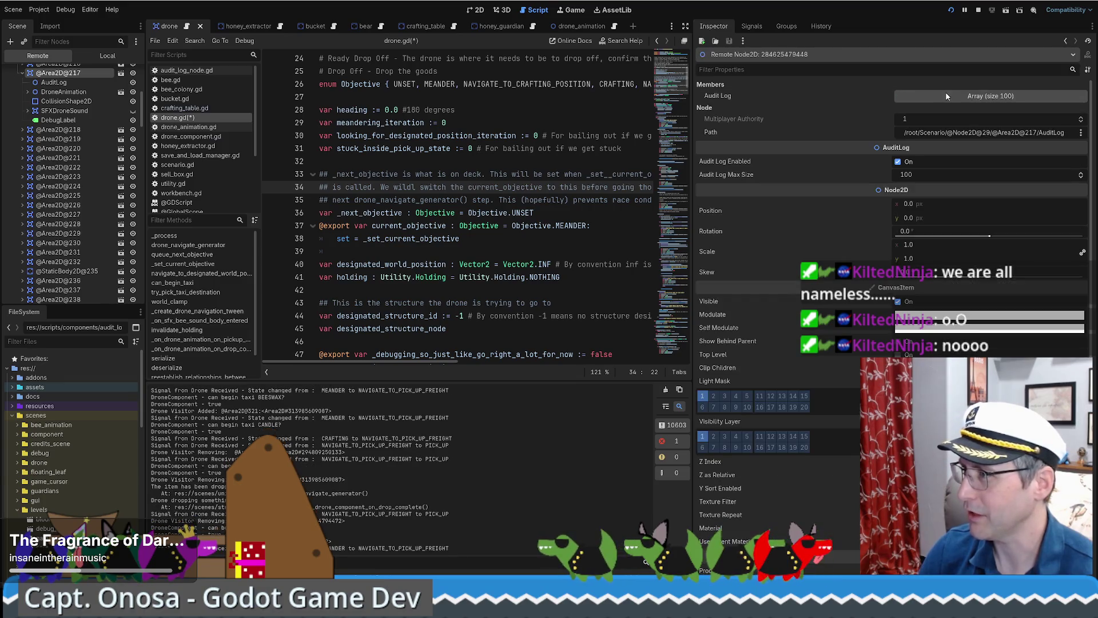
{"action": "left_click", "coordinate": [952, 98]}
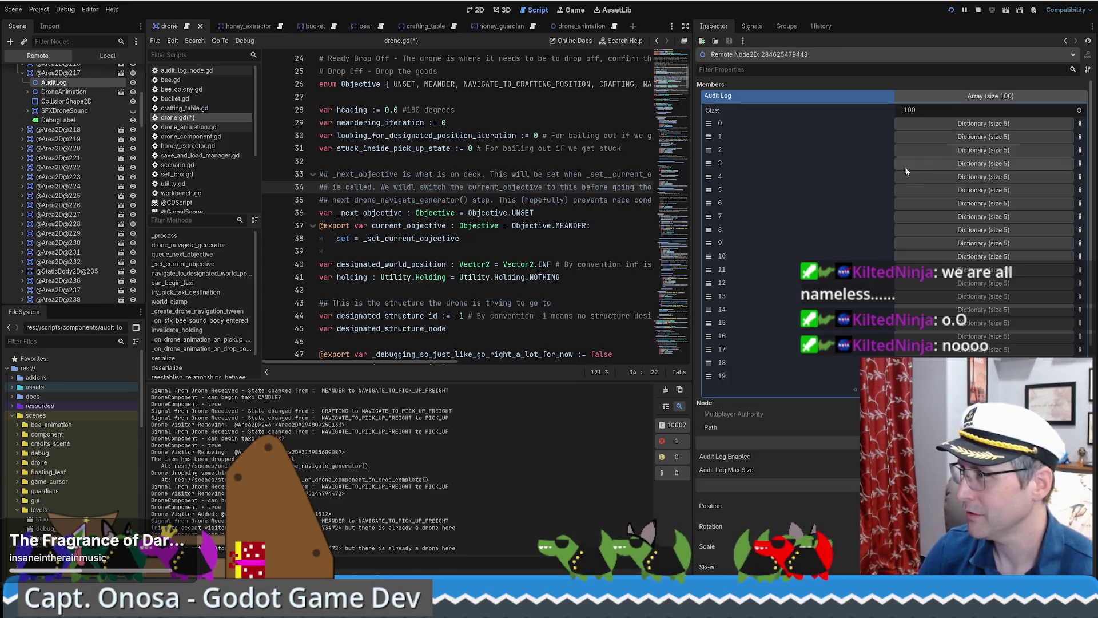
{"action": "left_click", "coordinate": [964, 125]}
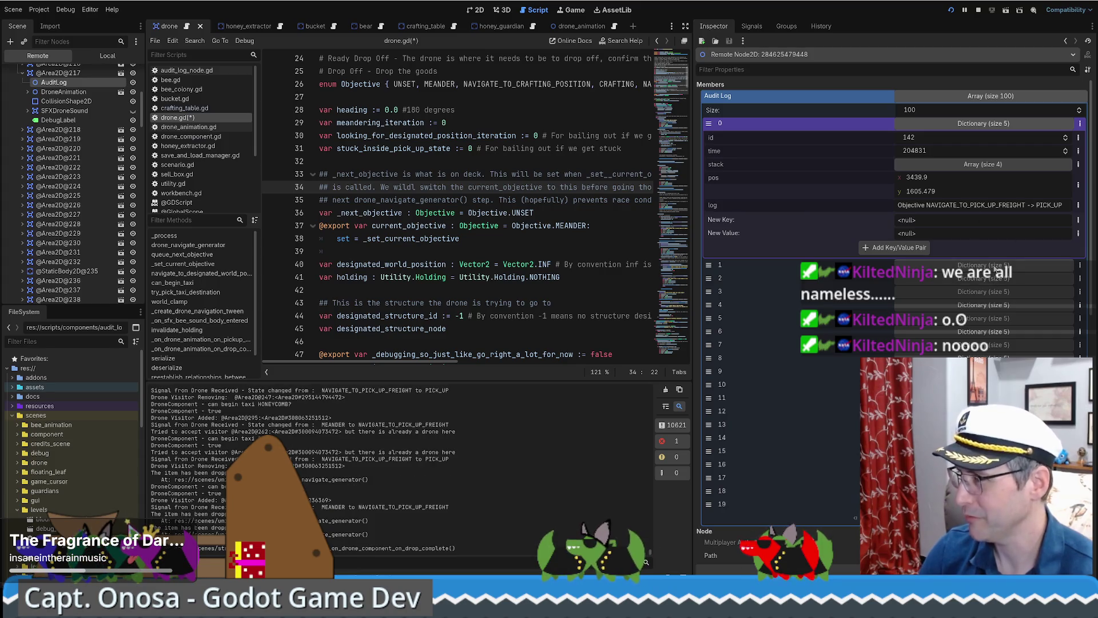
{"action": "left_click", "coordinate": [995, 266]}
{"action": "left_click", "coordinate": [972, 406]}
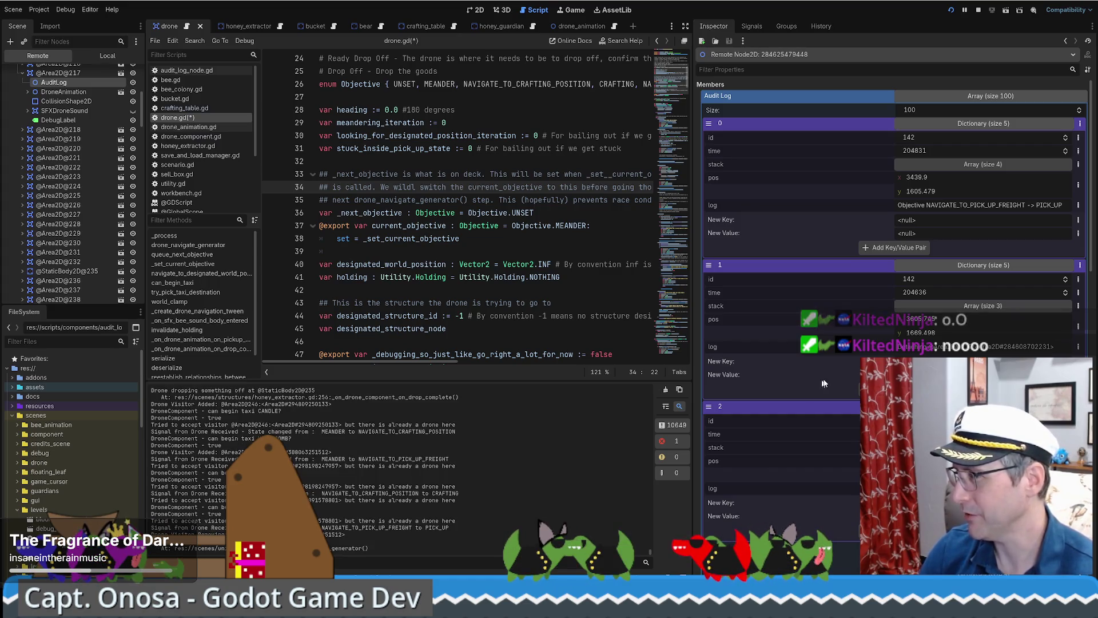
Step: Expand entry 1's stack trace to frame 2 and start a go-to-line in drone.gd
{"action": "left_click", "coordinate": [947, 309]}
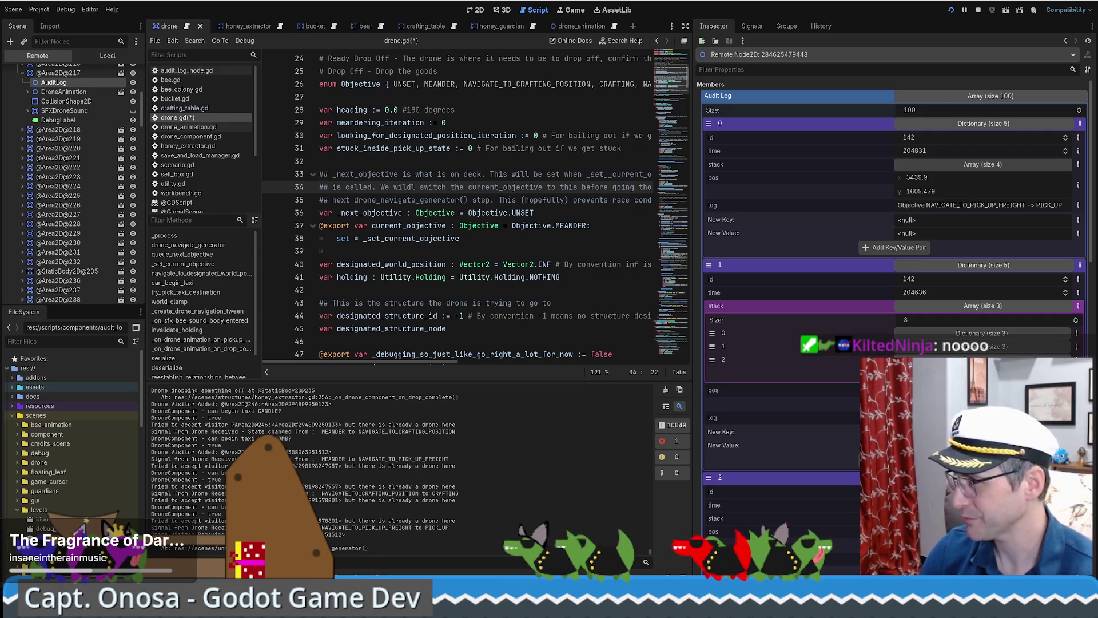
{"action": "left_click", "coordinate": [961, 359]}
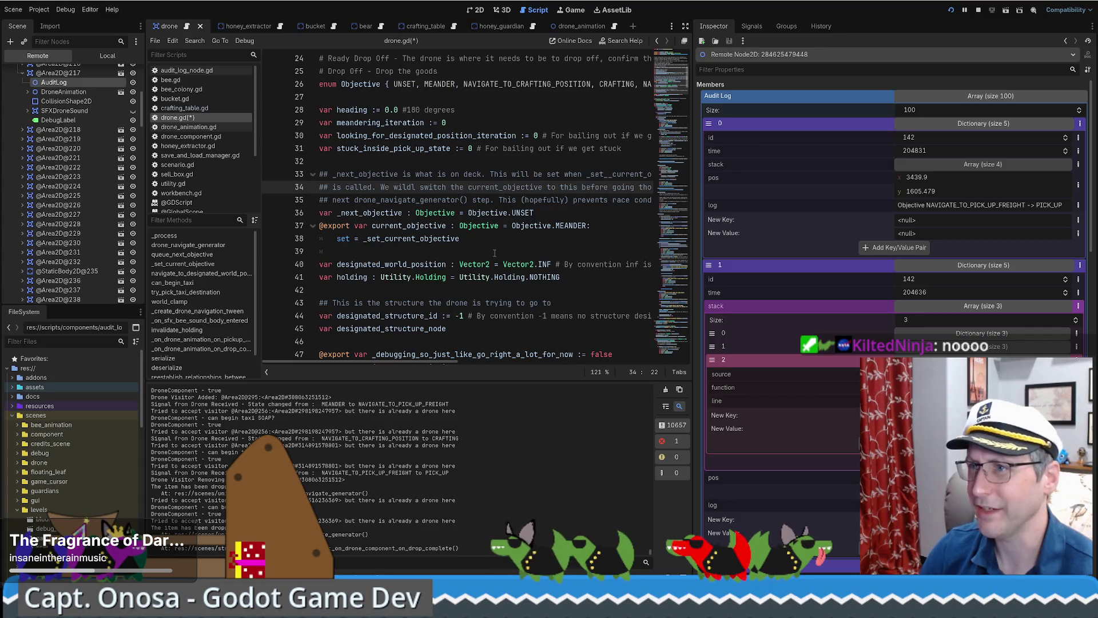
{"action": "left_click", "coordinate": [495, 253]}
{"action": "key", "text": "ctrl+l"}
Step: Jump drone.gd to line 39, then to line 182
{"action": "type", "text": "182"}
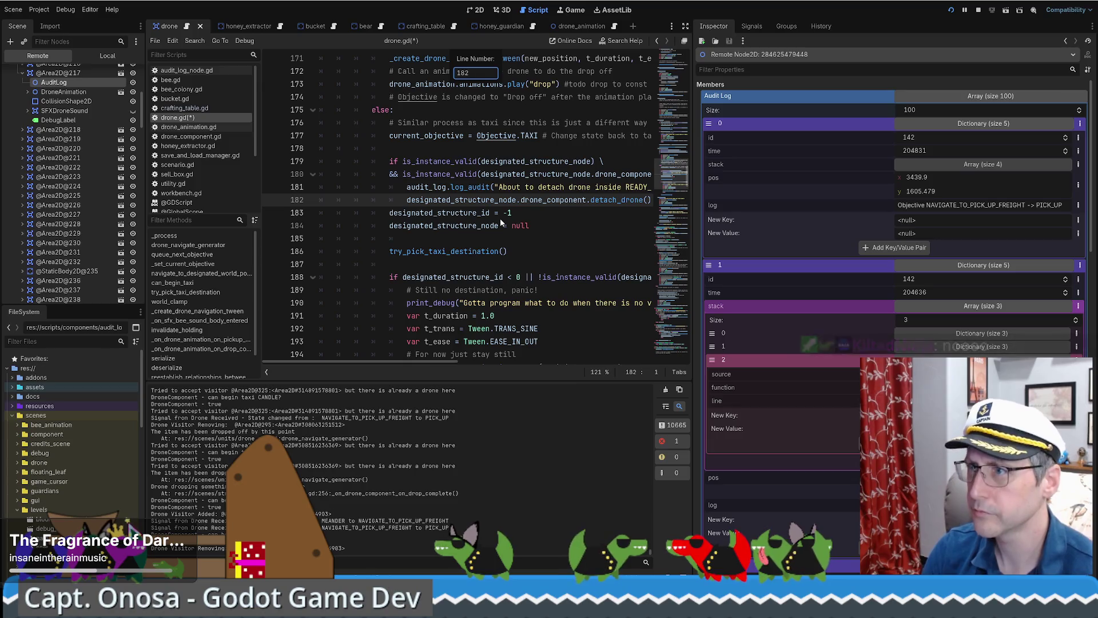
{"action": "type", "text": "39"}
{"action": "key", "text": "Return"}
{"action": "key", "text": "ctrl+l"}
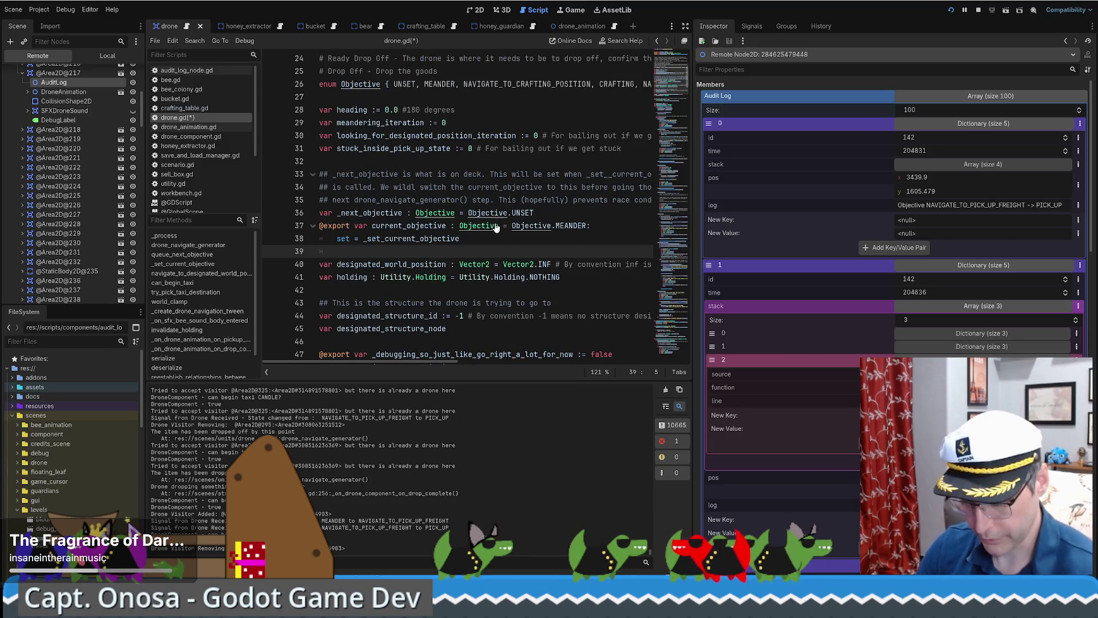
{"action": "type", "text": "182"}
{"action": "key", "text": "Return"}
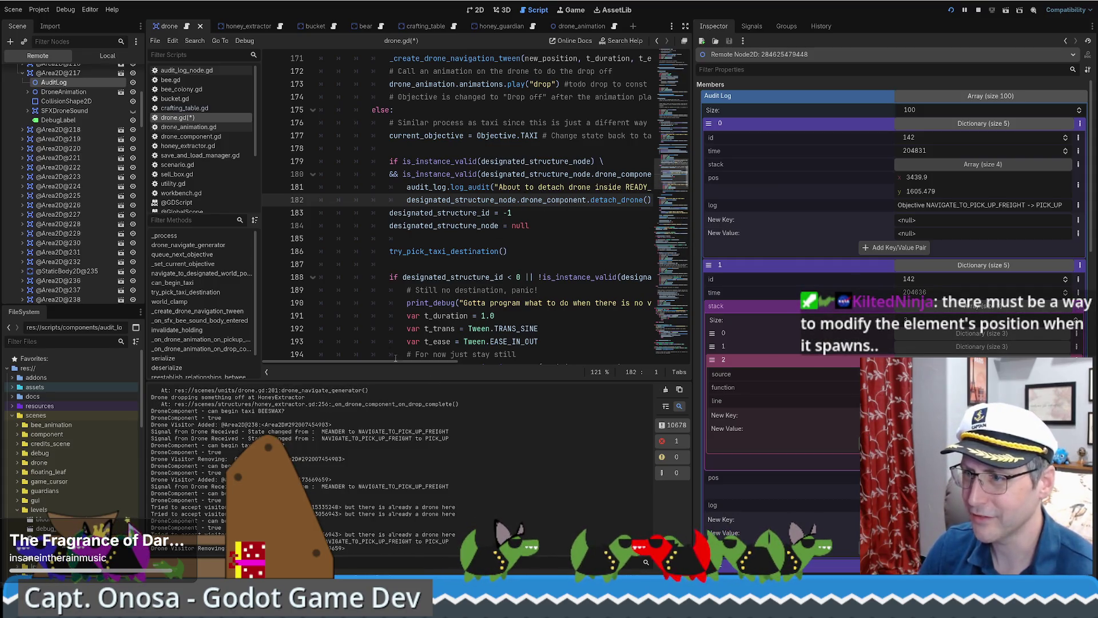
Step: Compare line 181's log_audit detach message with the log texts of audit entries 1 and 0
{"action": "left_click_drag", "start_coordinate": [397, 362], "coordinate": [426, 360]}
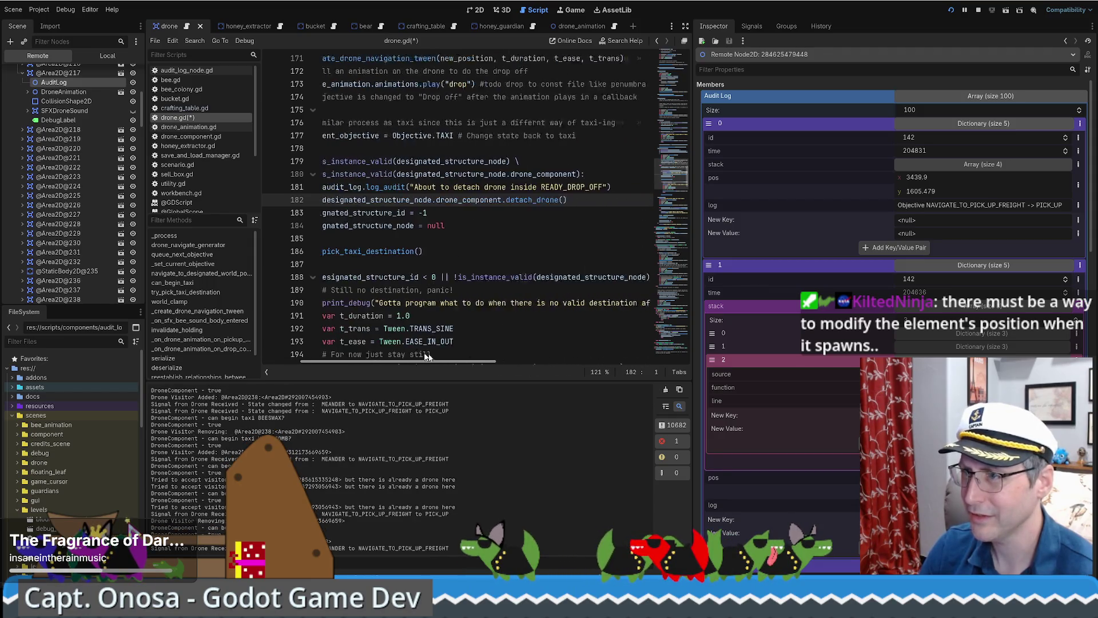
{"action": "left_click_drag", "start_coordinate": [322, 187], "coordinate": [380, 187]}
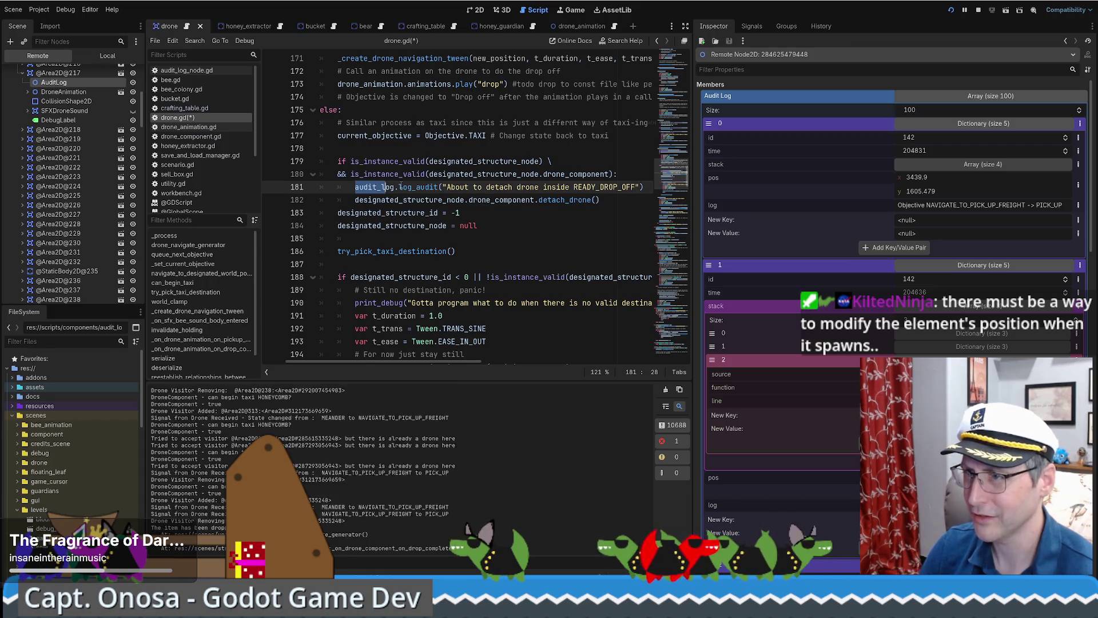
{"action": "double_click", "coordinate": [421, 187]}
{"action": "left_click_drag", "start_coordinate": [447, 188], "coordinate": [629, 188]}
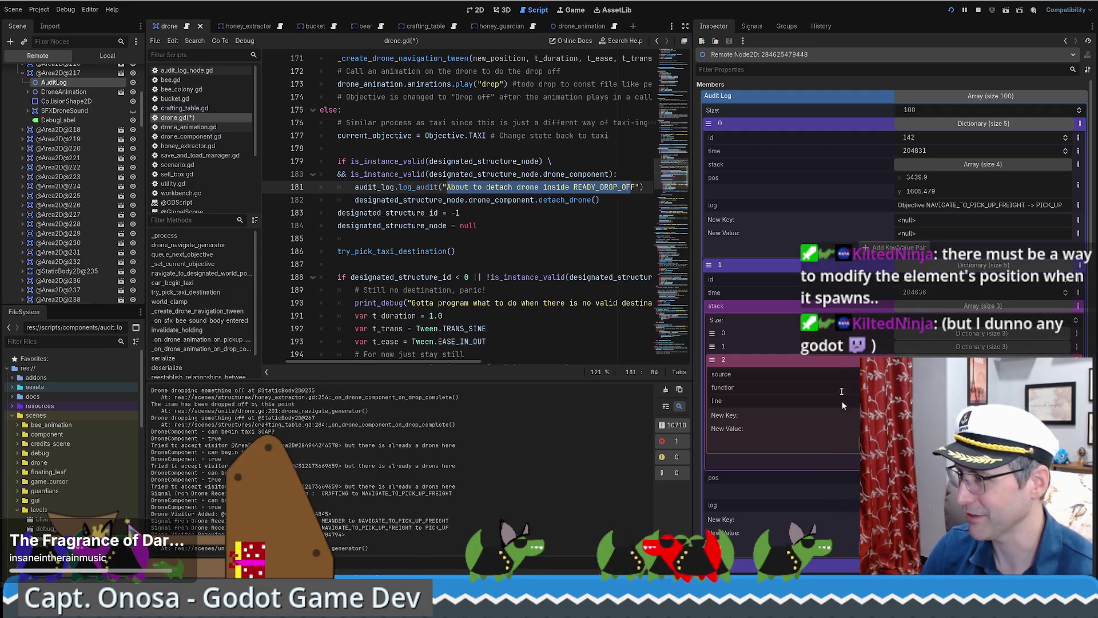
{"action": "left_click", "coordinate": [952, 307]}
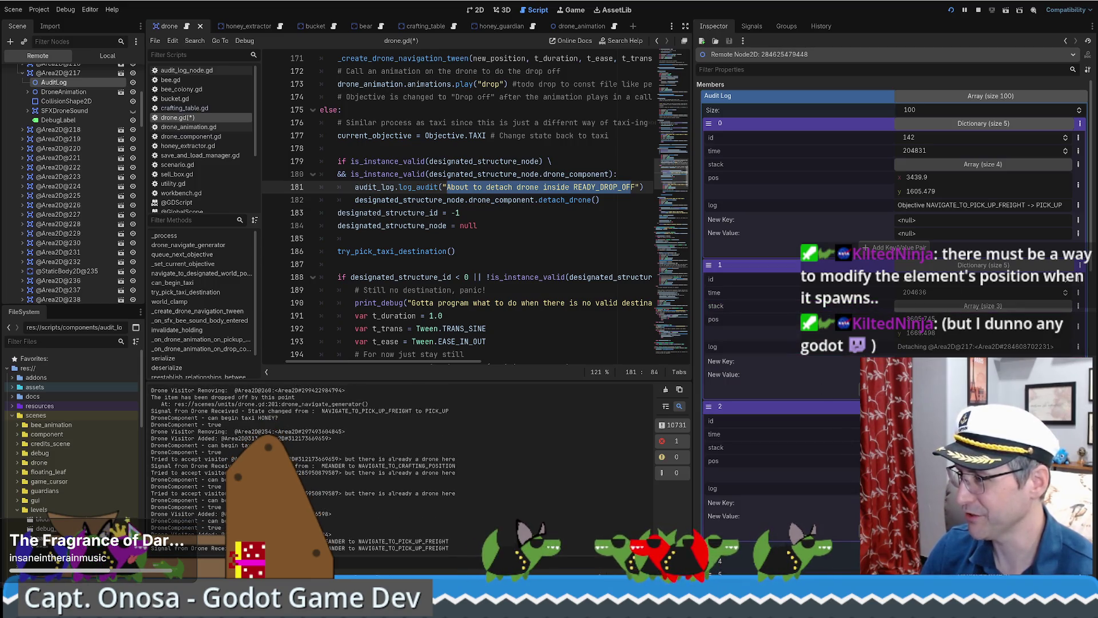
{"action": "left_click_drag", "start_coordinate": [910, 347], "coordinate": [988, 347]}
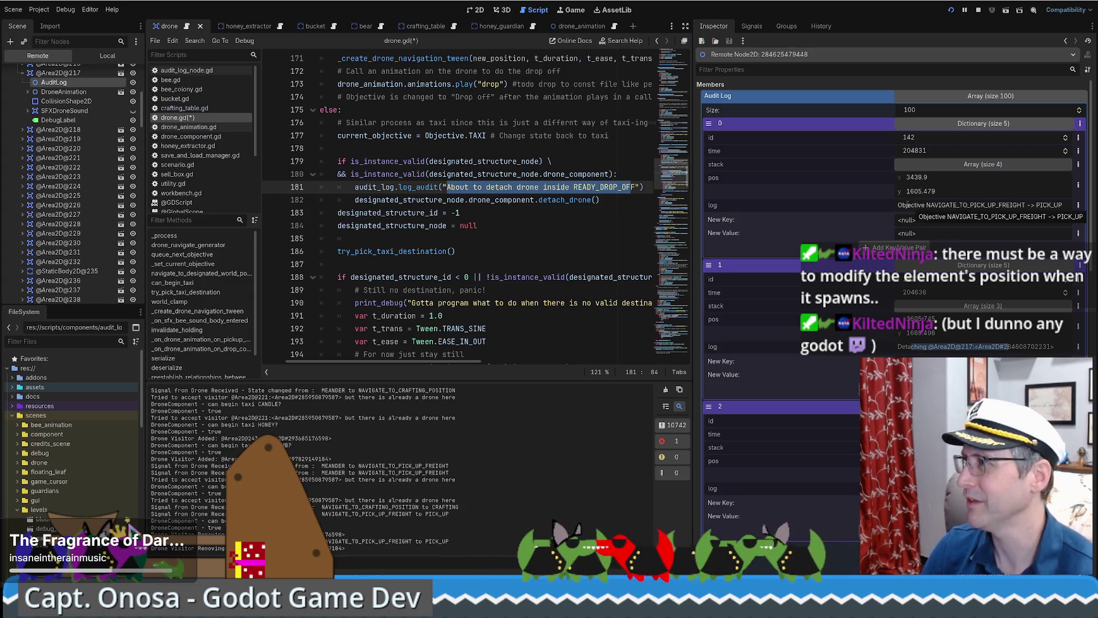
{"action": "left_click_drag", "start_coordinate": [907, 205], "coordinate": [1055, 206]}
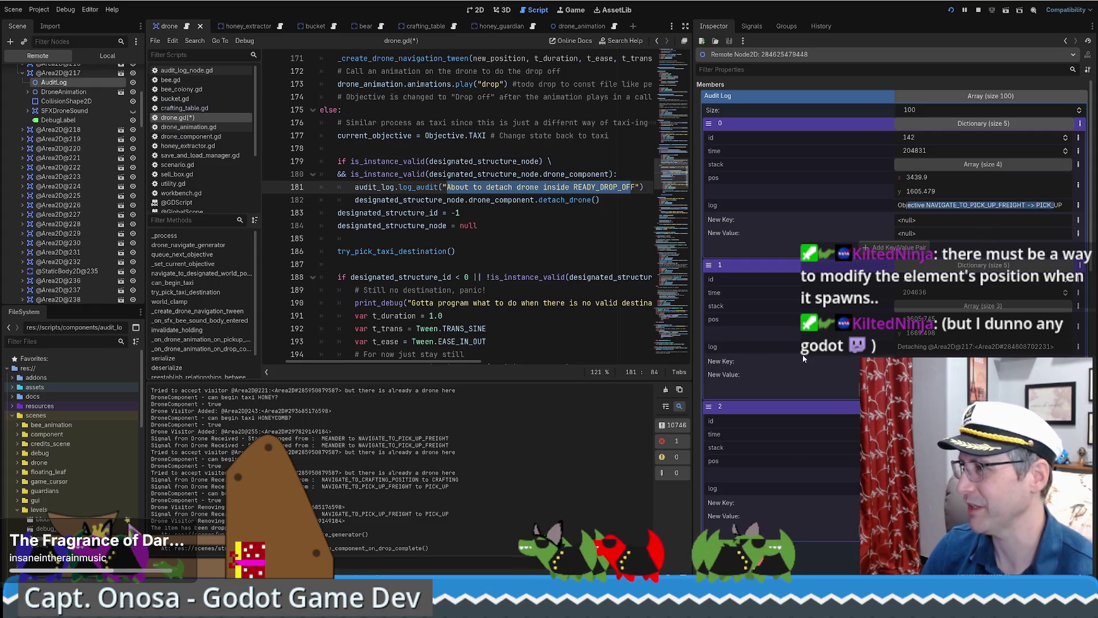
{"action": "scroll", "coordinate": [1040, 211], "scroll_direction": "down", "scroll_amount": 2}
{"action": "left_click", "coordinate": [451, 181]}
{"action": "left_click_drag", "start_coordinate": [448, 187], "coordinate": [632, 187]}
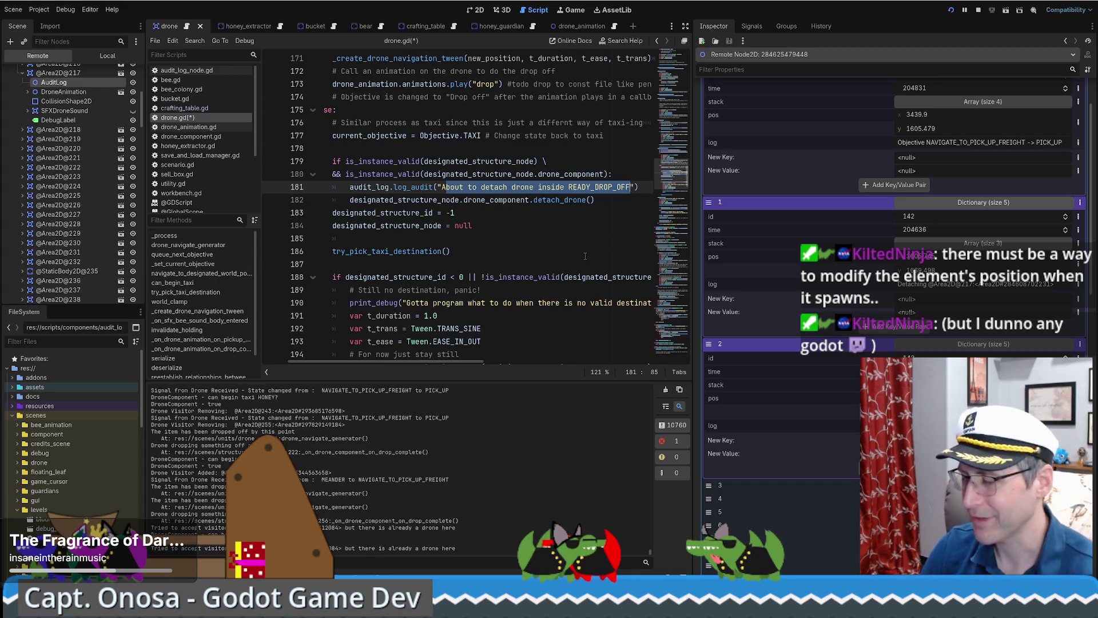
Step: Expand audit entry 3 and examine lines 181–182 of the detach code
{"action": "scroll", "coordinate": [966, 291], "scroll_direction": "down", "scroll_amount": 4}
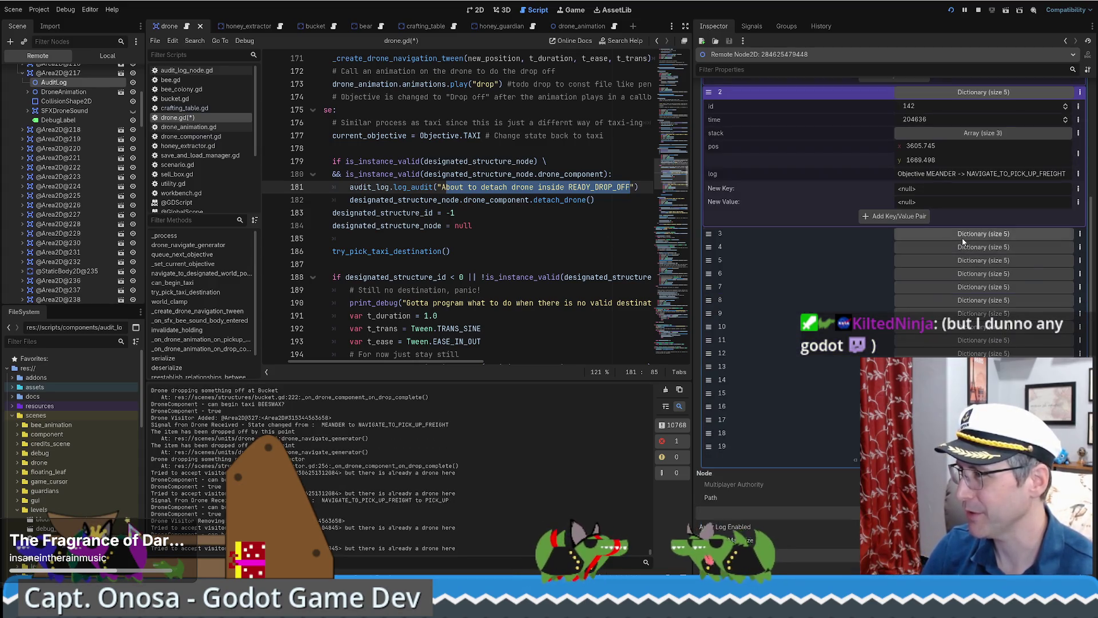
{"action": "left_click", "coordinate": [961, 234]}
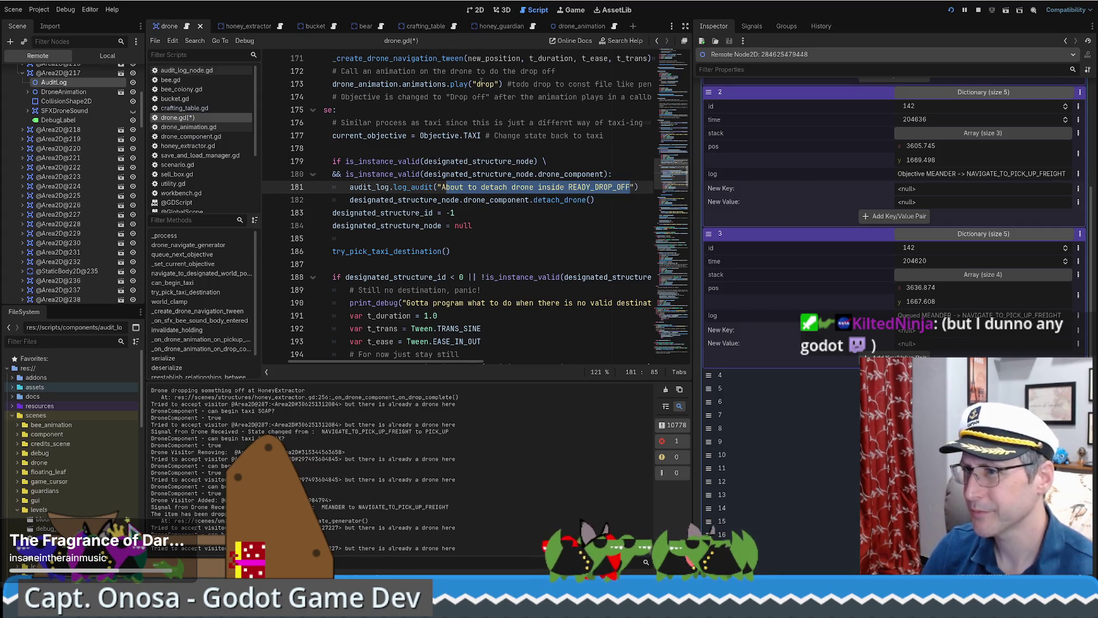
{"action": "mouse_move", "coordinate": [594, 199]}
{"action": "left_mouse_down"}
{"action": "mouse_move", "coordinate": [326, 192]}
{"action": "mouse_move", "coordinate": [280, 203]}
{"action": "left_mouse_up"}
{"action": "left_click", "coordinate": [499, 200]}
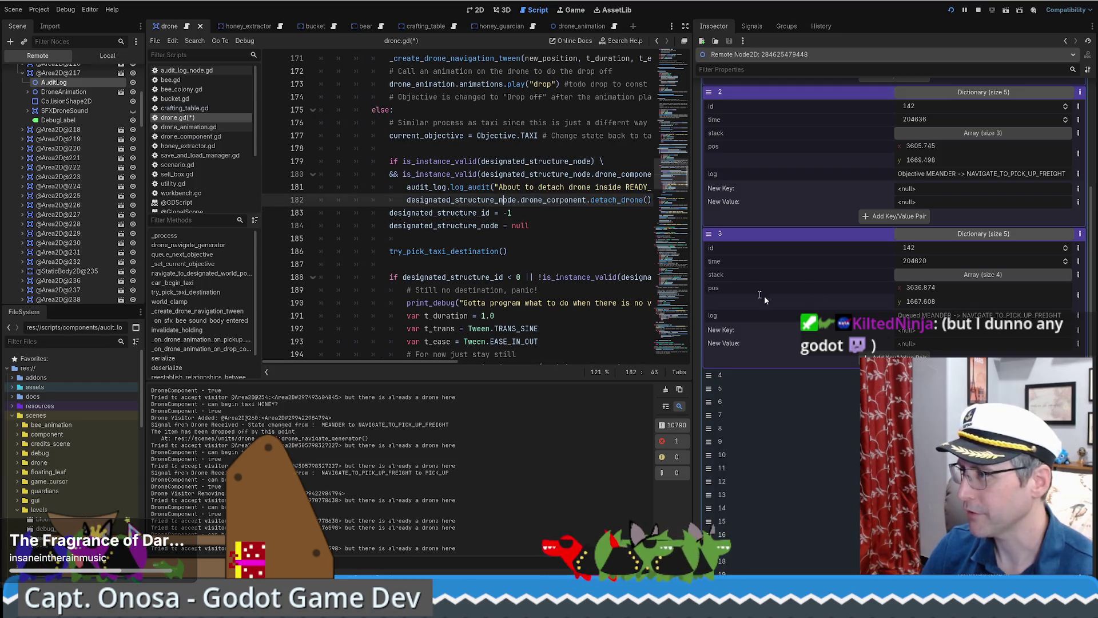
{"action": "double_click", "coordinate": [504, 187]}
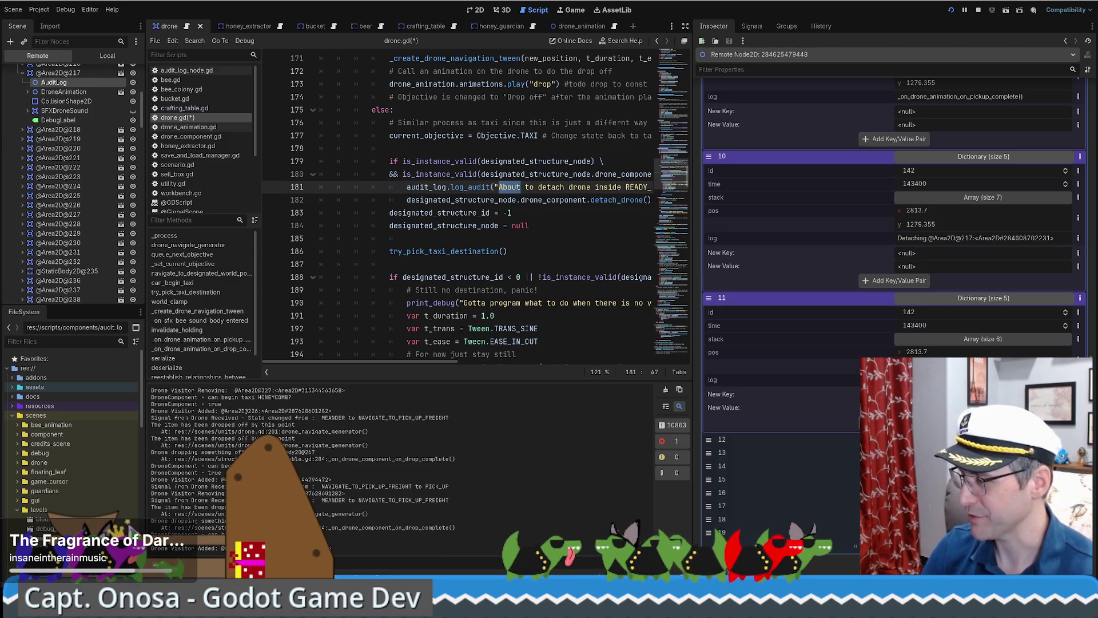
Step: Select entry 10's Detaching text and entry 9's drone_animation_on_pickup_complete text
{"action": "left_click_drag", "start_coordinate": [914, 238], "coordinate": [1013, 238]}
{"action": "scroll", "coordinate": [1000, 246], "scroll_direction": "up", "scroll_amount": 2}
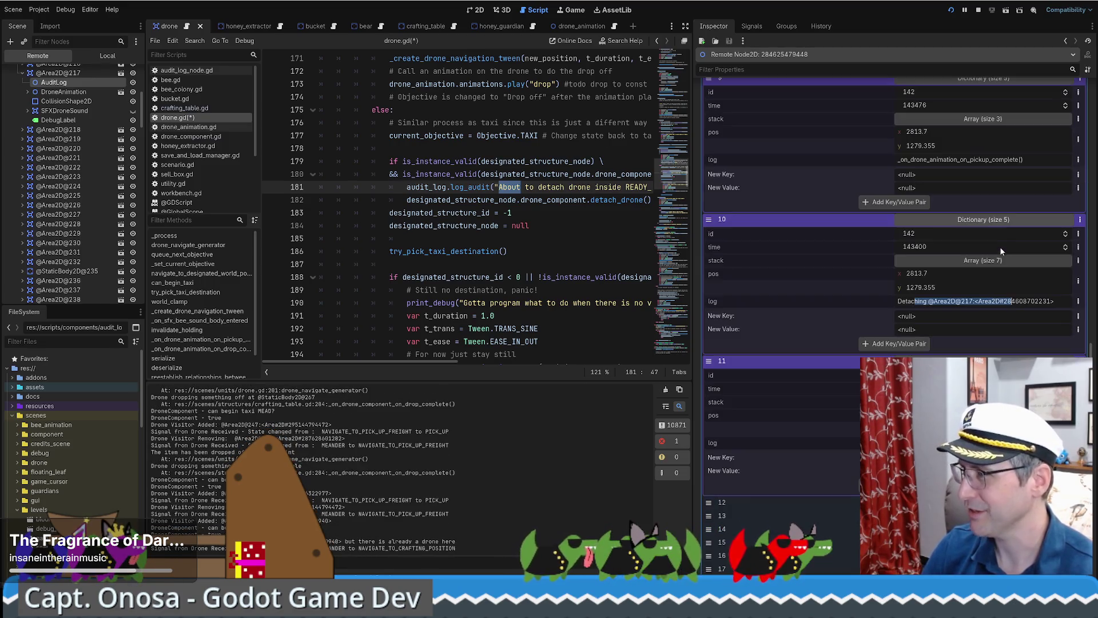
{"action": "scroll", "coordinate": [890, 283], "scroll_direction": "up", "scroll_amount": 2}
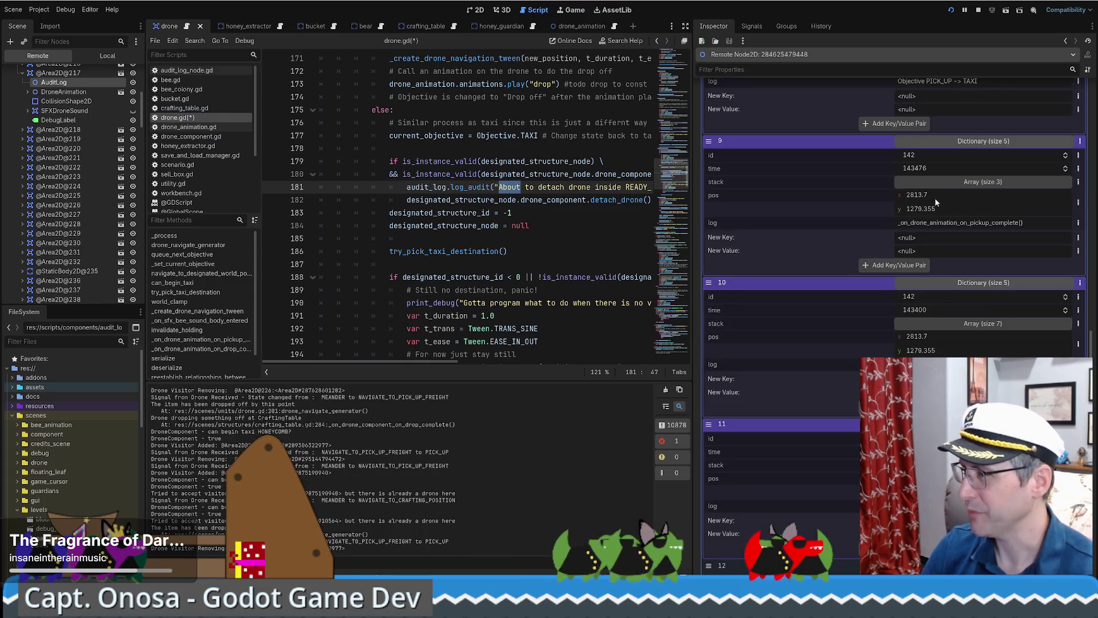
{"action": "left_click_drag", "start_coordinate": [911, 223], "coordinate": [1017, 222]}
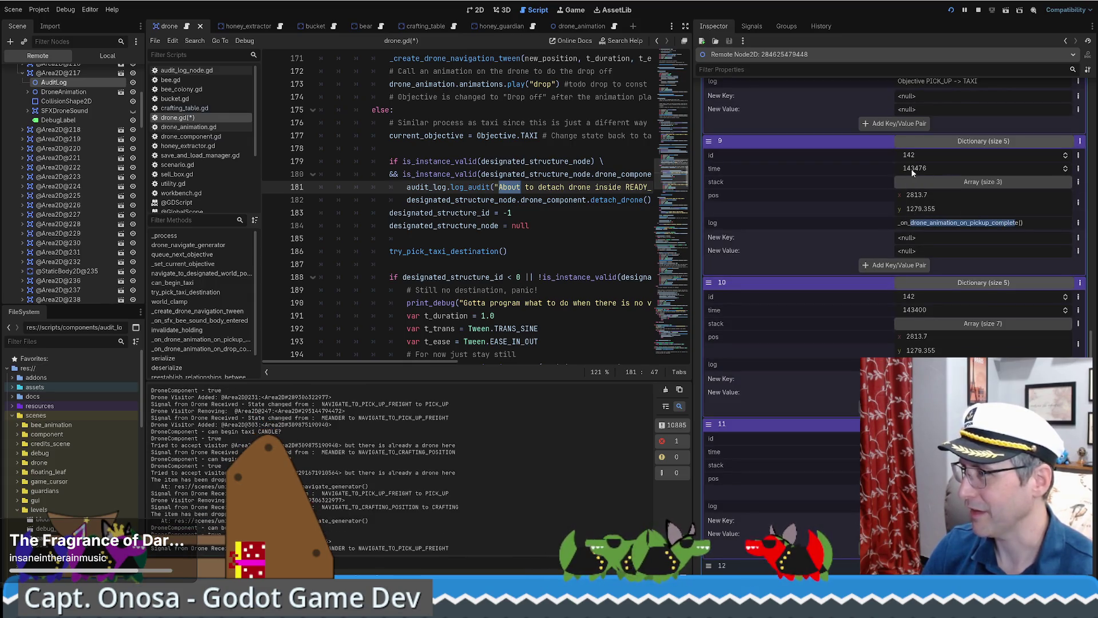
Step: Scroll the Audit Log to entry 11 and expand its six-frame call stack
{"action": "scroll", "coordinate": [898, 202], "scroll_direction": "up", "scroll_amount": 2}
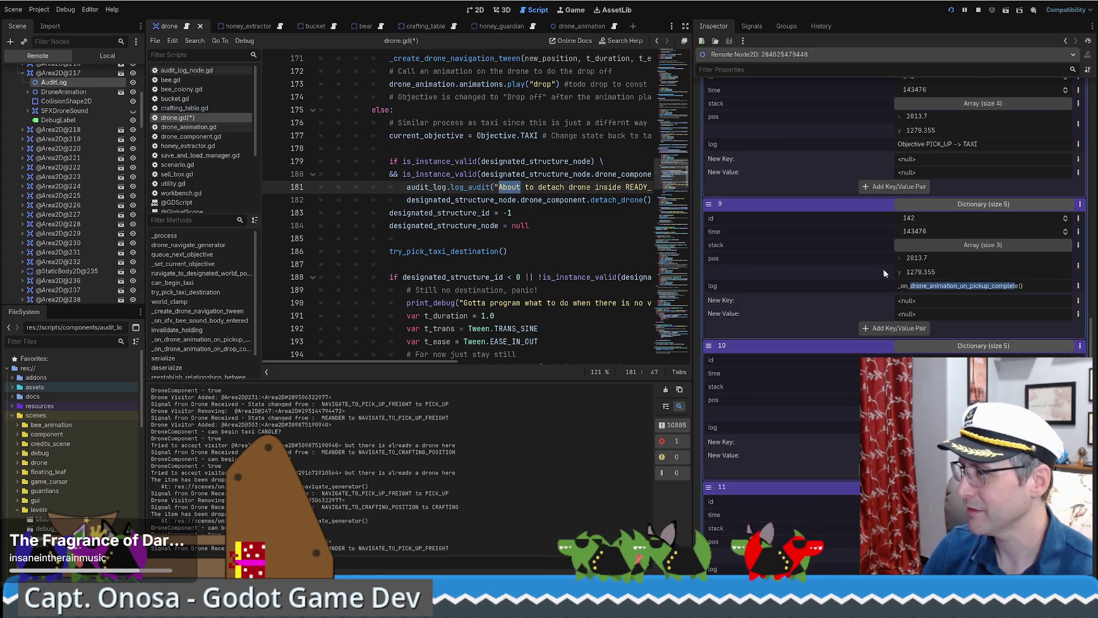
{"action": "scroll", "coordinate": [883, 272], "scroll_direction": "up", "scroll_amount": 2}
{"action": "scroll", "coordinate": [935, 221], "scroll_direction": "up", "scroll_amount": 2}
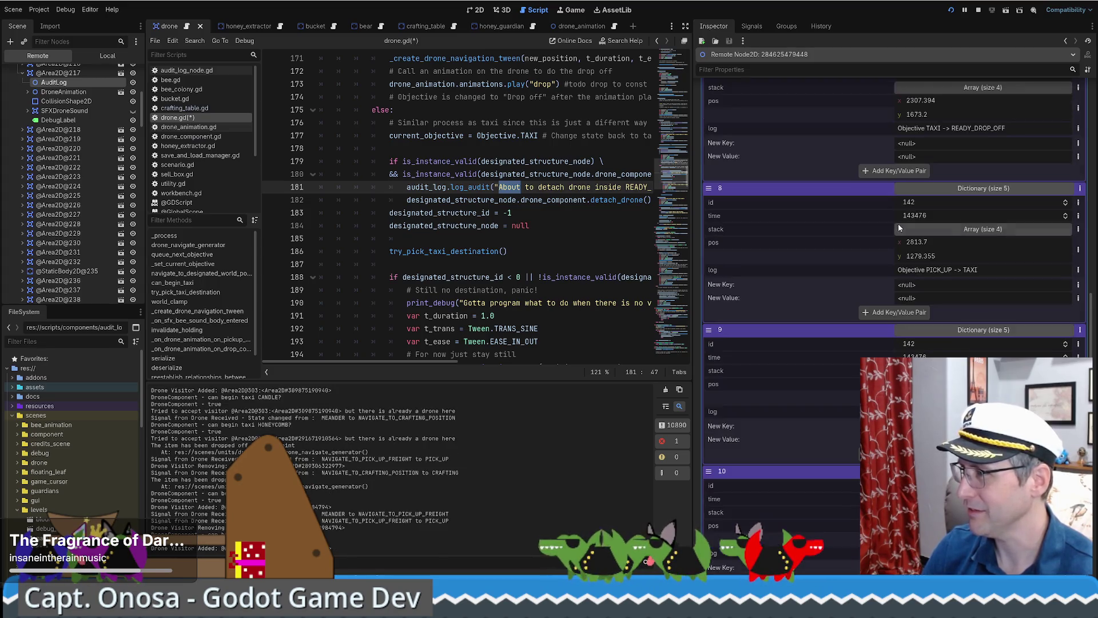
{"action": "scroll", "coordinate": [909, 246], "scroll_direction": "up", "scroll_amount": 2}
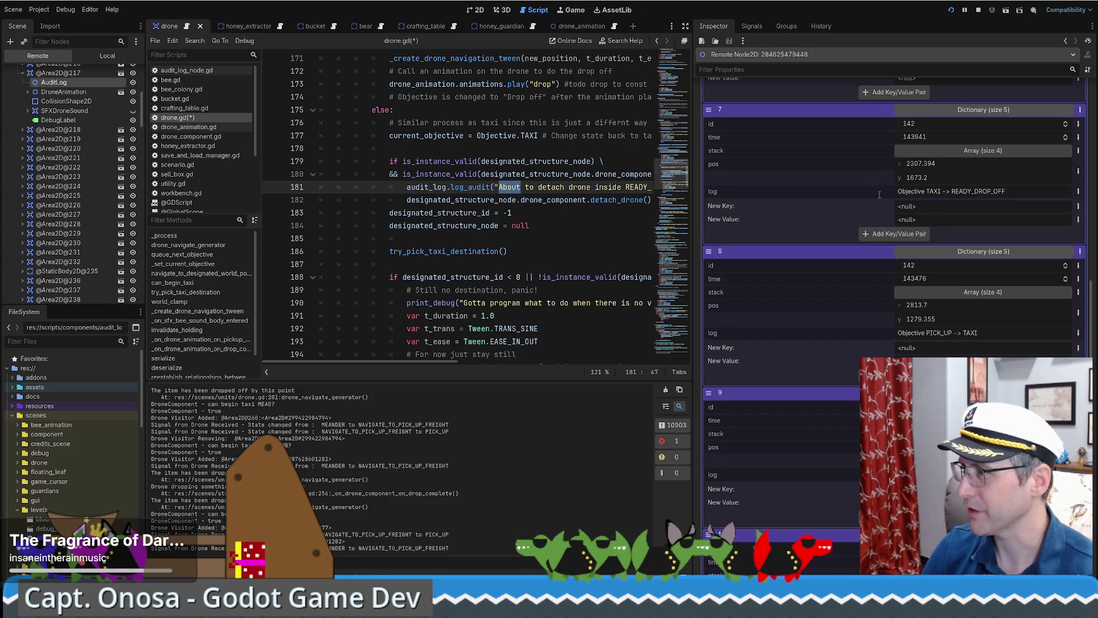
{"action": "scroll", "coordinate": [877, 204], "scroll_direction": "up", "scroll_amount": 3}
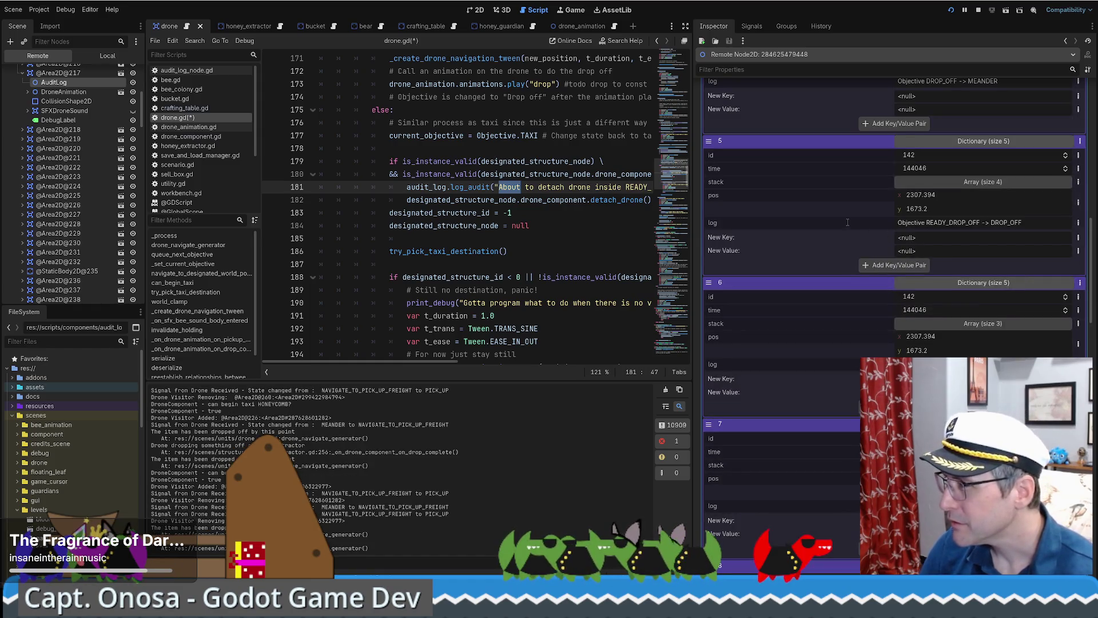
{"action": "scroll", "coordinate": [882, 223], "scroll_direction": "up", "scroll_amount": 3}
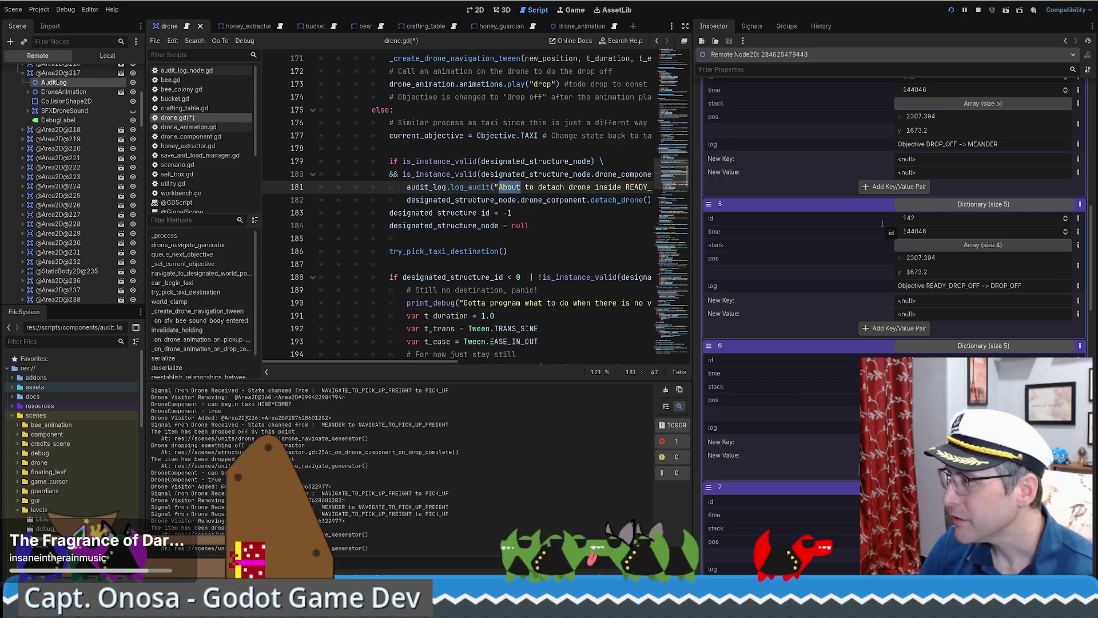
{"action": "scroll", "coordinate": [881, 229], "scroll_direction": "up", "scroll_amount": 2}
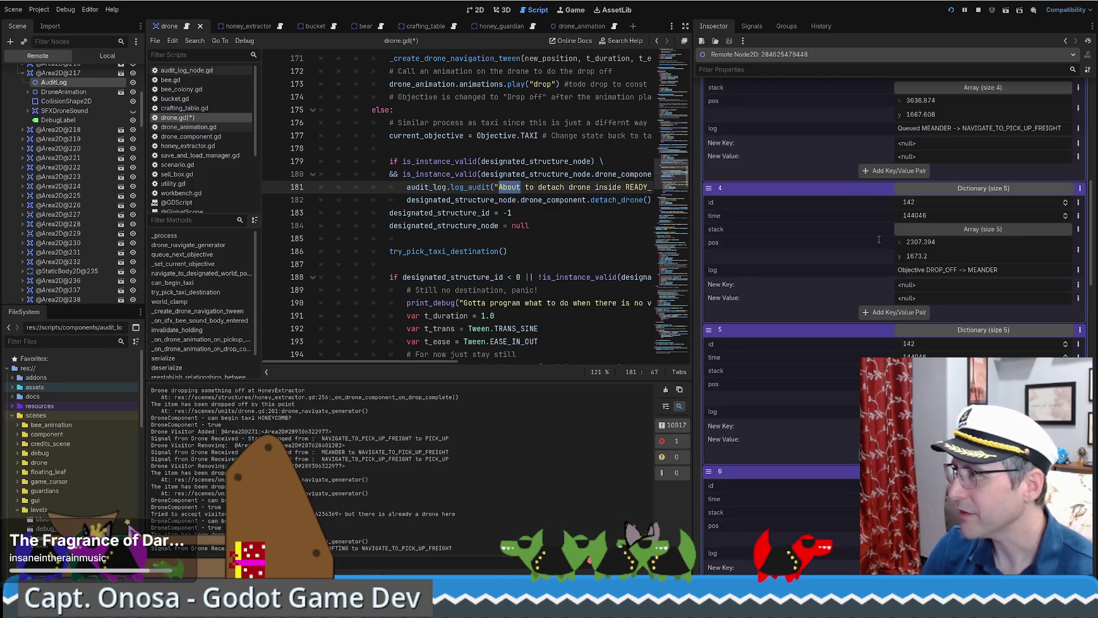
{"action": "scroll", "coordinate": [879, 237], "scroll_direction": "up", "scroll_amount": 1}
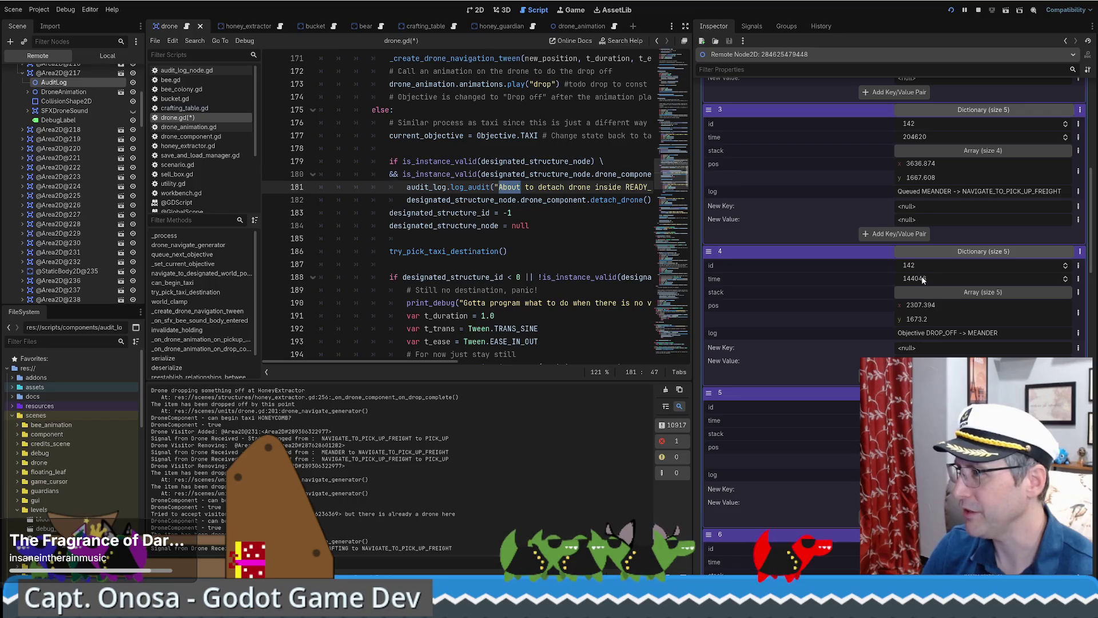
{"action": "scroll", "coordinate": [892, 286], "scroll_direction": "down", "scroll_amount": 10}
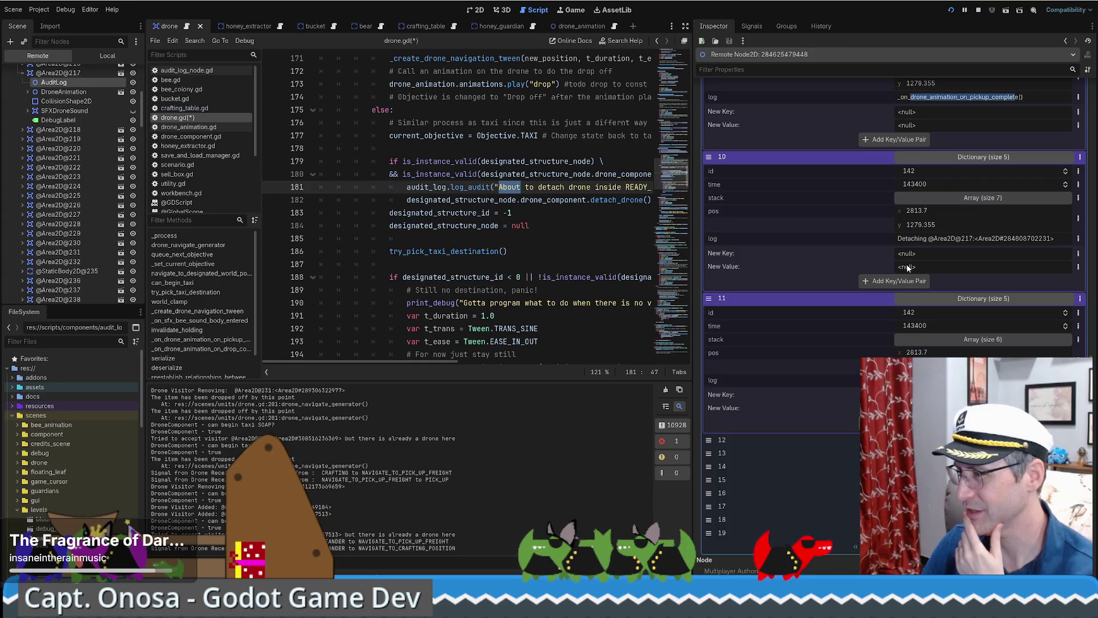
{"action": "left_click", "coordinate": [983, 340]}
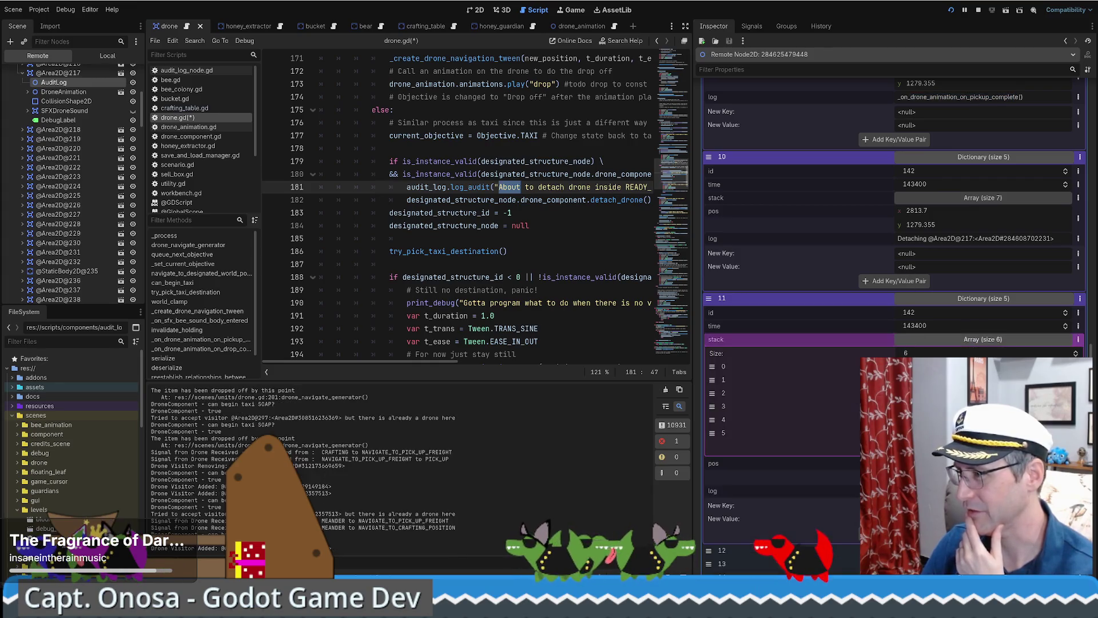
Step: Expand stack frames 1 and 2 of entry 11 to show source, function and line
{"action": "left_click", "coordinate": [743, 366]}
{"action": "left_click", "coordinate": [743, 379]}
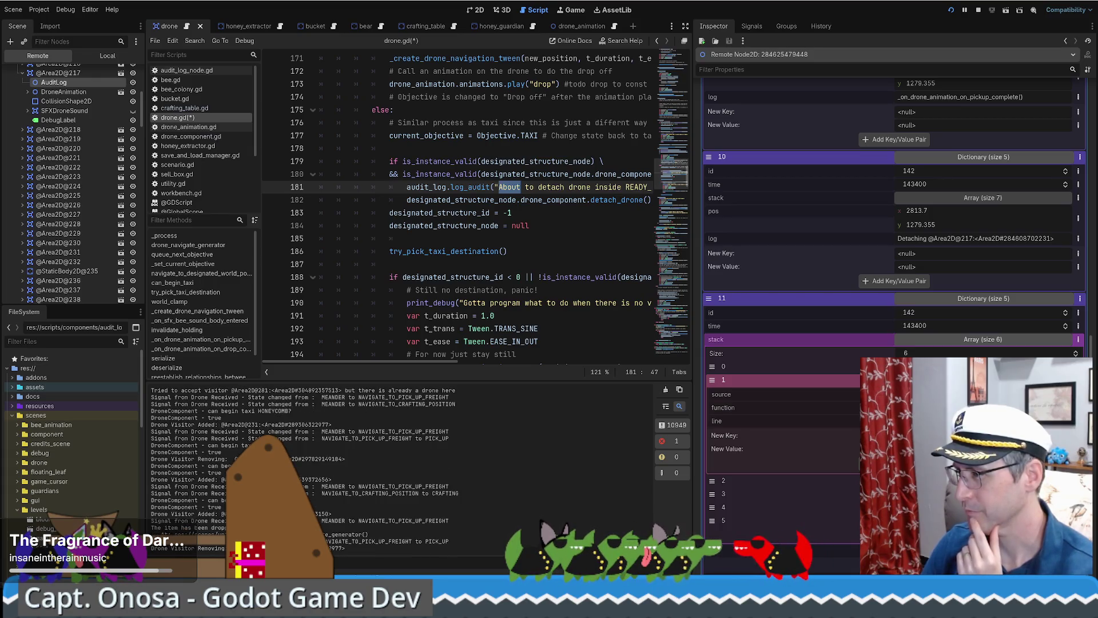
{"action": "left_click", "coordinate": [744, 379]}
{"action": "left_click", "coordinate": [743, 392]}
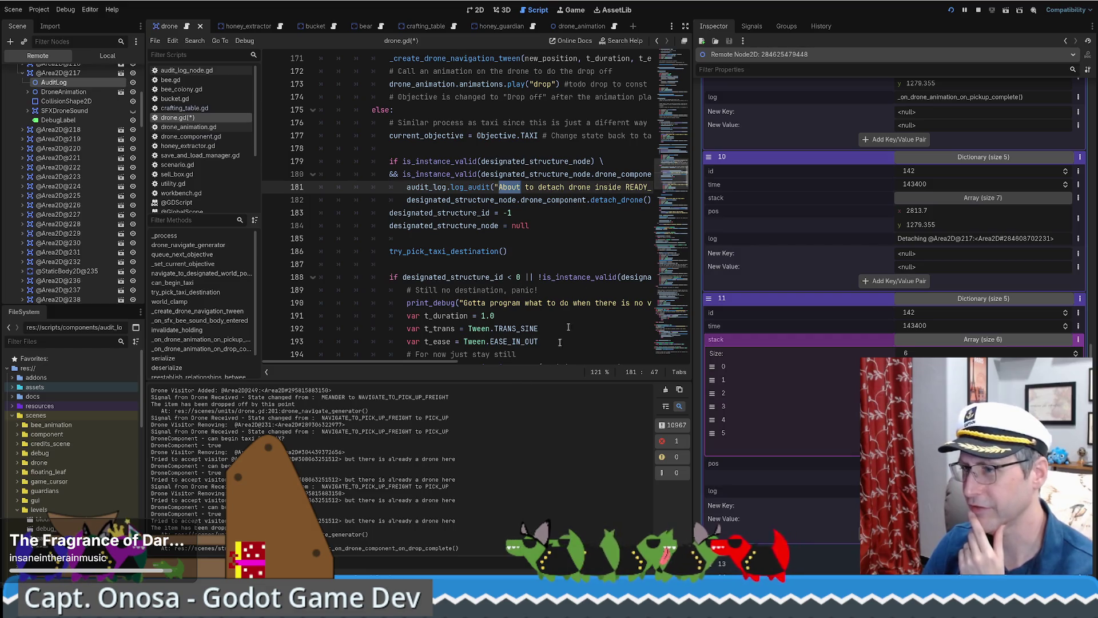
{"action": "left_click_drag", "start_coordinate": [445, 362], "coordinate": [481, 362]}
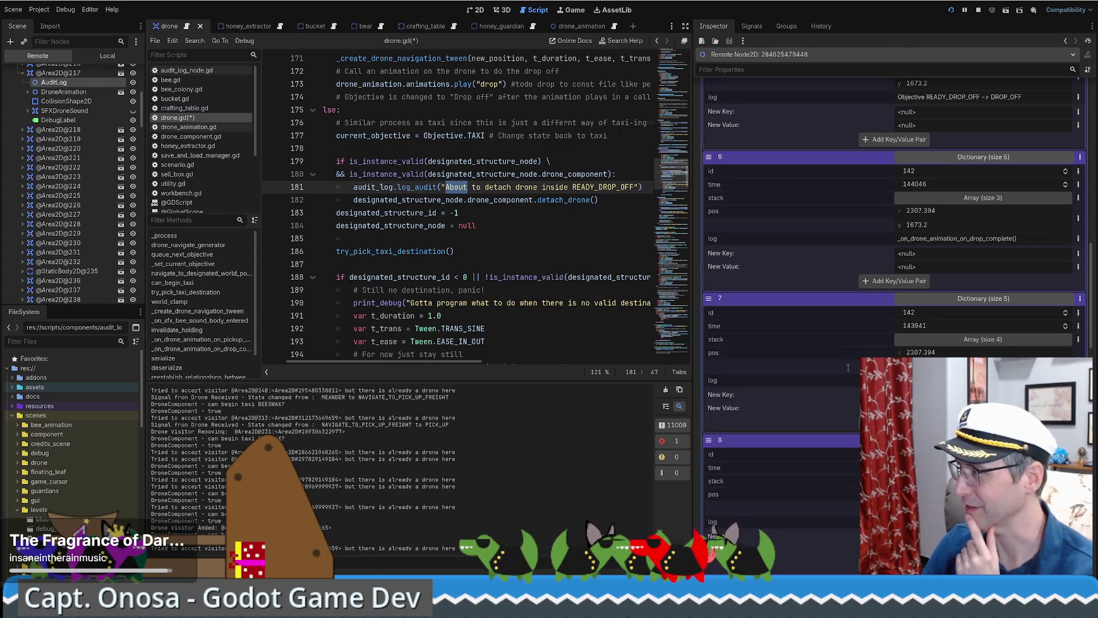
Step: Scroll the Inspector back up to the audit log's newest entry 0
{"action": "scroll", "coordinate": [849, 366], "scroll_direction": "up", "scroll_amount": 3}
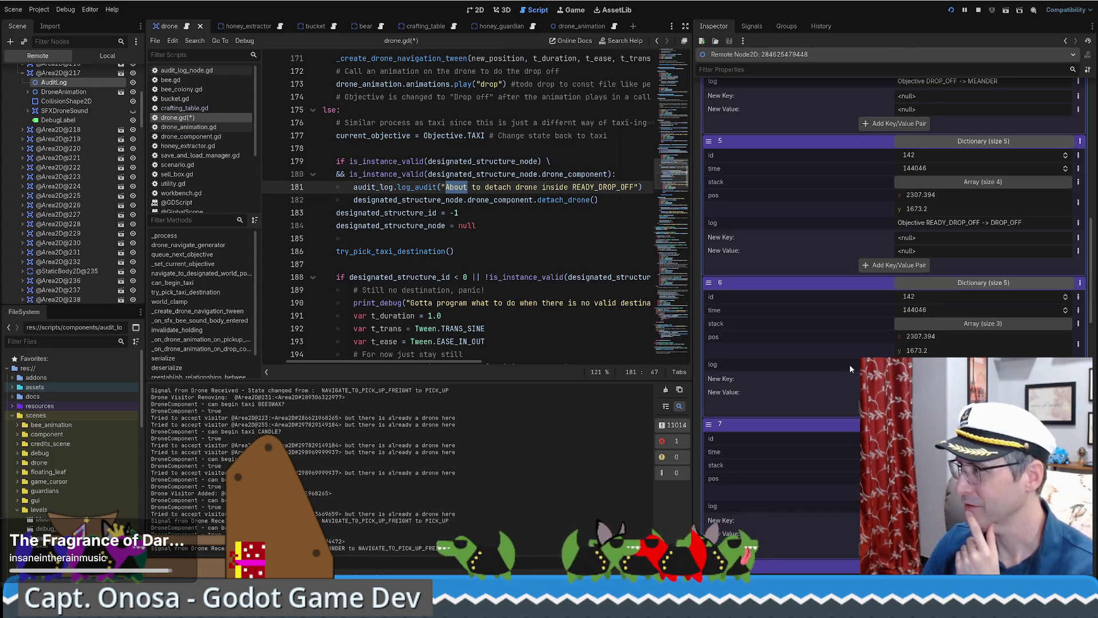
{"action": "scroll", "coordinate": [850, 363], "scroll_direction": "up", "scroll_amount": 2}
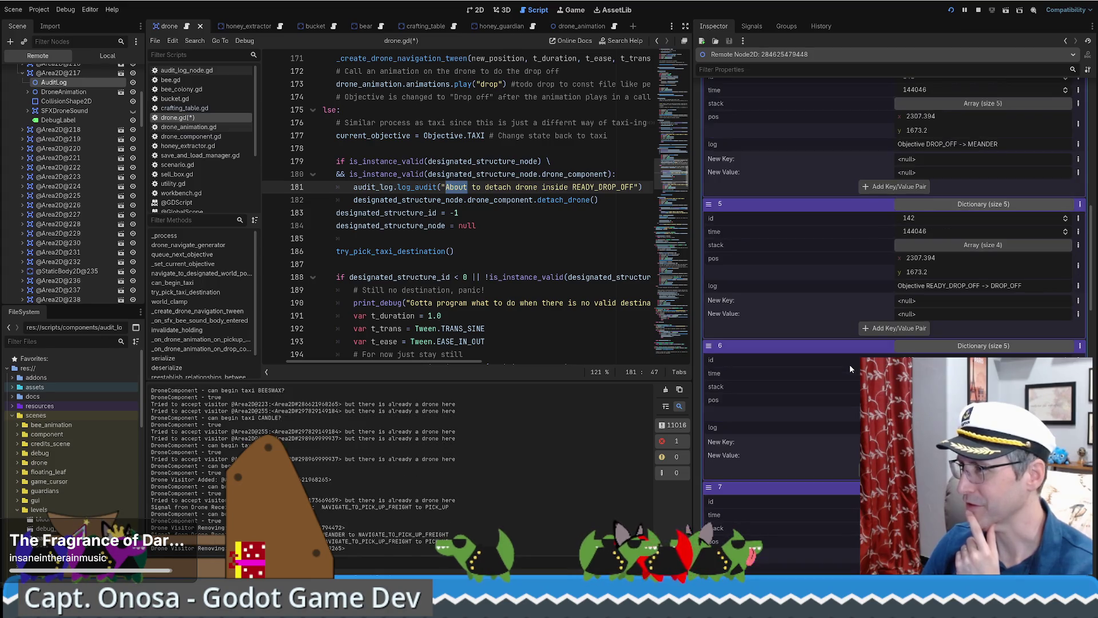
{"action": "scroll", "coordinate": [846, 345], "scroll_direction": "up", "scroll_amount": 5}
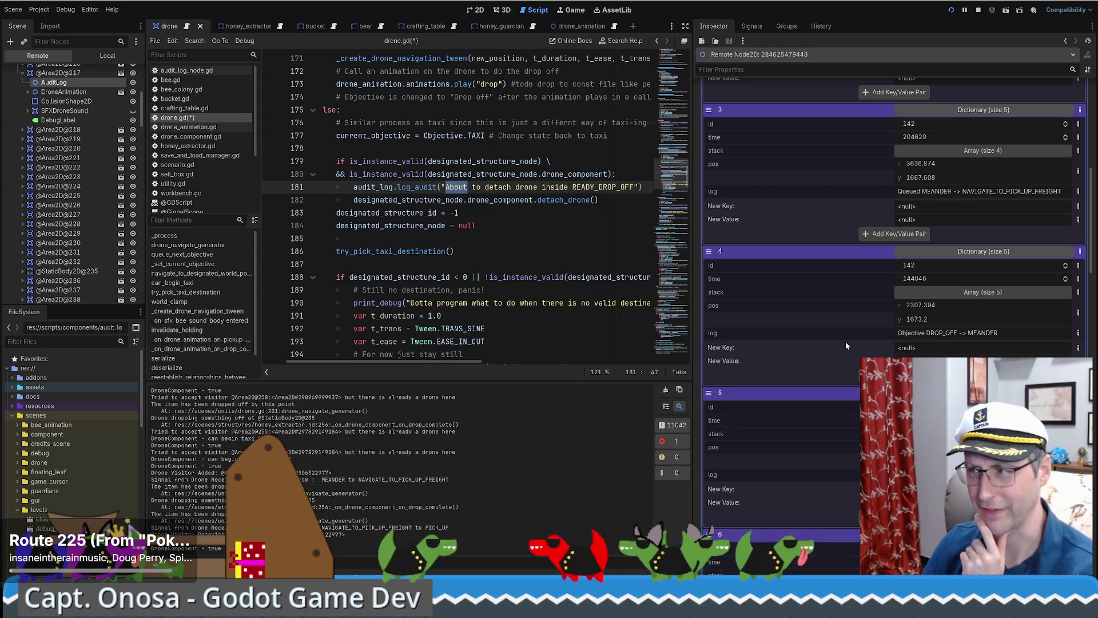
{"action": "scroll", "coordinate": [845, 341], "scroll_direction": "up", "scroll_amount": 5}
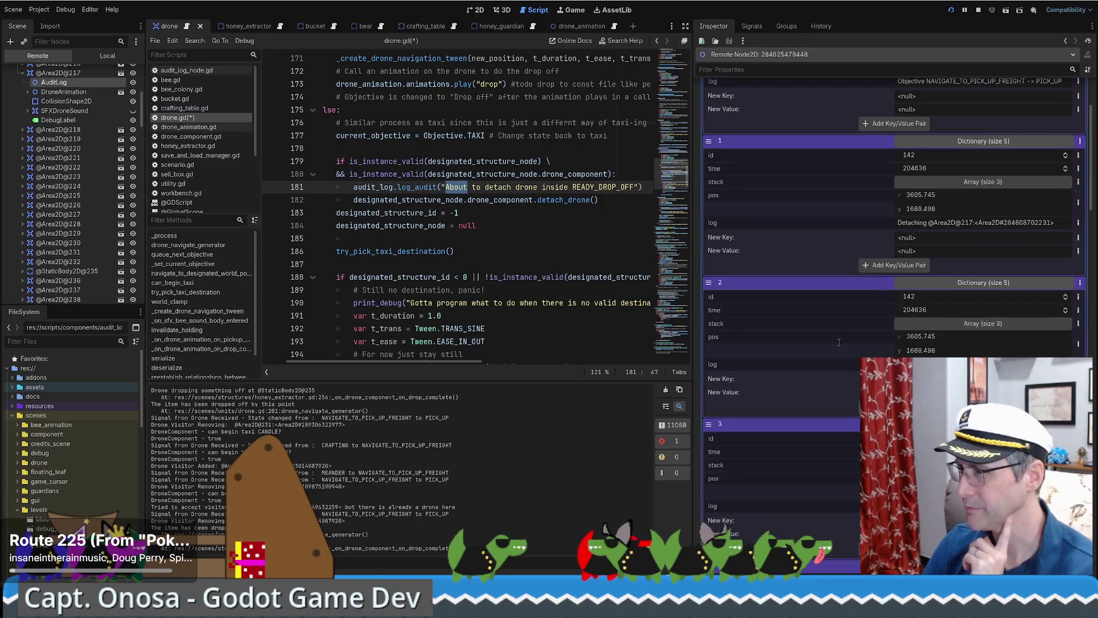
{"action": "scroll", "coordinate": [839, 342], "scroll_direction": "up", "scroll_amount": 2}
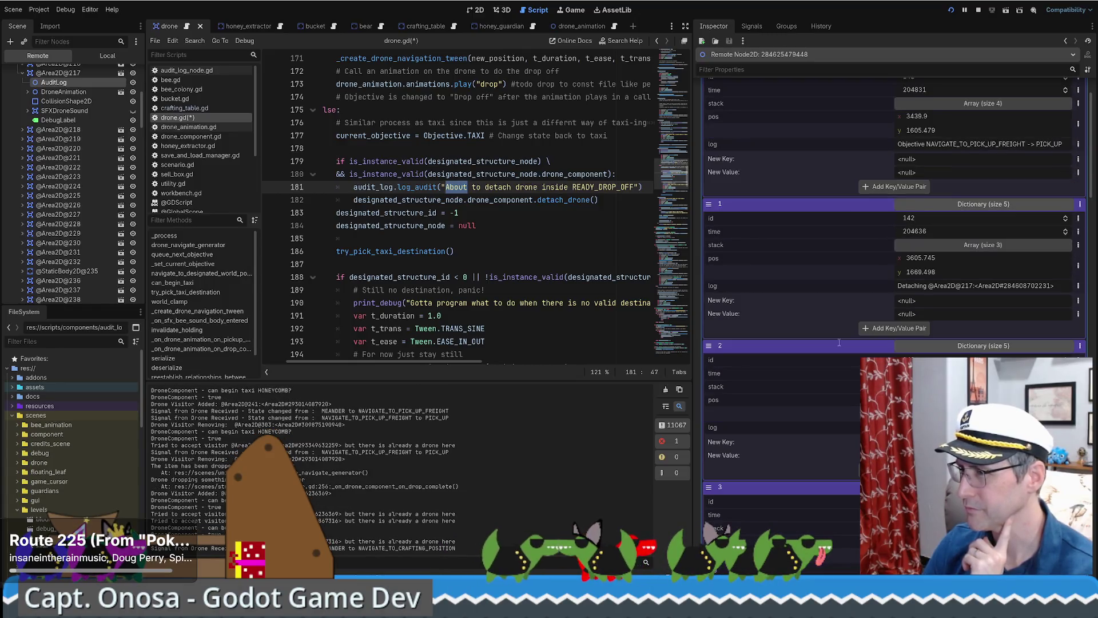
{"action": "scroll", "coordinate": [838, 342], "scroll_direction": "up", "scroll_amount": 2}
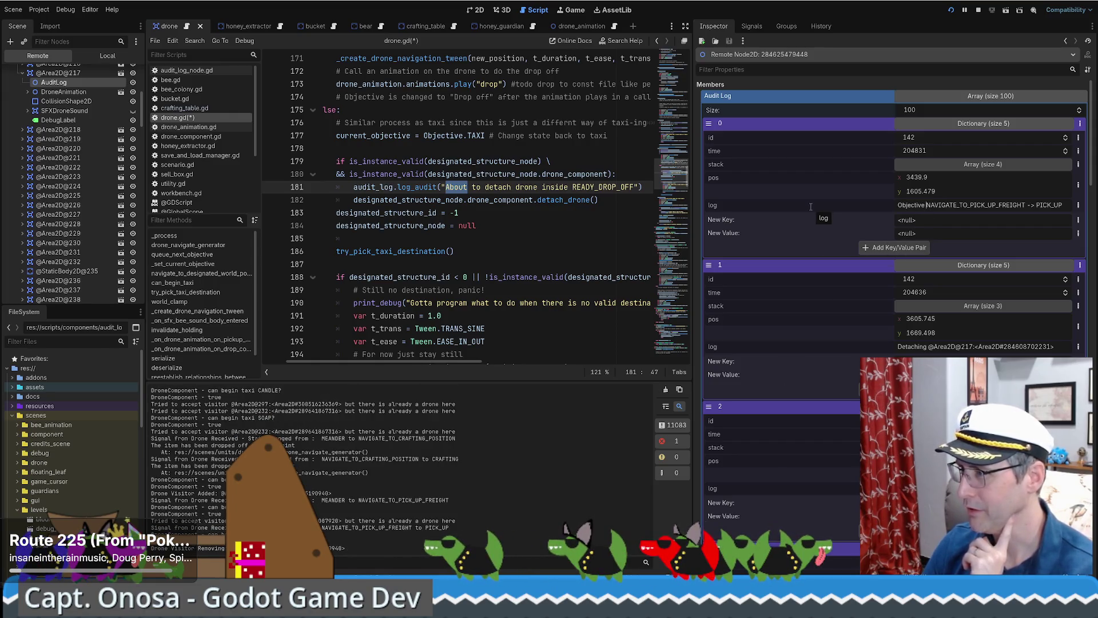
{"action": "left_click_drag", "start_coordinate": [1062, 206], "coordinate": [830, 210]}
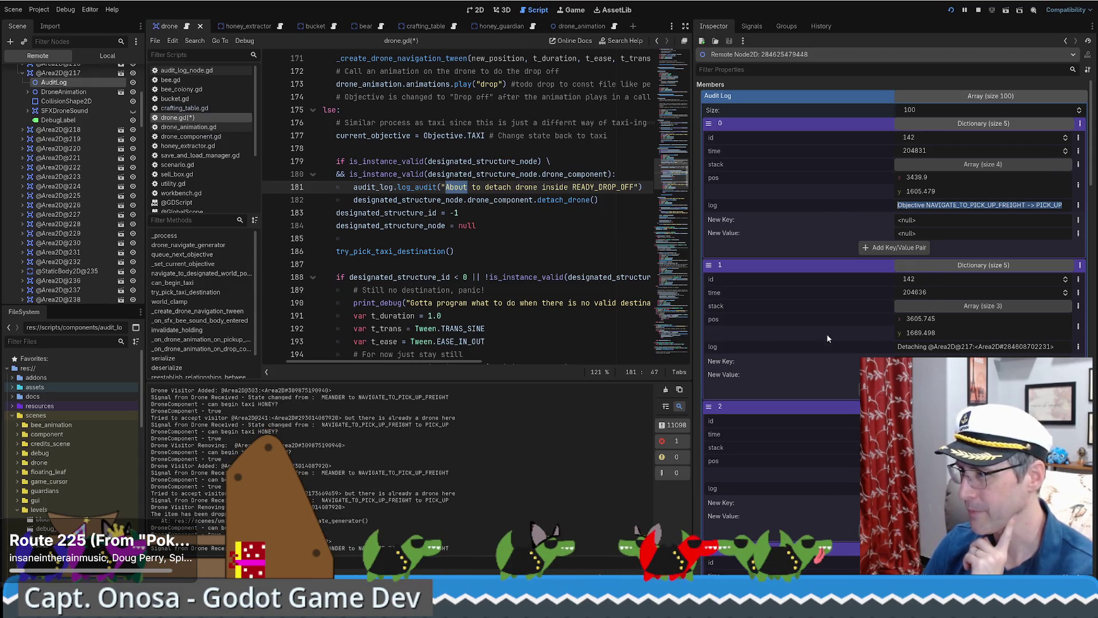
{"action": "scroll", "coordinate": [826, 334], "scroll_direction": "down", "scroll_amount": 2}
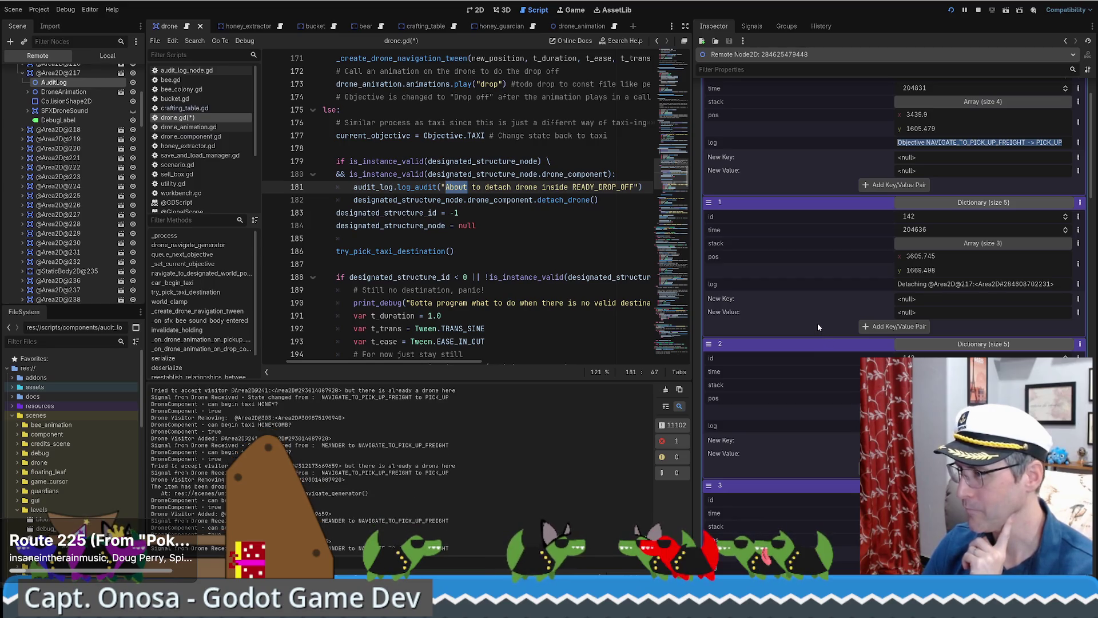
{"action": "scroll", "coordinate": [818, 322], "scroll_direction": "up", "scroll_amount": 2}
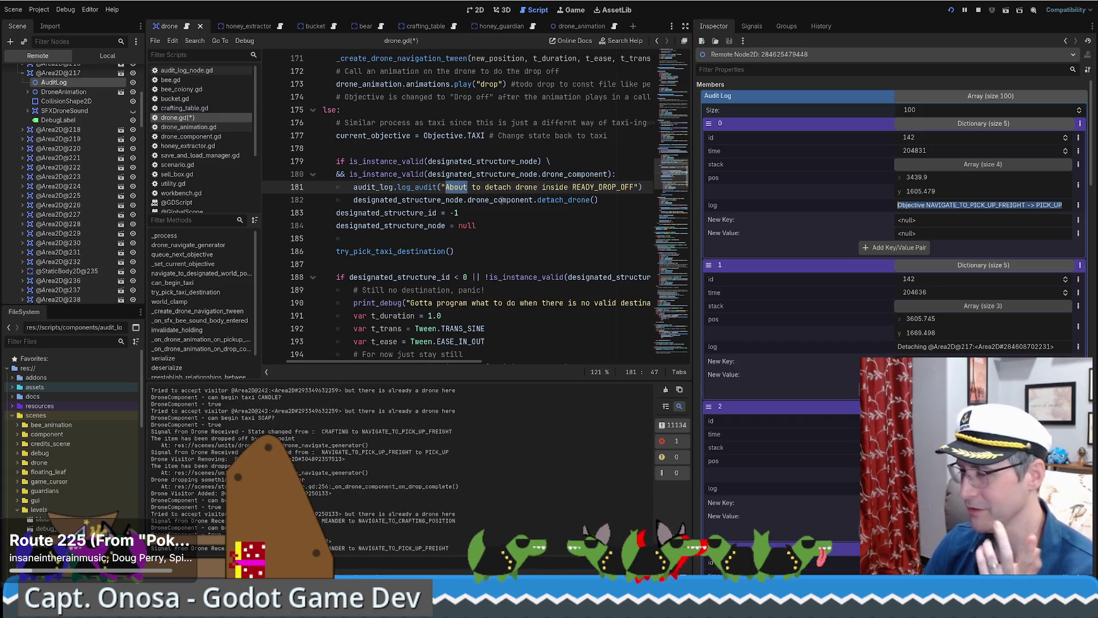
{"action": "left_click", "coordinate": [501, 200]}
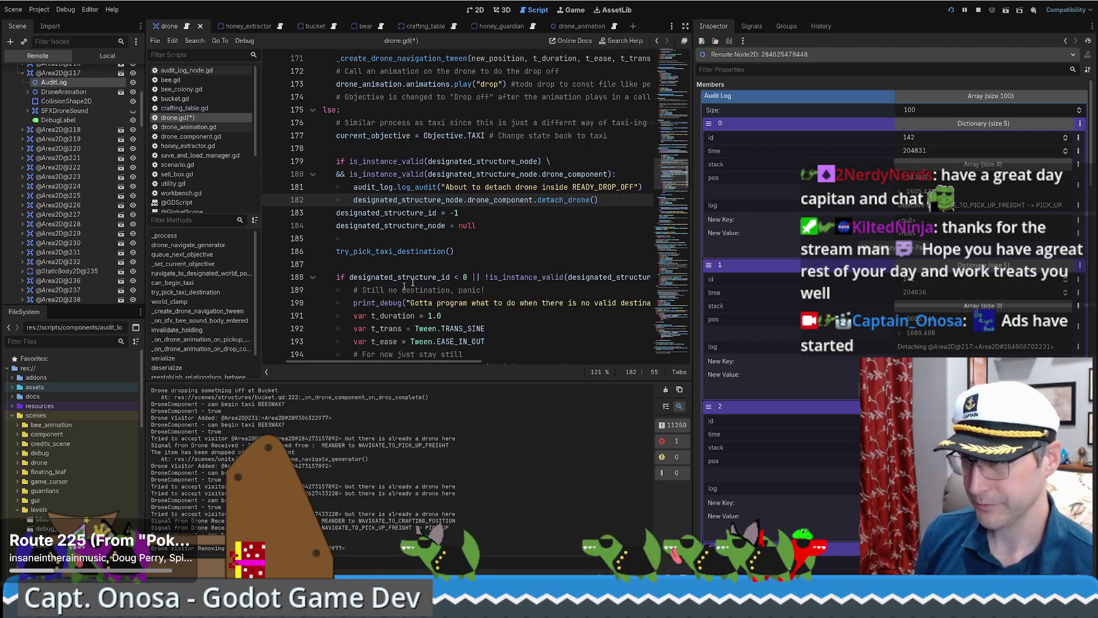
{"action": "left_click", "coordinate": [512, 248]}
{"action": "scroll", "coordinate": [584, 244], "scroll_direction": "up", "scroll_amount": 2}
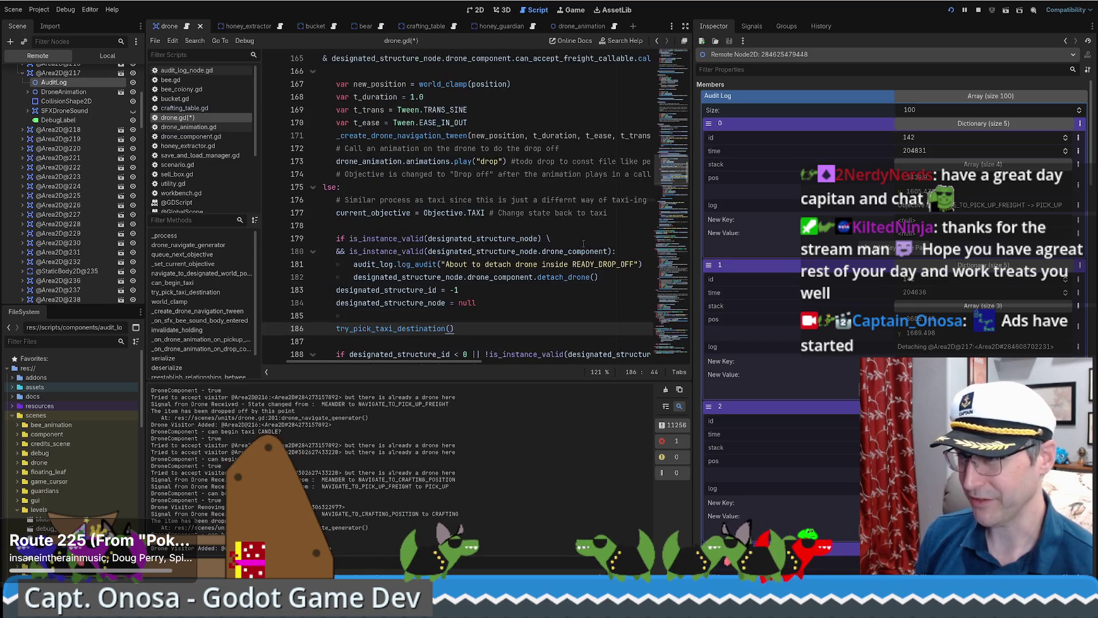
Step: Raise the running bee-farm game window and reposition it beside the code
{"action": "left_click", "coordinate": [571, 11]}
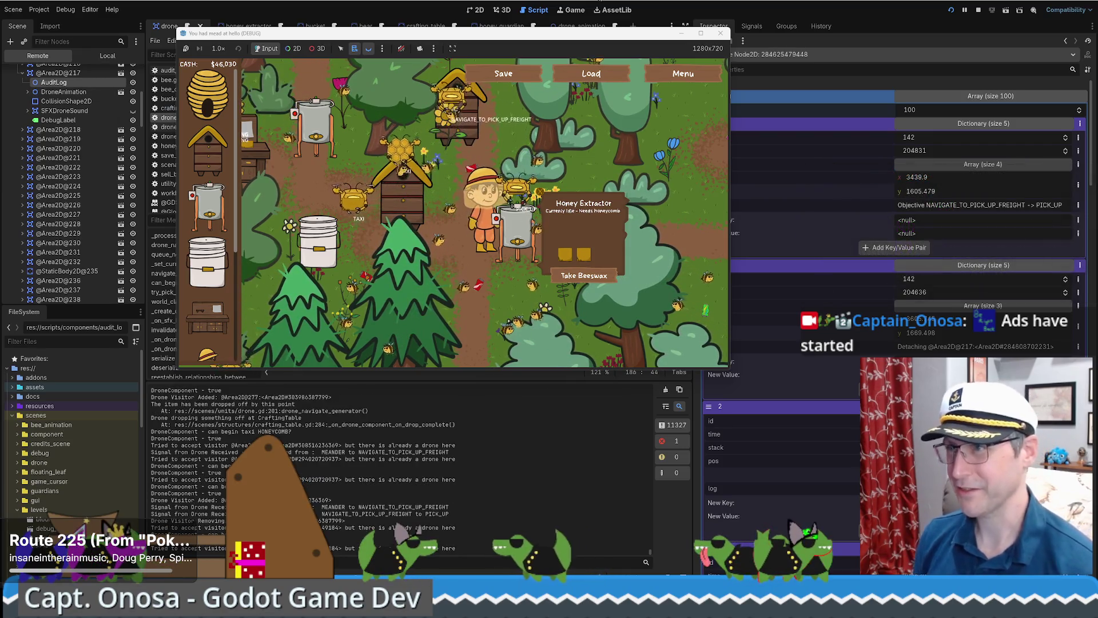
{"action": "left_click_drag", "start_coordinate": [435, 33], "coordinate": [452, 77]}
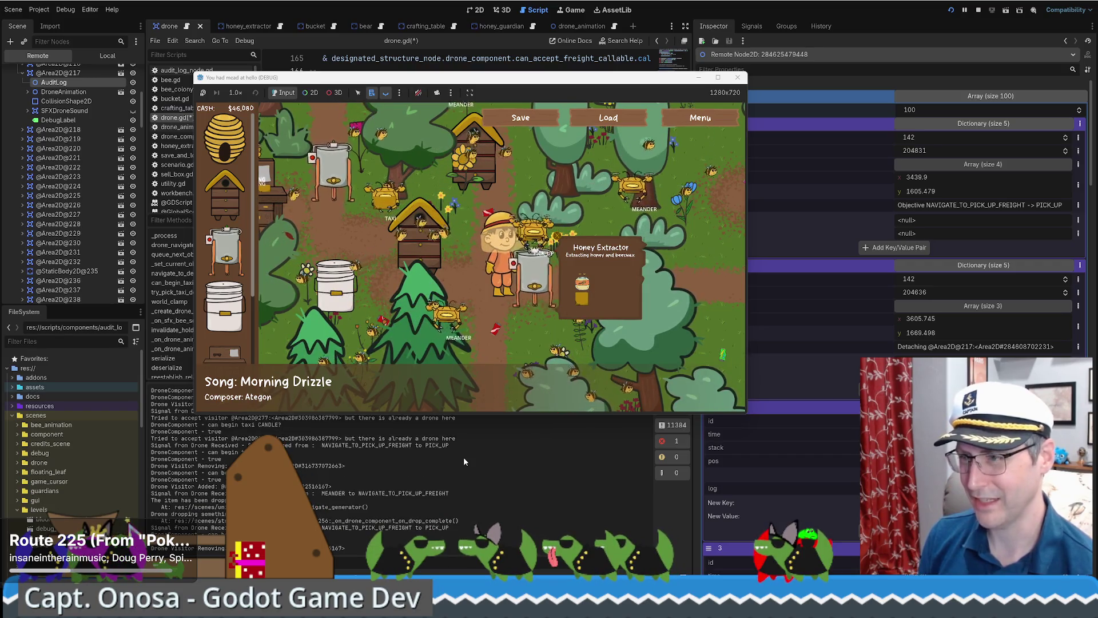
{"action": "mouse_move", "coordinate": [450, 83]}
{"action": "left_mouse_down"}
{"action": "mouse_move", "coordinate": [409, 101]}
{"action": "mouse_move", "coordinate": [410, 73]}
{"action": "left_mouse_up"}
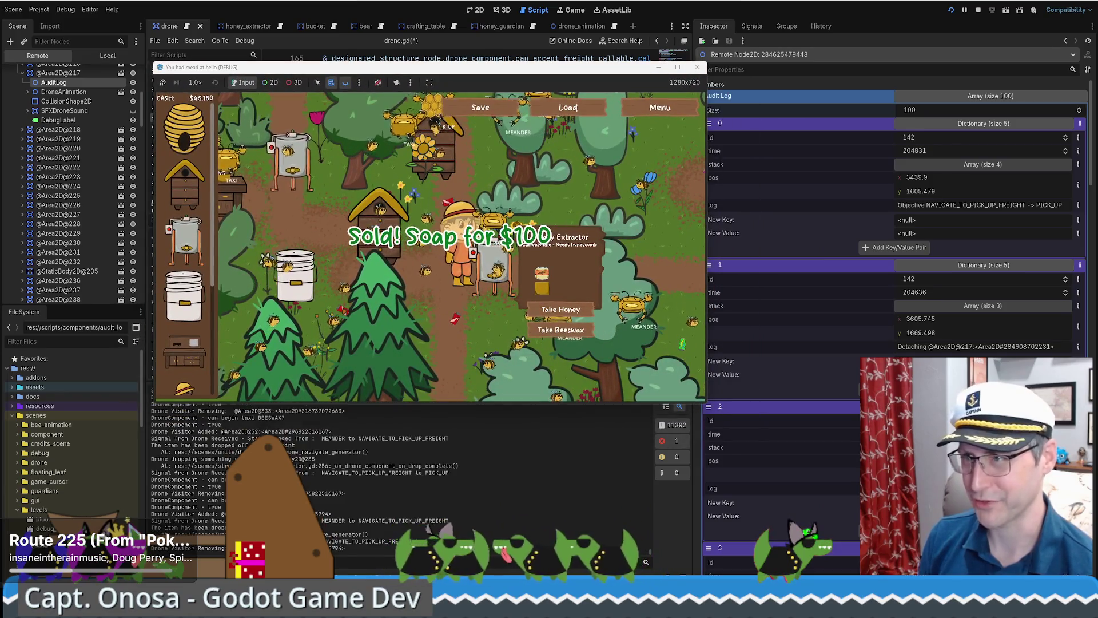